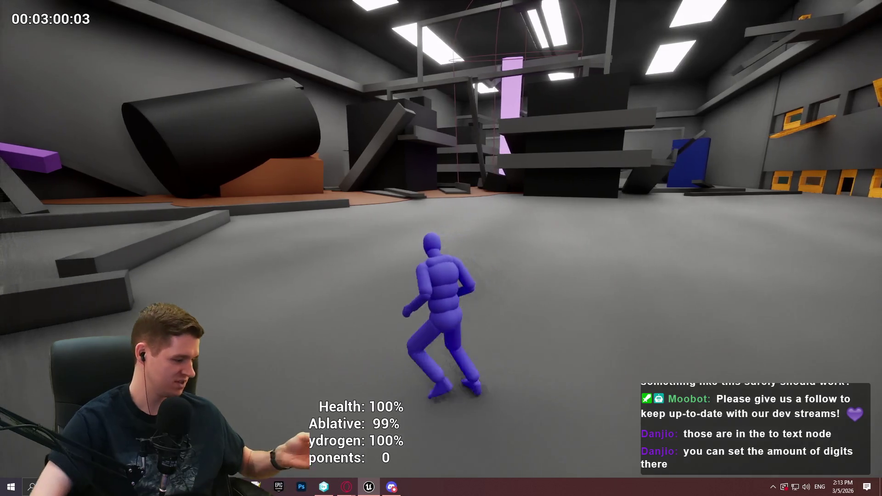
# Stop Play-in-Editor and exit fullscreen so the editor panels and Content Browser reappear
pyautogui.press('Escape')
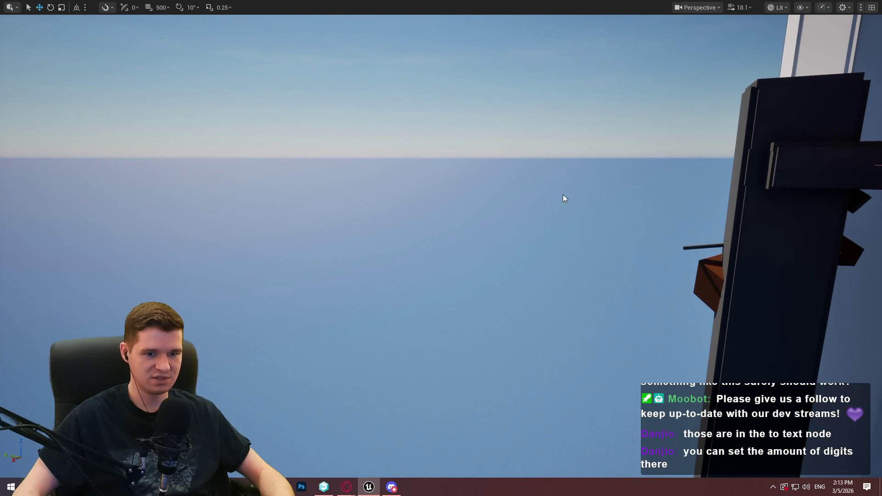
pyautogui.press('F11')
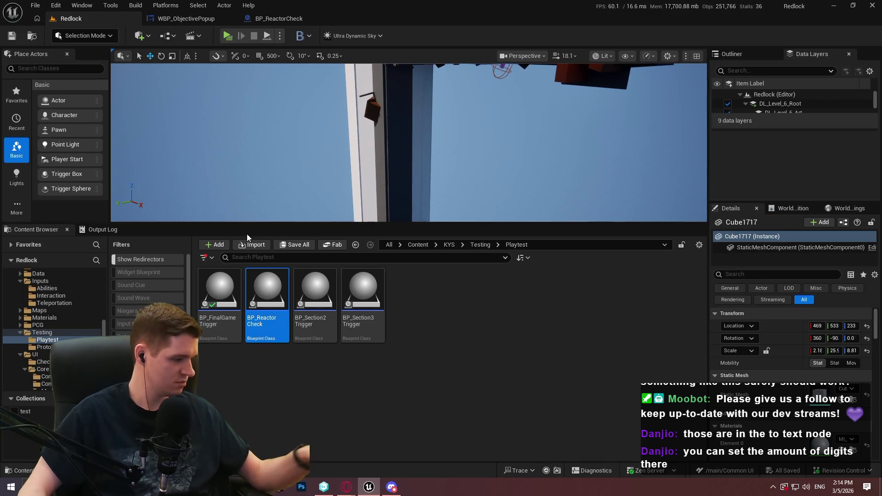
pyautogui.click(370, 452)
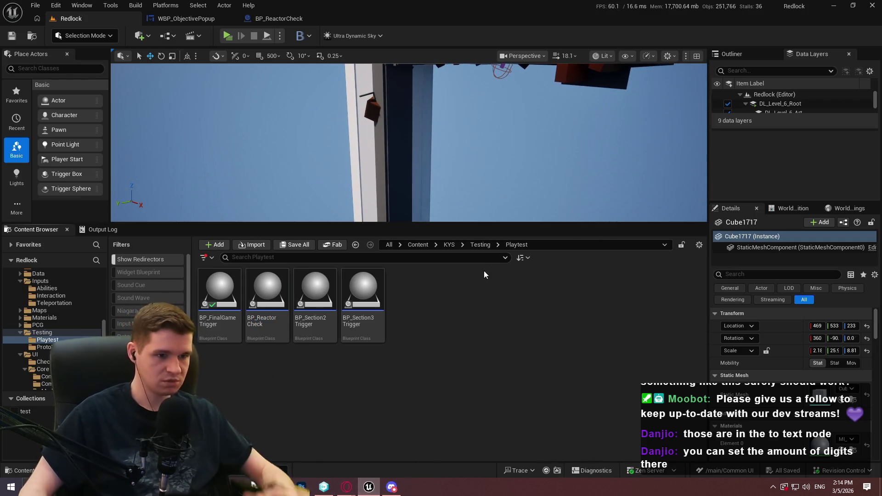
pyautogui.click(506, 219)
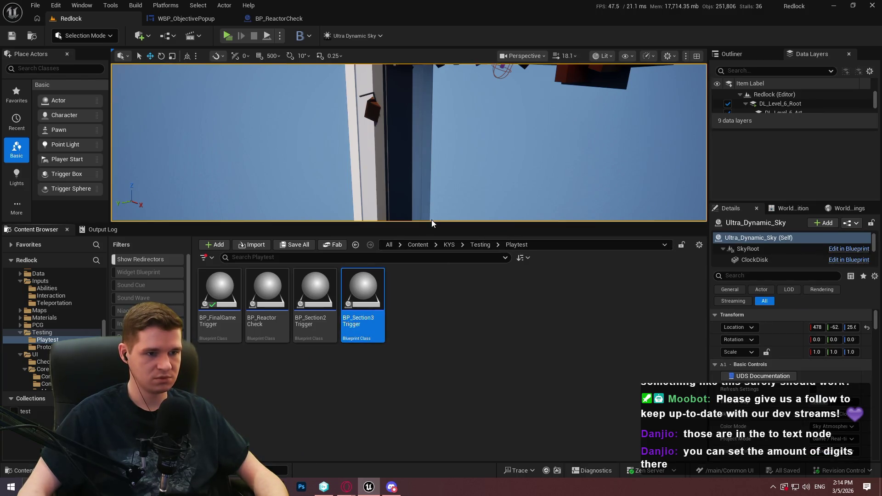
pyautogui.moveTo(479, 88); pyautogui.dragTo(469, 140)
pyautogui.click(166, 19)
pyautogui.click(118, 19)
pyautogui.moveTo(443, 227); pyautogui.dragTo(443, 290)
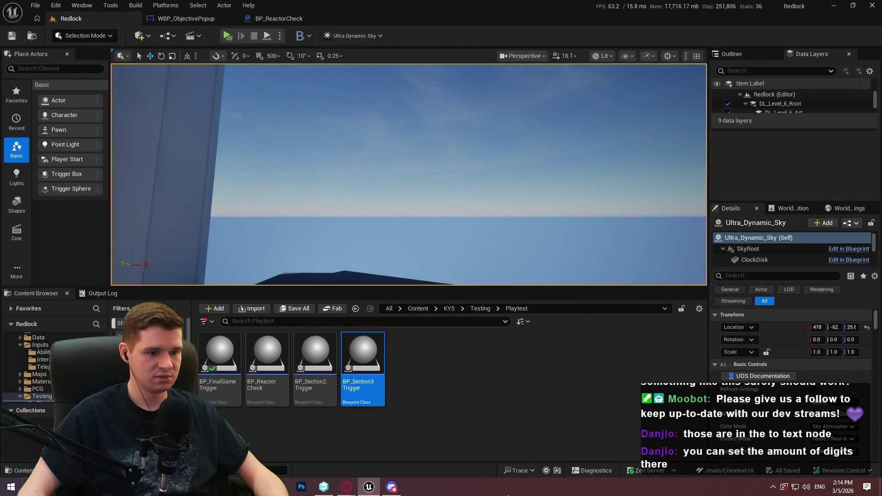
pyautogui.click(390, 492)
pyautogui.hotkey('alt', 'Tab')
pyautogui.moveTo(401, 288); pyautogui.dragTo(425, 235)
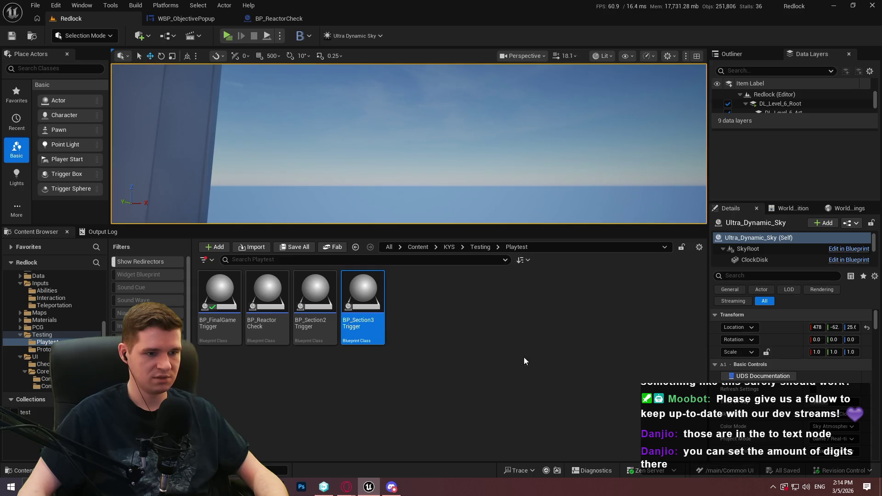
pyautogui.click(525, 362)
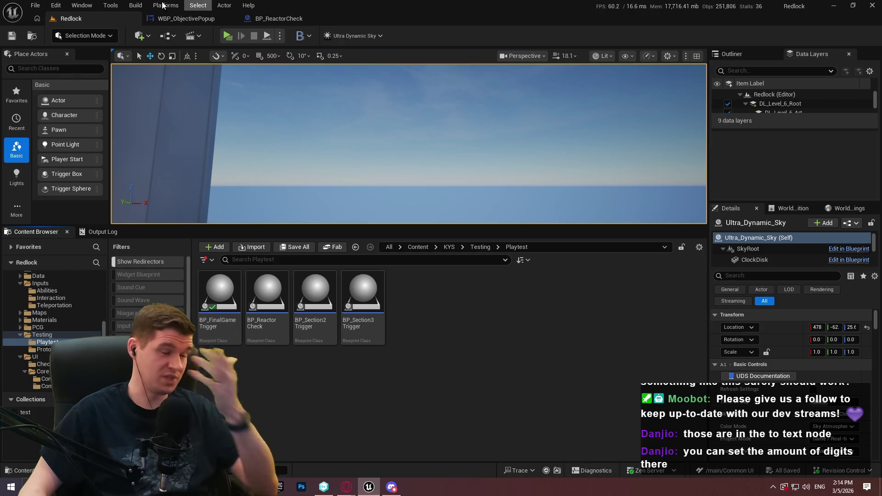
# Open the Plugins browser and start a new plugin from the Content Only template
pyautogui.click(118, 6)
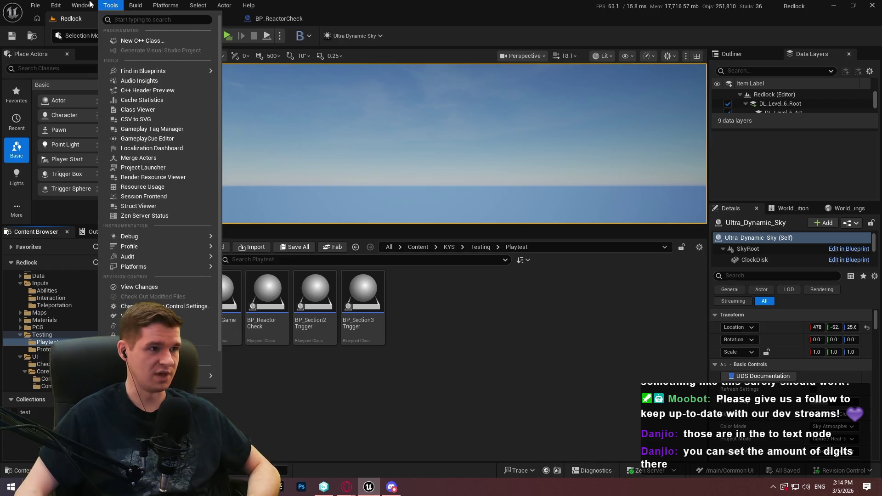
pyautogui.moveTo(56, 5)
pyautogui.click(75, 160)
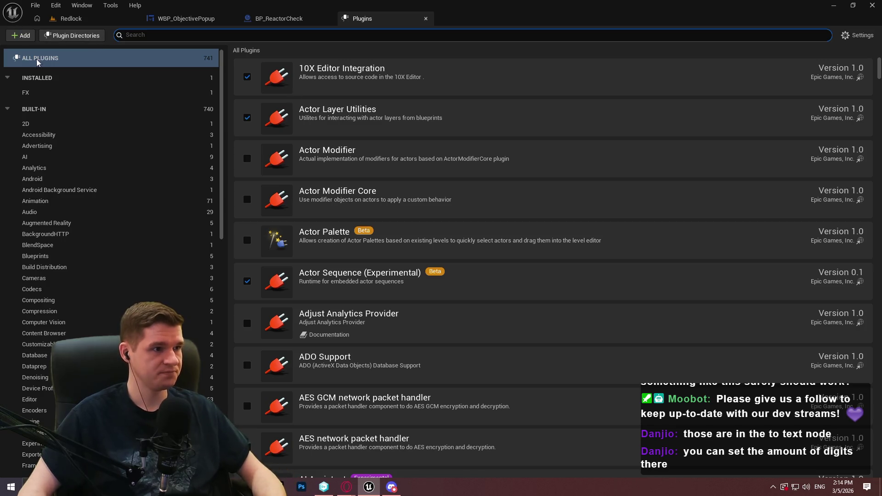
pyautogui.click(23, 35)
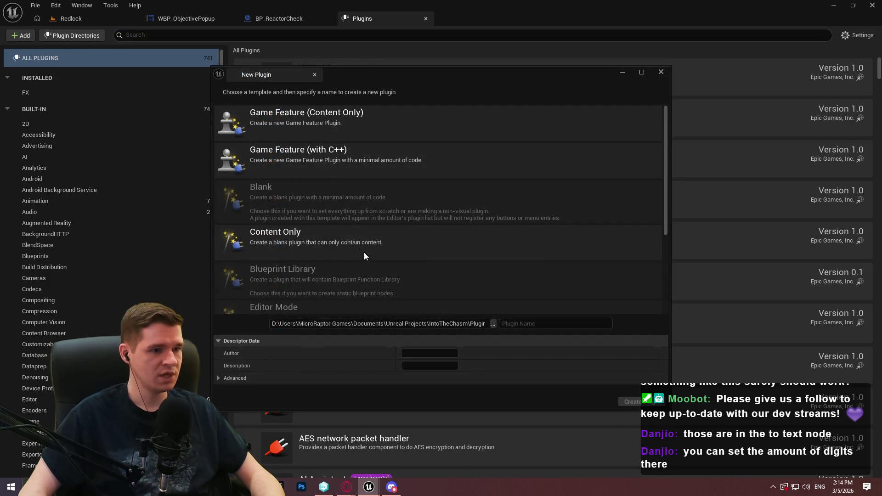
pyautogui.click(371, 243)
pyautogui.scroll(-2, 356, 232)
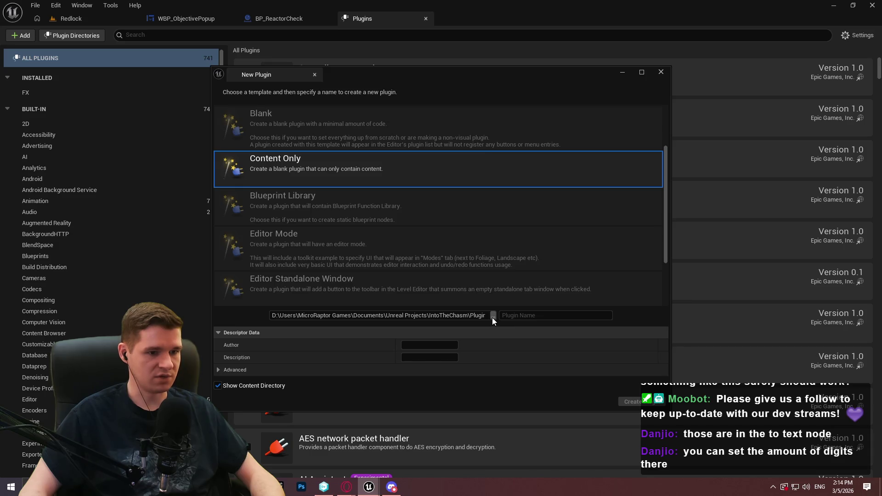
# Name the plugin SimpleCommonUI and enter the studio name as its author
pyautogui.click(528, 317)
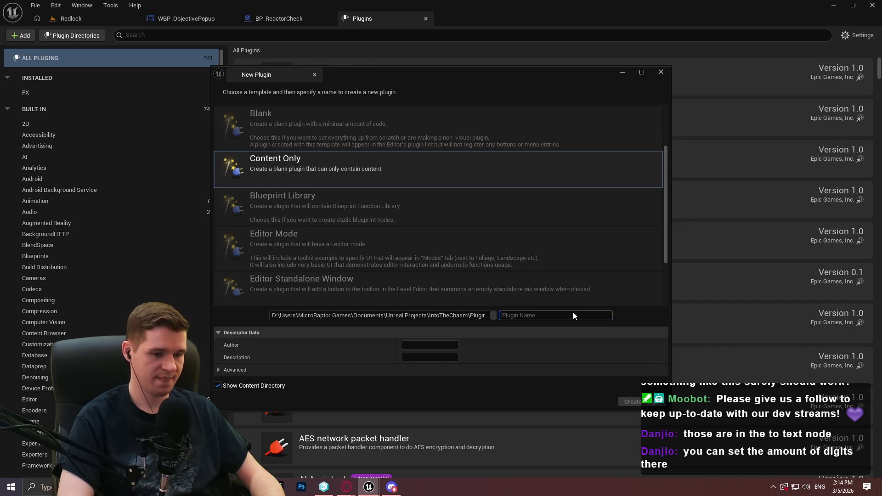
pyautogui.write('Microo')
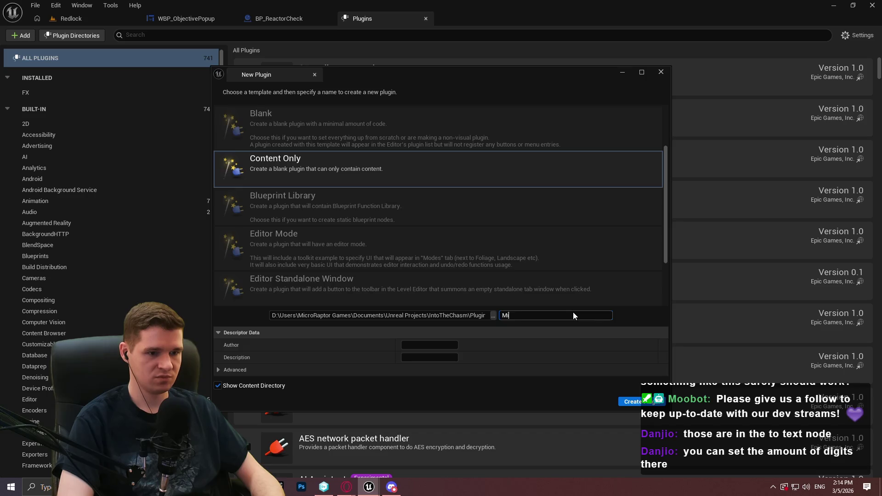
pyautogui.press('BackSpace')
pyautogui.press('BackSpace')
pyautogui.press('BackSpace')
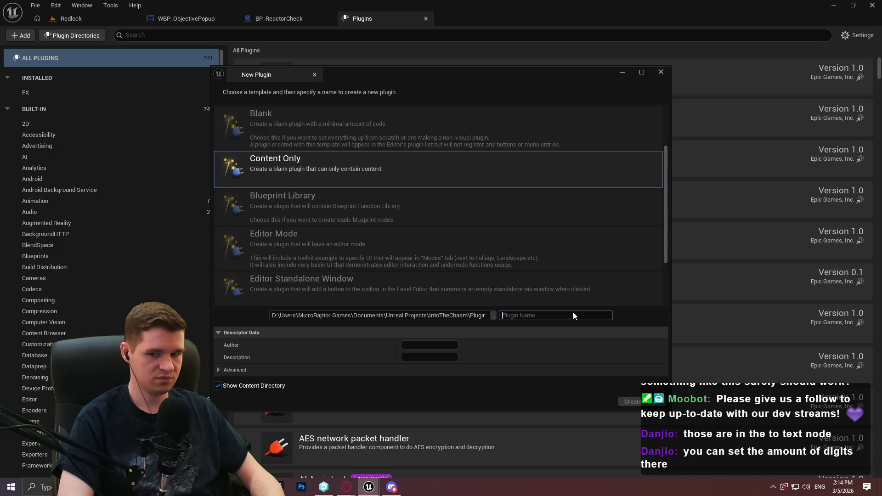
pyautogui.write('S')
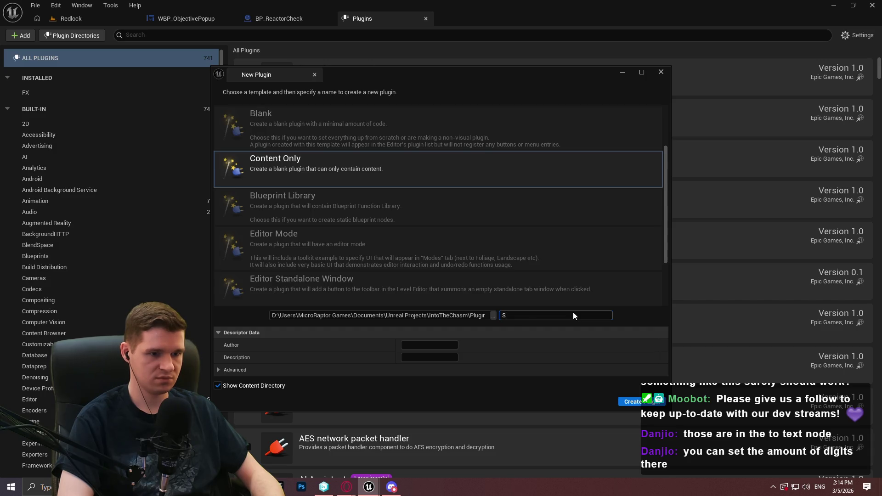
pyautogui.write('impleCommonUI')
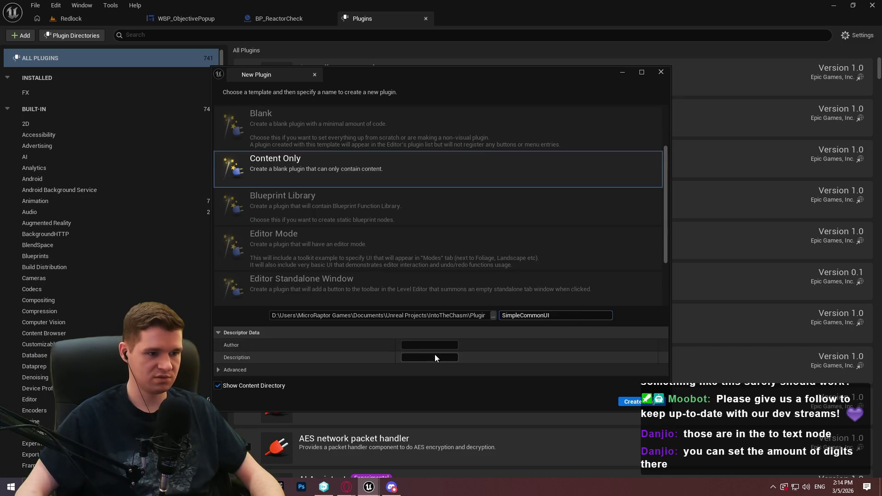
pyautogui.click(436, 347)
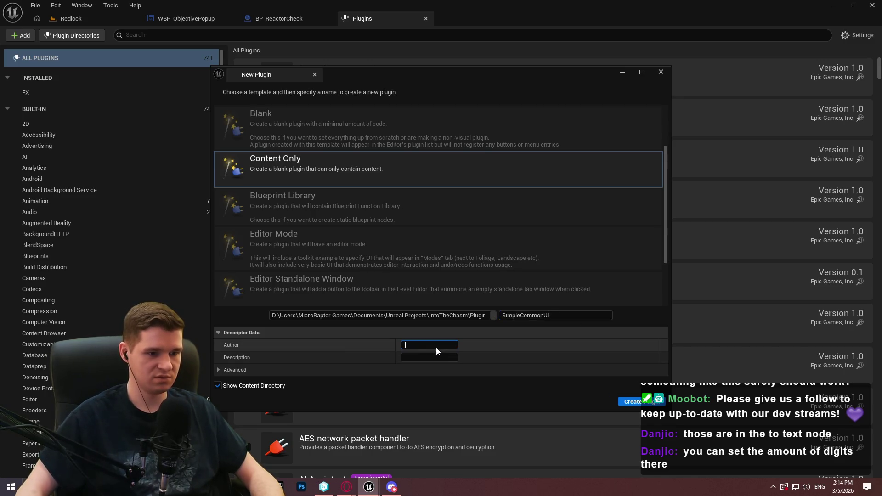
pyautogui.write('MicroRaptorGames')
pyautogui.click(489, 359)
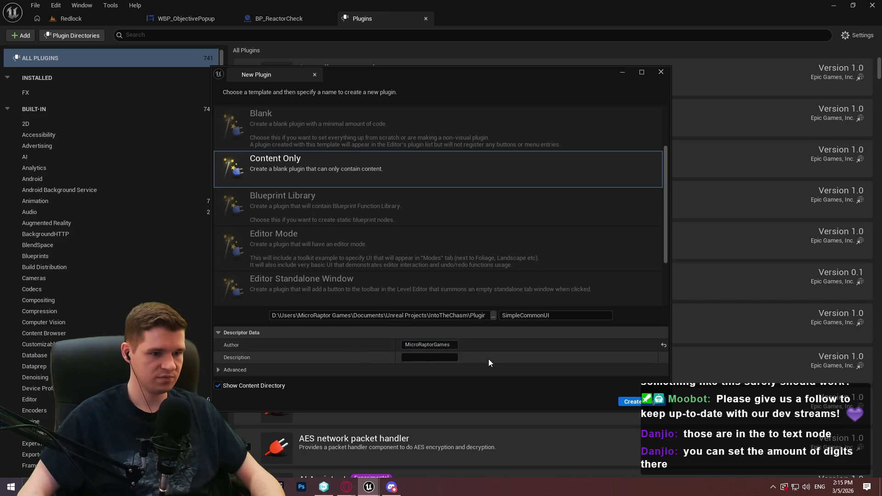
pyautogui.click(455, 344)
pyautogui.press('BackSpace')
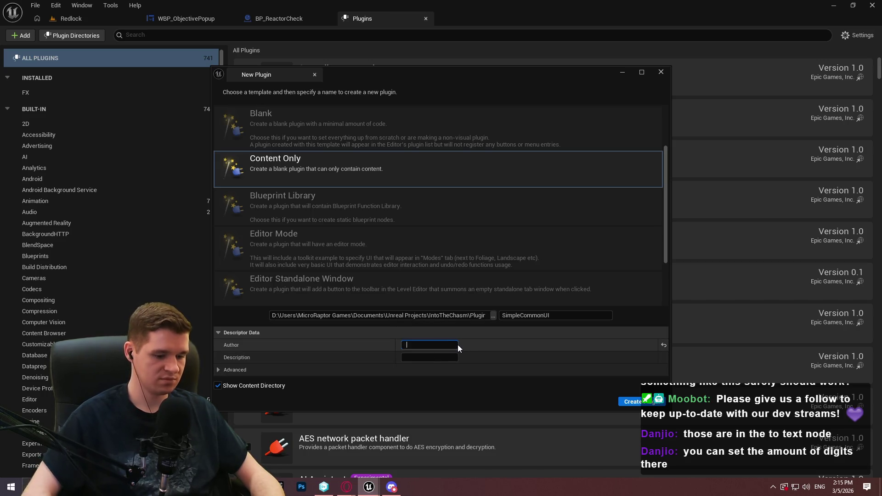
pyautogui.write('MicroRaptorGames ')
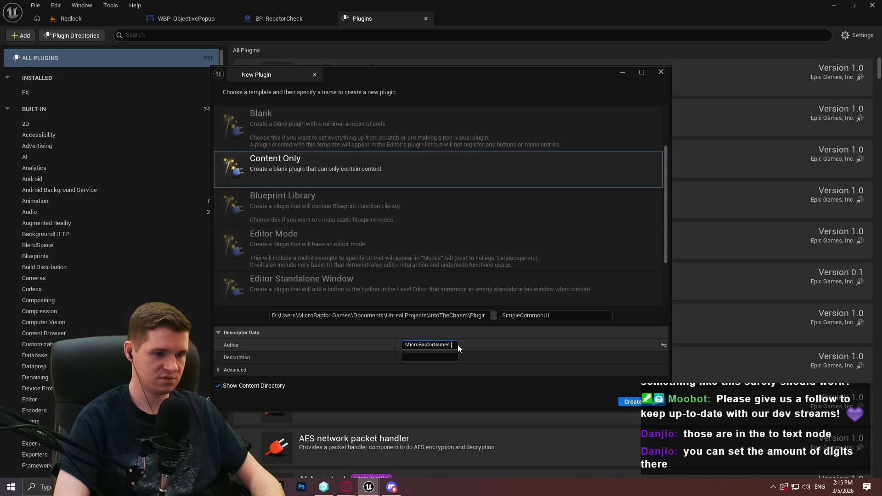
pyautogui.write('LLC')
pyautogui.press('Return')
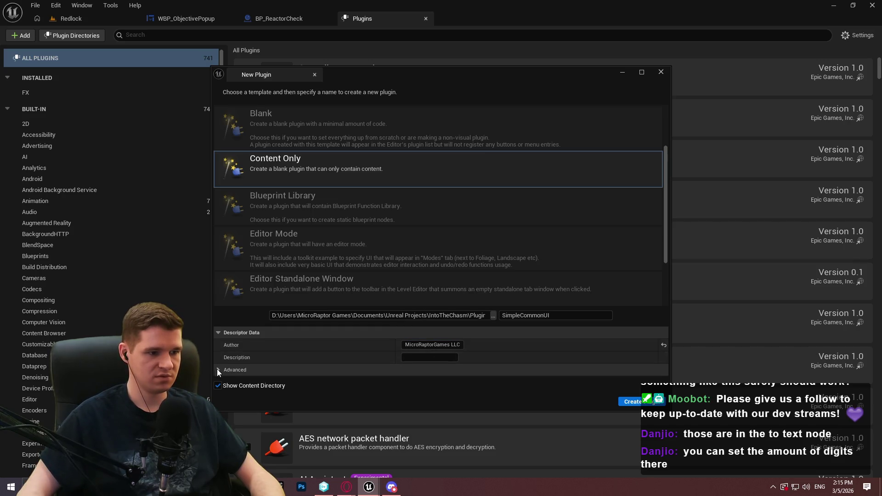
# Review the advanced plugin settings, then create the SimpleCommonUI plugin
pyautogui.click(218, 371)
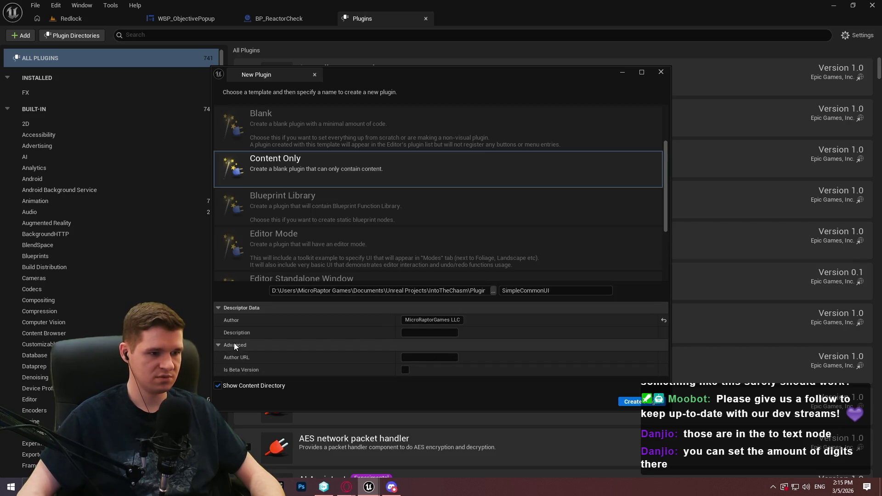
pyautogui.click(219, 345)
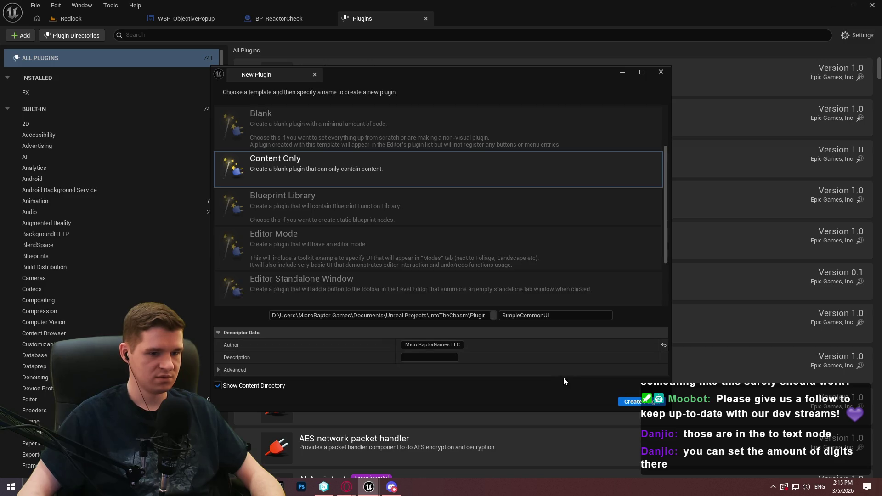
pyautogui.click(218, 371)
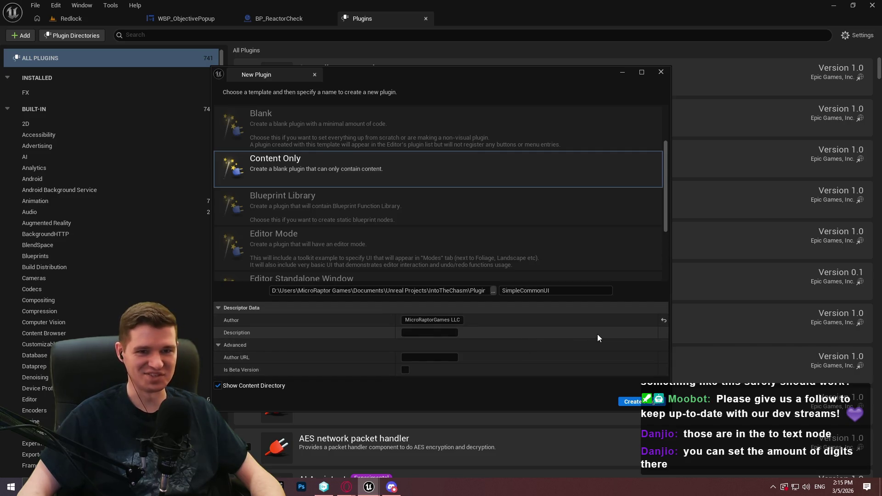
pyautogui.click(218, 345)
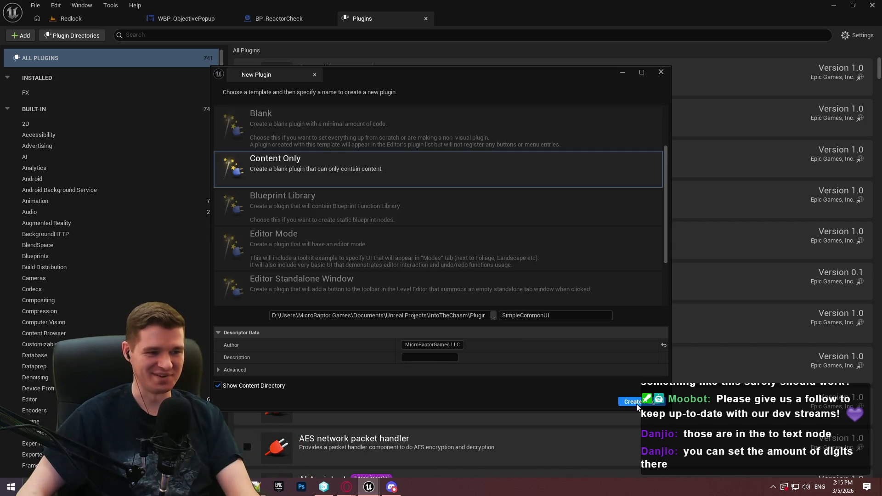
pyautogui.click(637, 406)
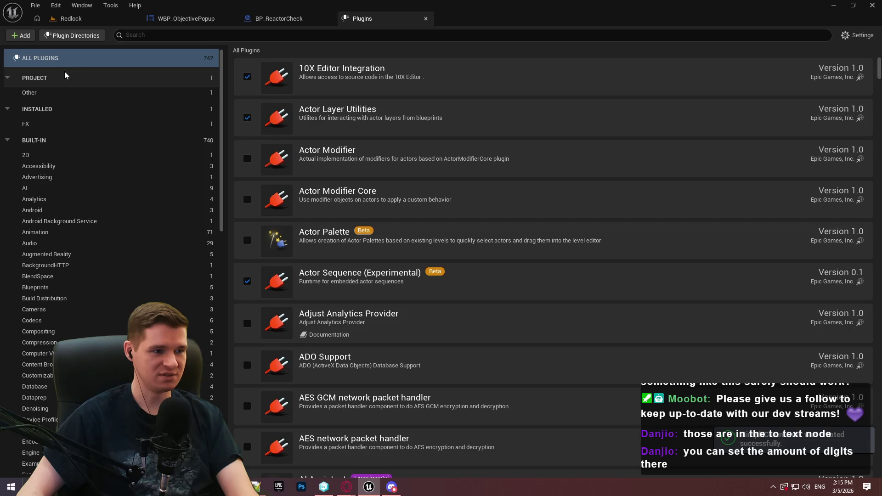
# Filter the plugin list with 'co' and open SimpleCommonUI's Plugin Properties for editing
pyautogui.click(146, 38)
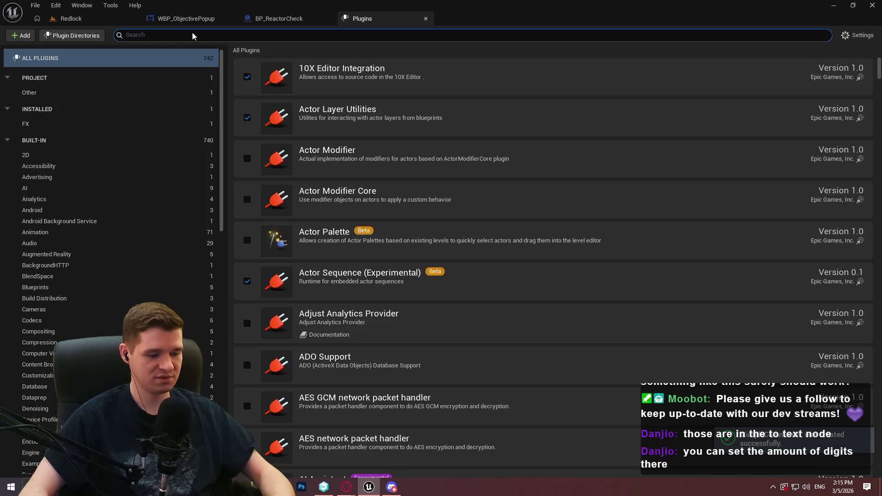
pyautogui.write('common')
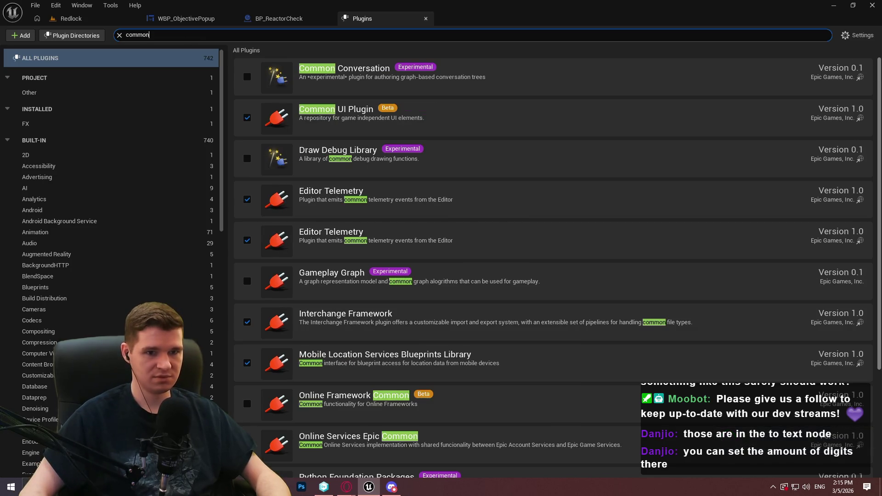
pyautogui.moveTo(880, 87); pyautogui.dragTo(881, 197)
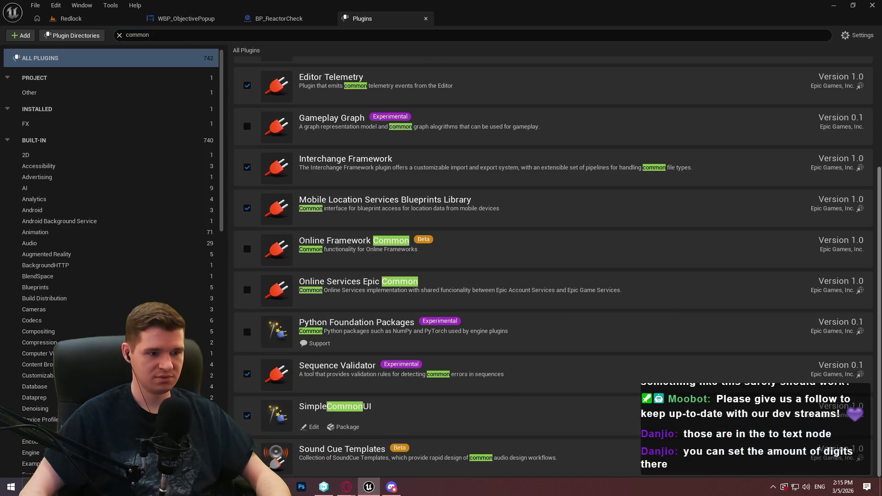
pyautogui.click(312, 428)
pyautogui.write('A low-effort and')
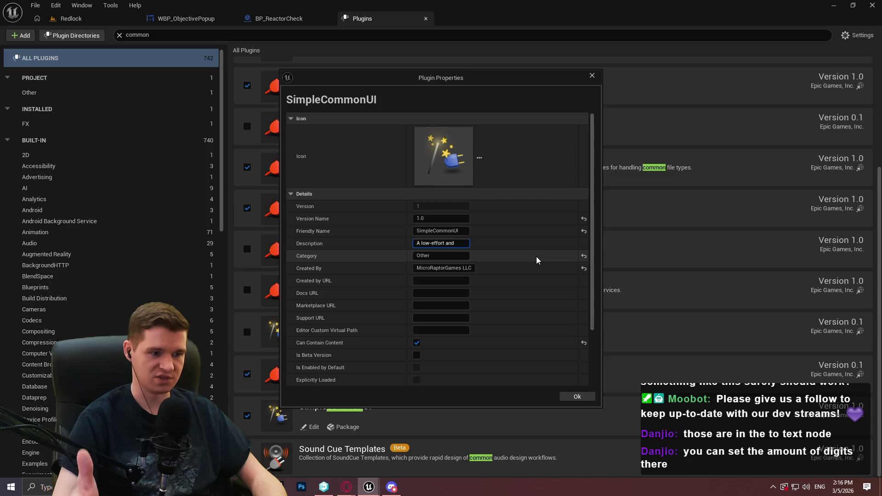
# Finish the description with 'simple manager for common UI elements and widget stacks.', tick Is Beta Version, and save
pyautogui.scroll(-3, 514, 275)
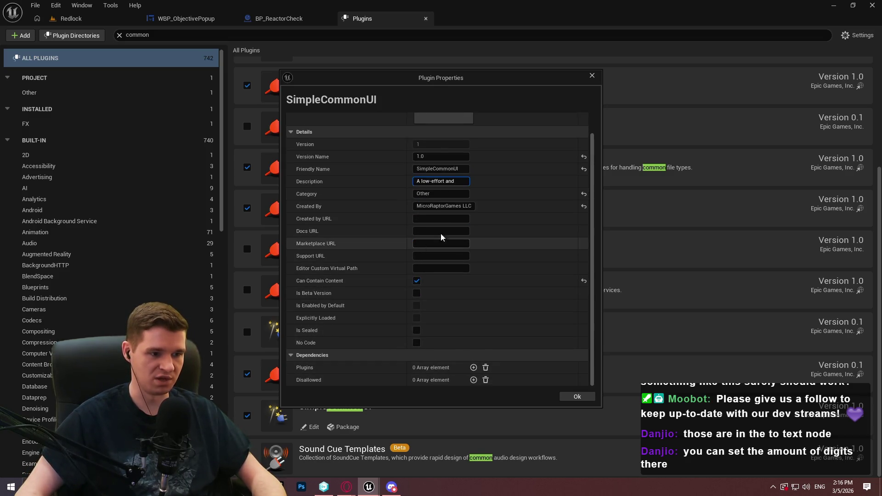
pyautogui.scroll(3, 472, 196)
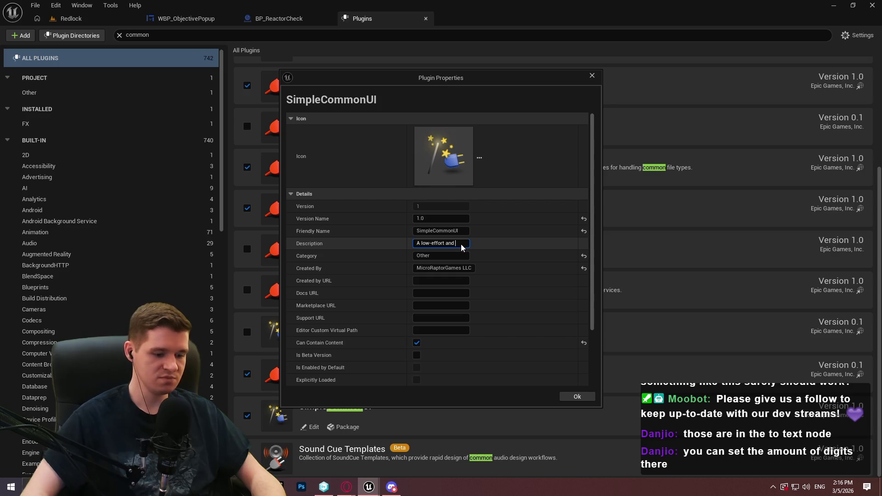
pyautogui.write('simple')
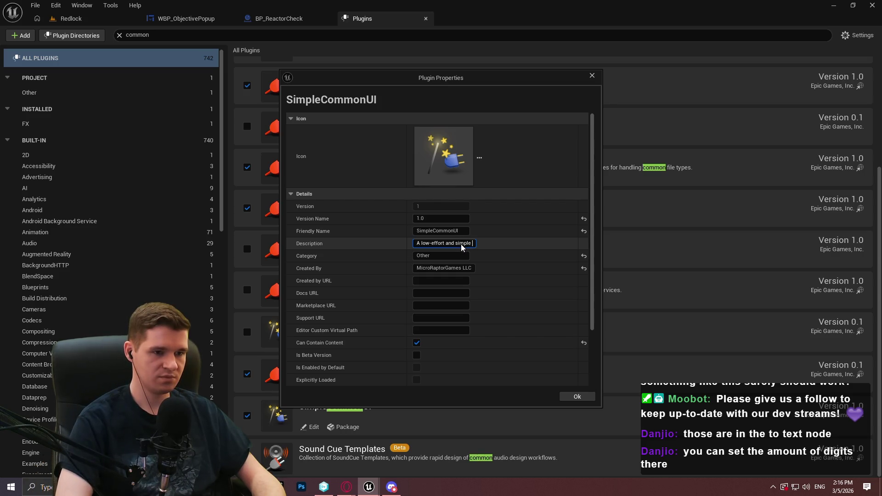
pyautogui.write('anager f')
pyautogui.write('or common ')
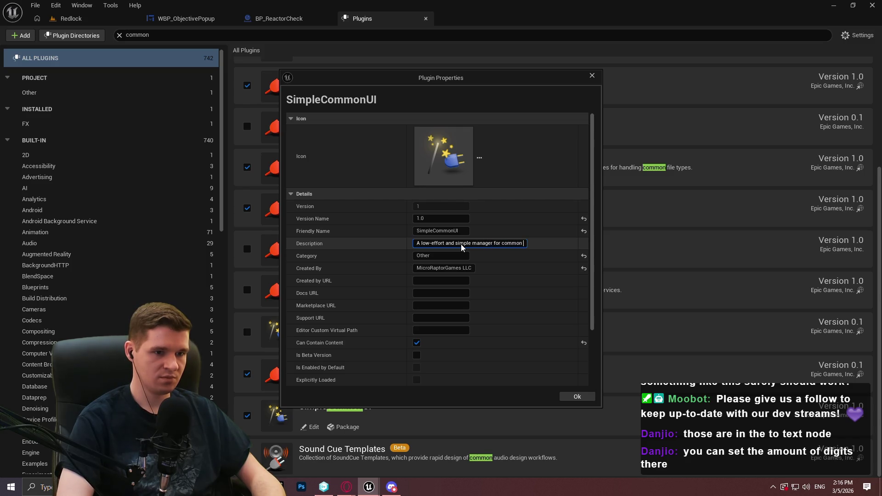
pyautogui.write('u')
pyautogui.write('UI')
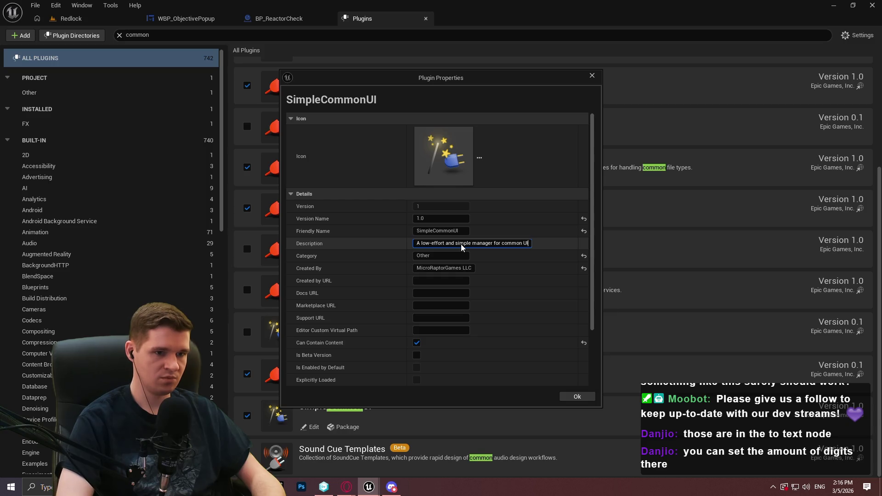
pyautogui.write(' elements and ')
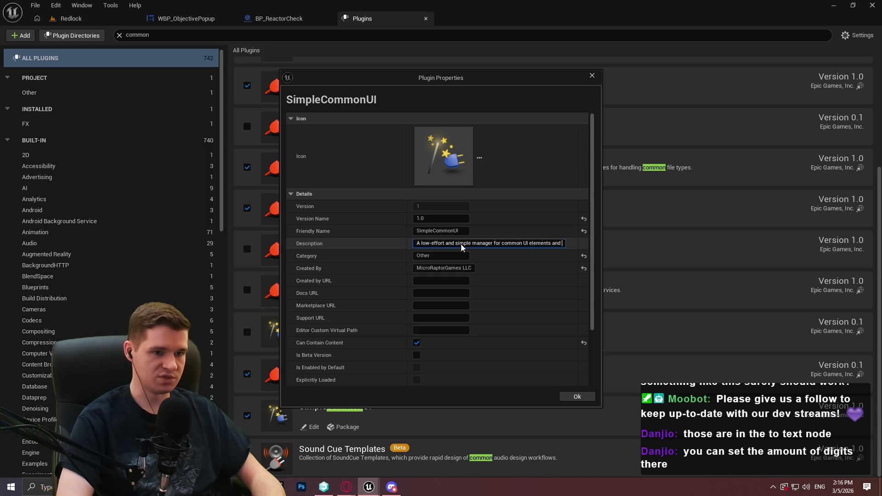
pyautogui.write('et stacks.')
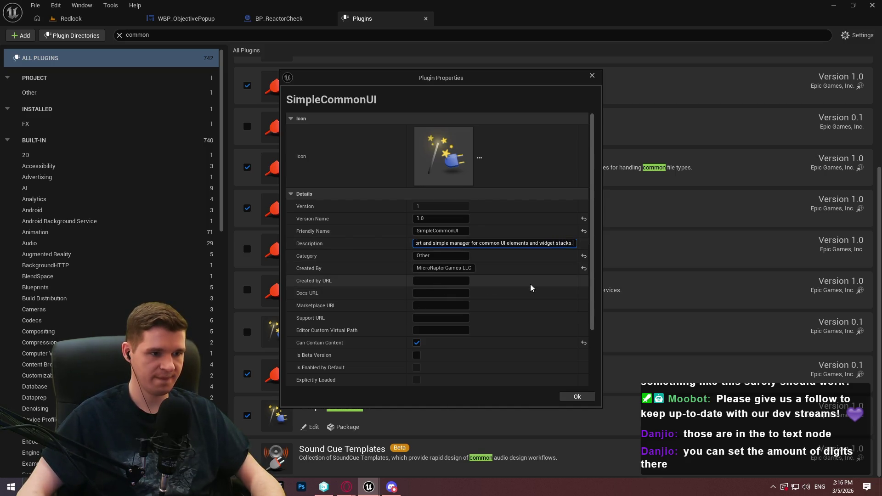
pyautogui.scroll(-2, 531, 288)
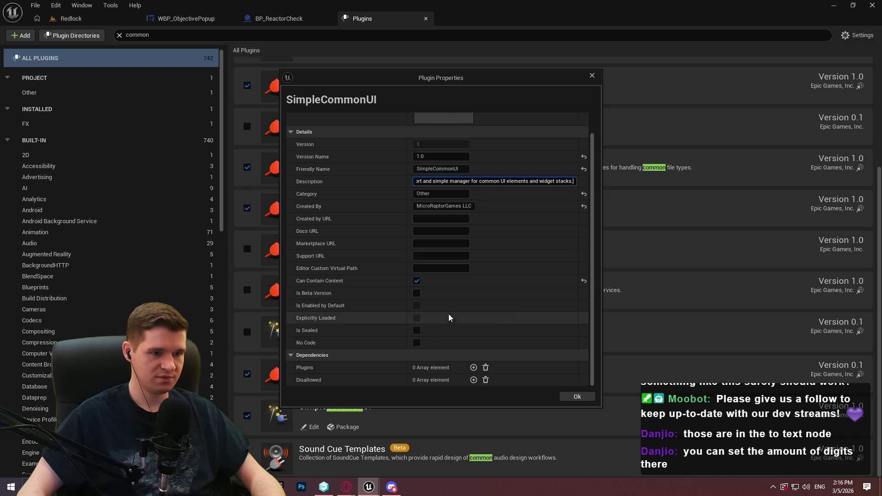
pyautogui.click(417, 293)
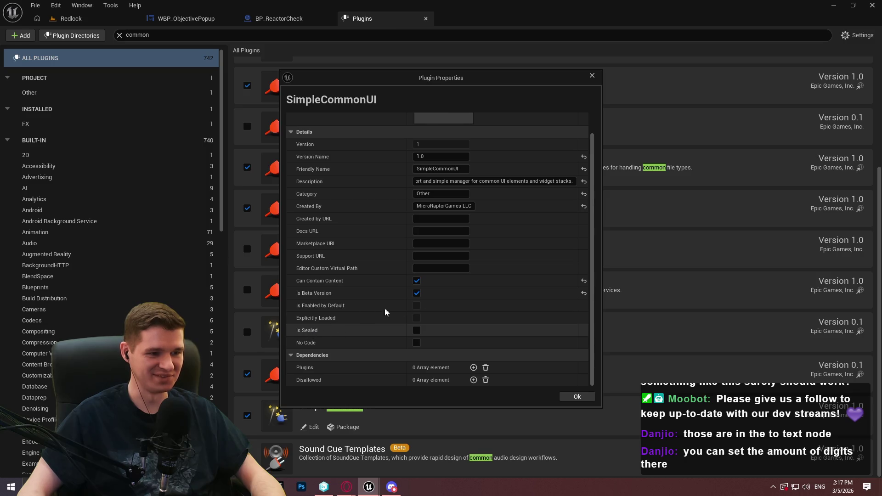
pyautogui.click(570, 397)
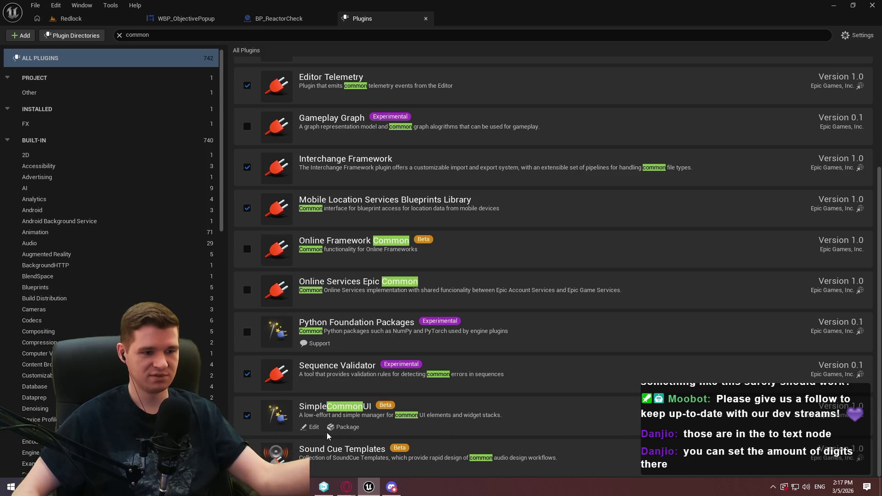
pyautogui.click(313, 427)
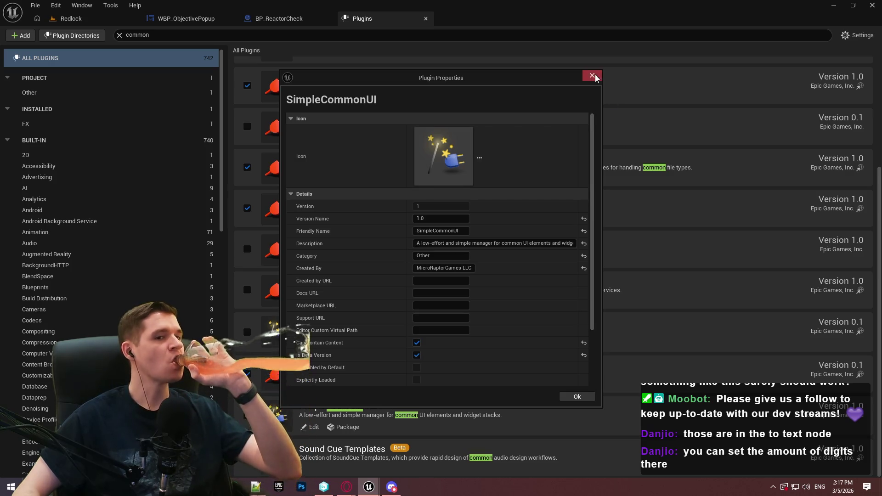
pyautogui.click(420, 219)
pyautogui.write('0.1')
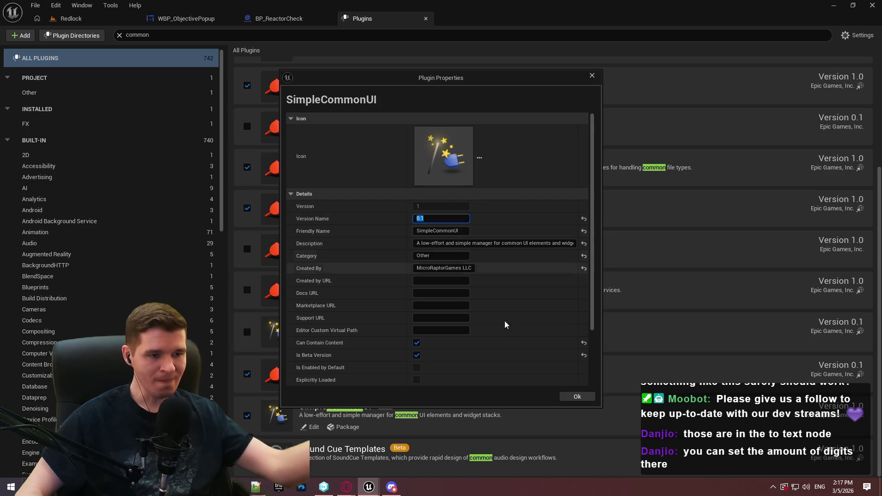
pyautogui.click(576, 397)
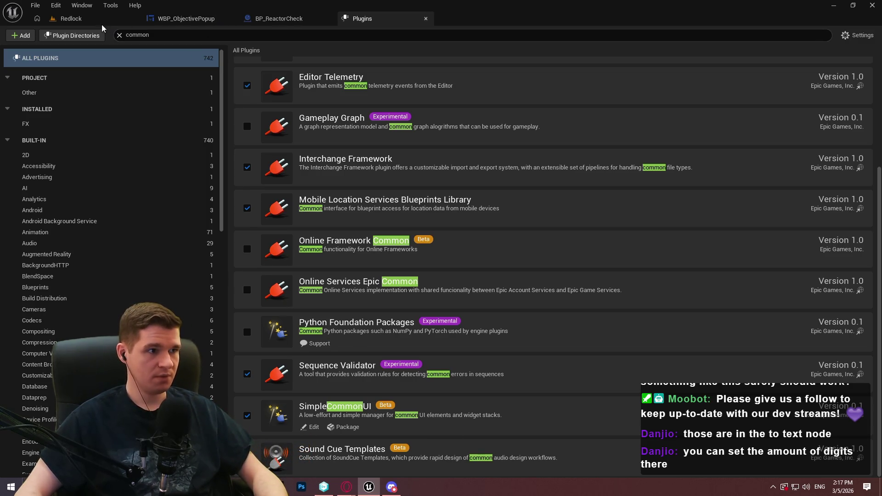
pyautogui.click(20, 37)
# Choose the Content Only template and name the new plugin InputMappingContextManager
pyautogui.click(335, 250)
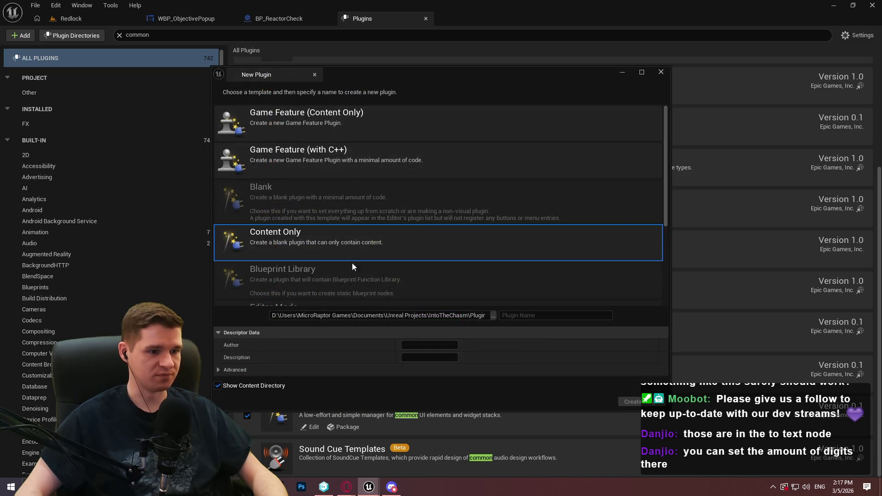
pyautogui.click(545, 314)
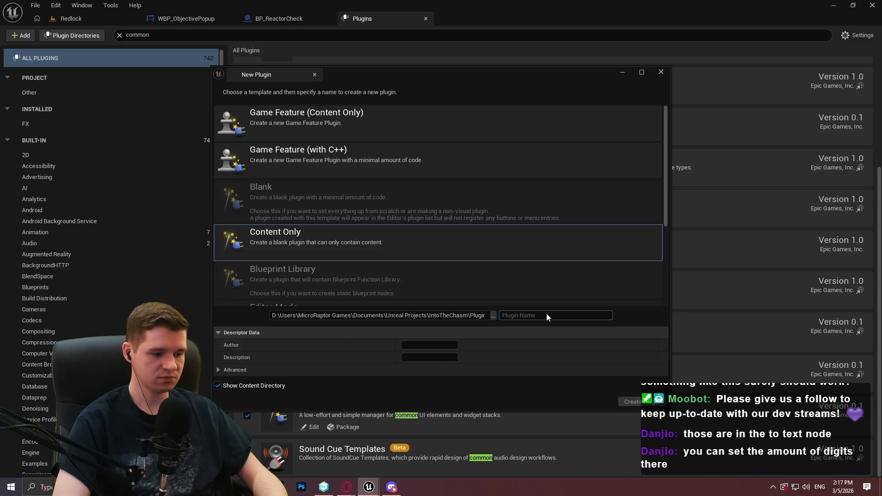
pyautogui.write('Input')
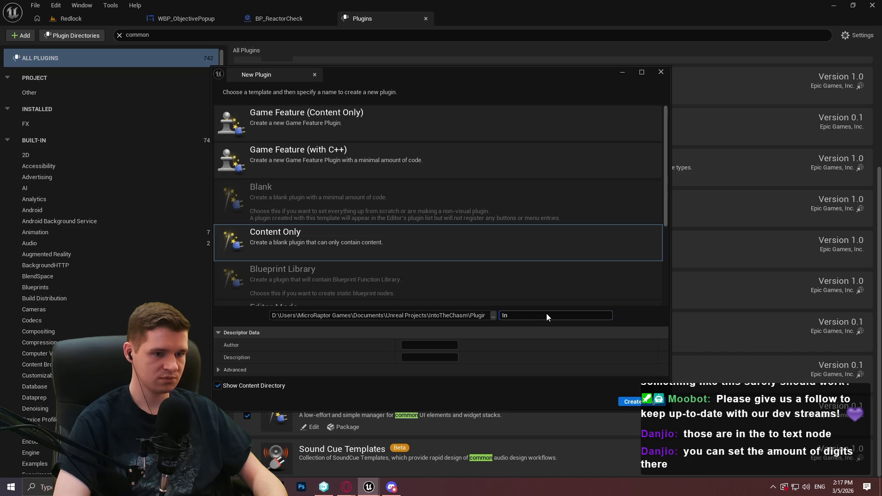
pyautogui.press('BackSpace')
pyautogui.press('BackSpace')
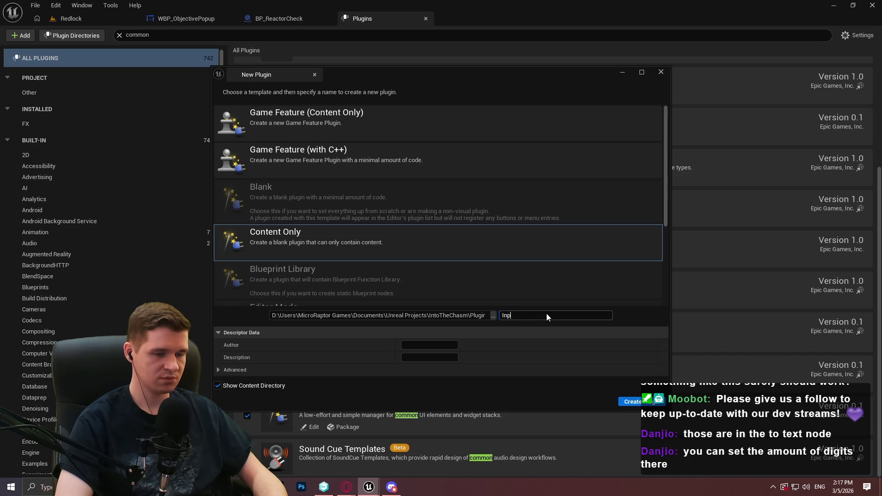
pyautogui.write('ut')
pyautogui.write('Mappin')
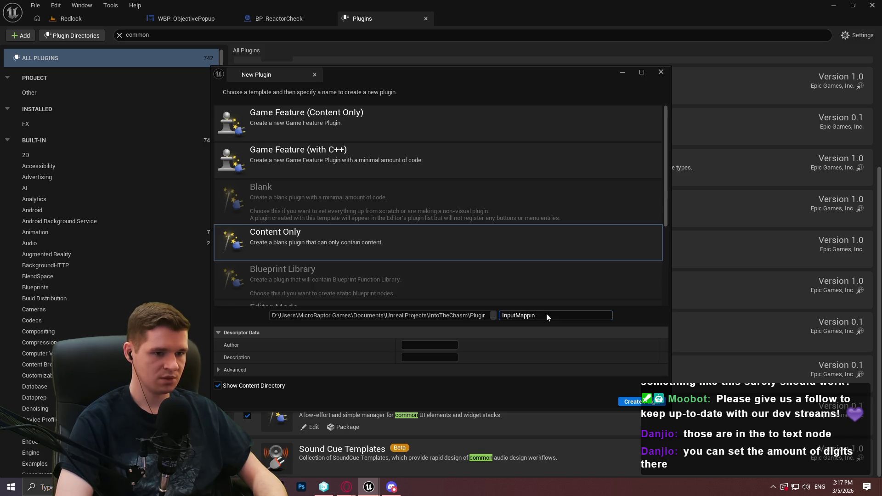
pyautogui.write('app')
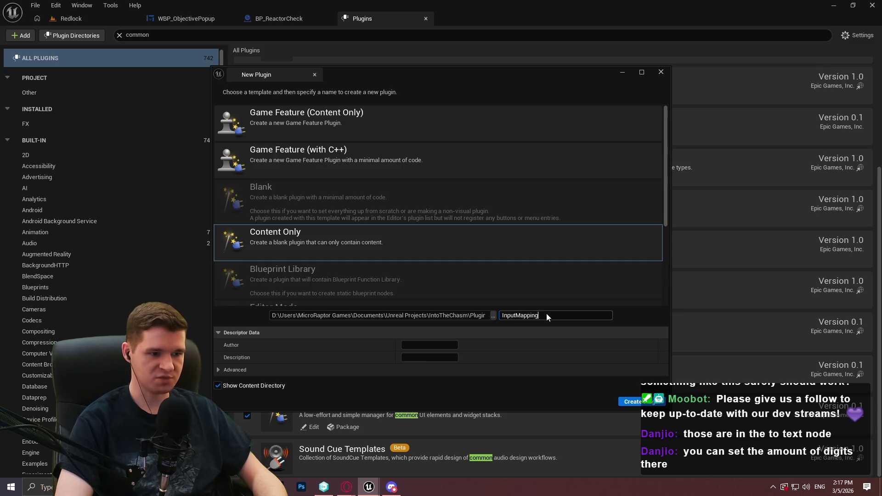
pyautogui.press('BackSpace')
pyautogui.press('BackSpace')
pyautogui.press('BackSpace')
pyautogui.write('nput Map')
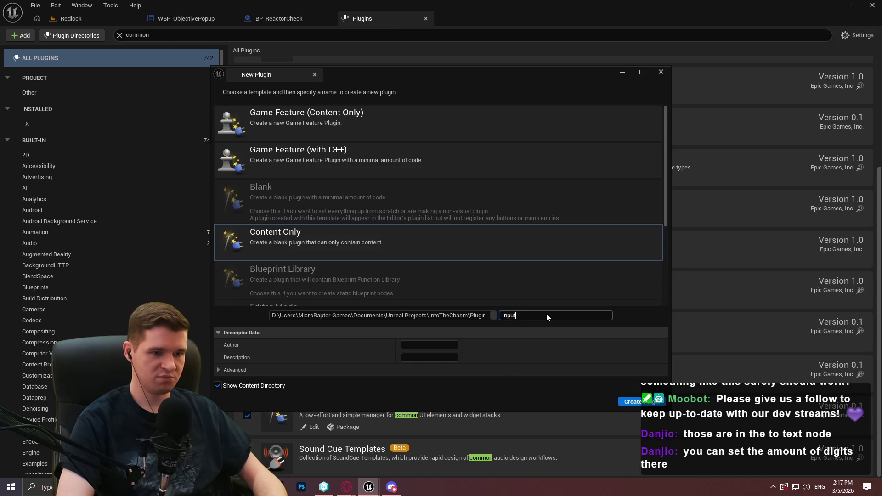
pyautogui.press('BackSpace')
pyautogui.press('BackSpace')
pyautogui.press('BackSpace')
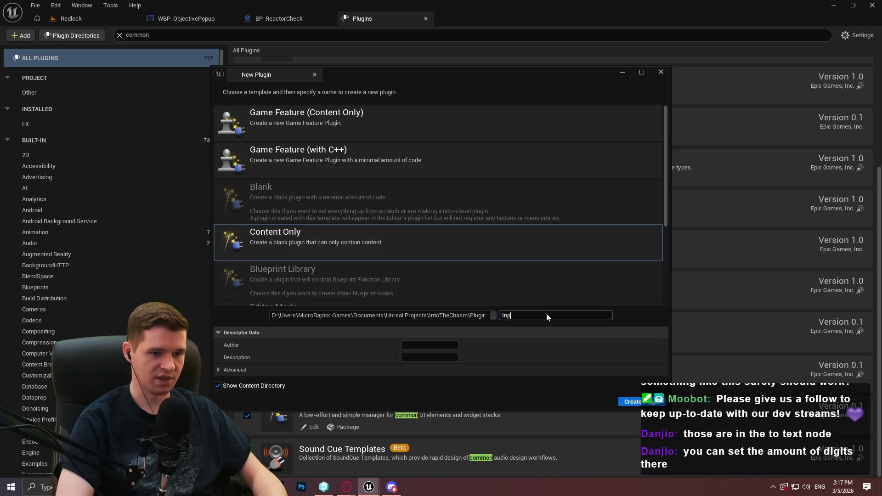
pyautogui.write('utMappingContextC')
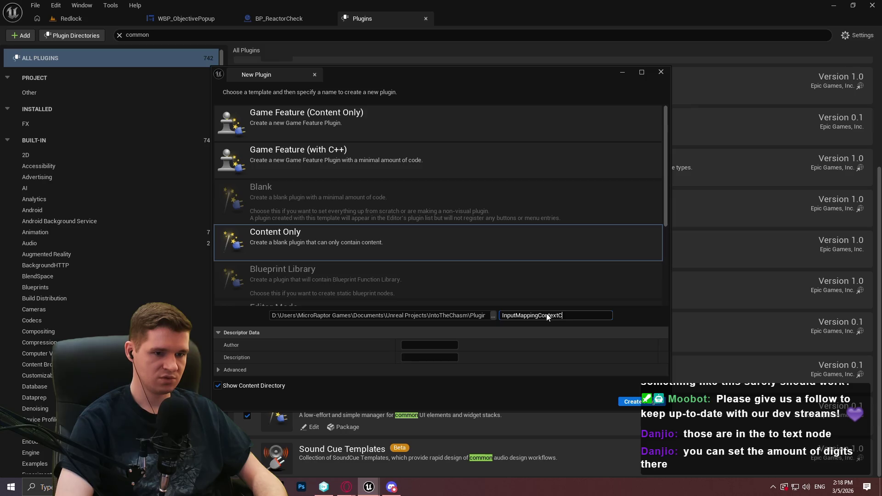
pyautogui.press('BackSpace')
pyautogui.press('BackSpace')
pyautogui.write('Manager')
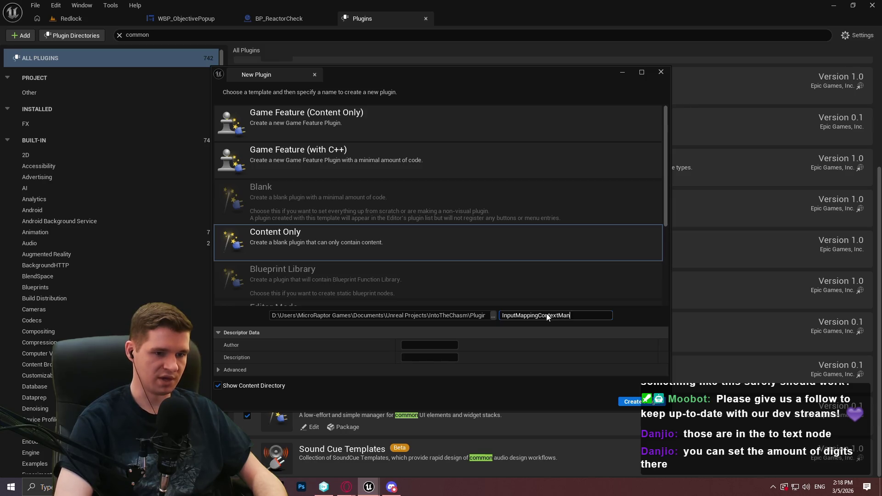
# Enter the studio name as author, expand Advanced, and create the plugin
pyautogui.click(426, 344)
pyautogui.write('MicroRaptorGames')
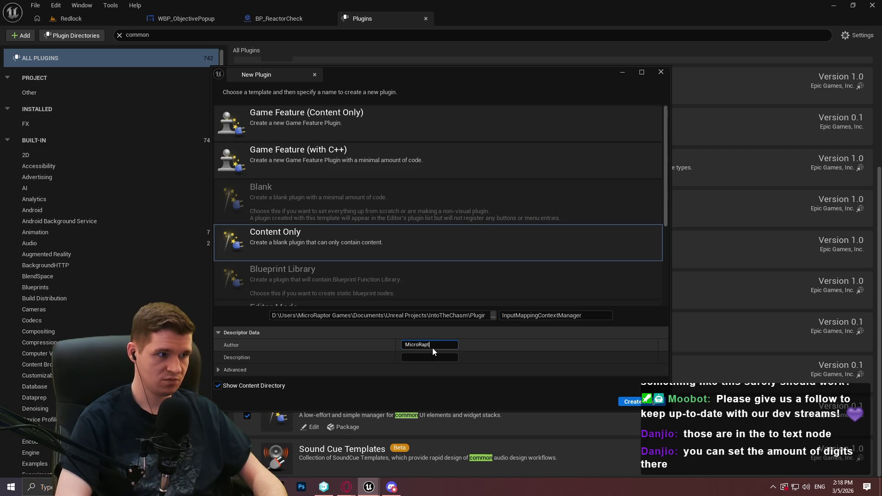
pyautogui.write(' LLC')
pyautogui.press('Return')
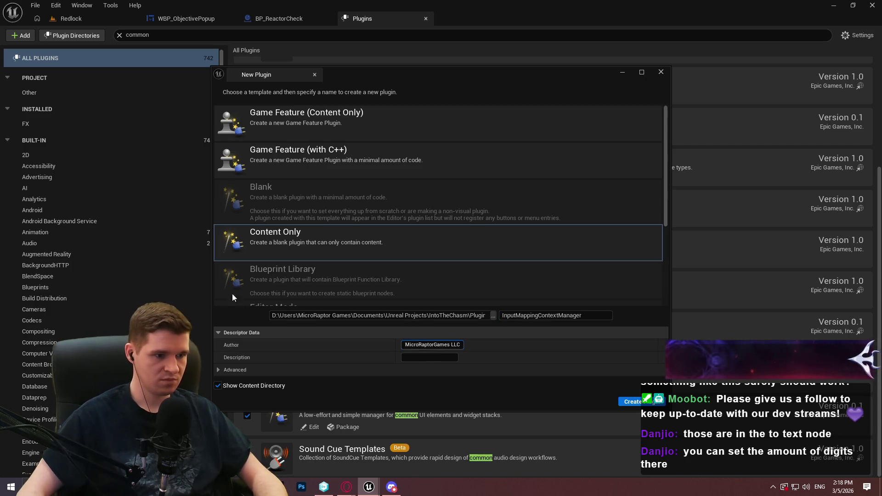
pyautogui.click(220, 374)
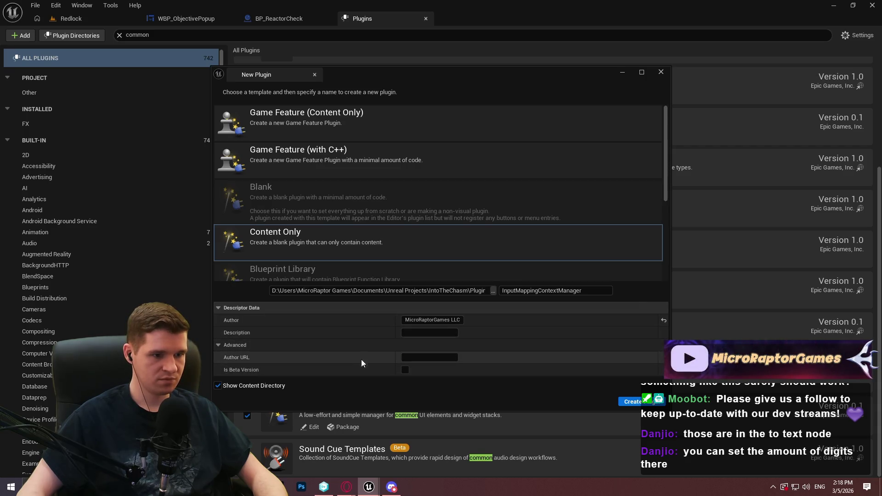
pyautogui.click(636, 402)
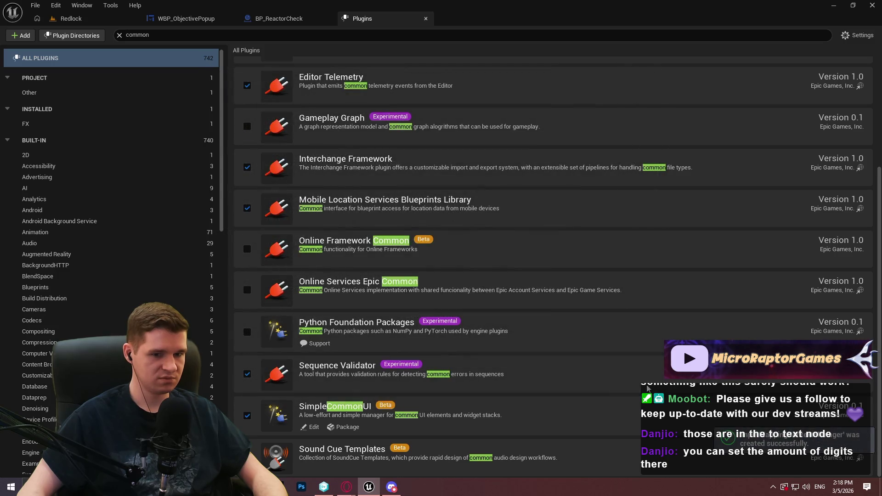
# Clear the plugin search and list only the project's Other plugins
pyautogui.click(177, 36)
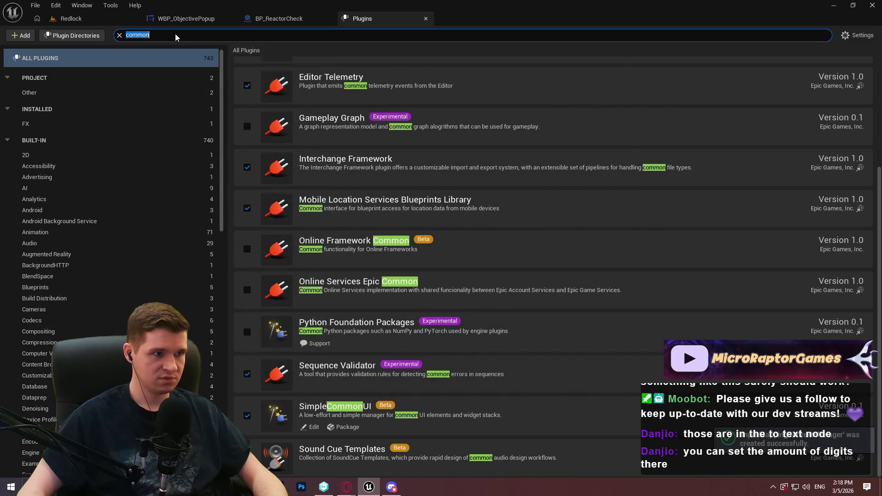
pyautogui.write('micro')
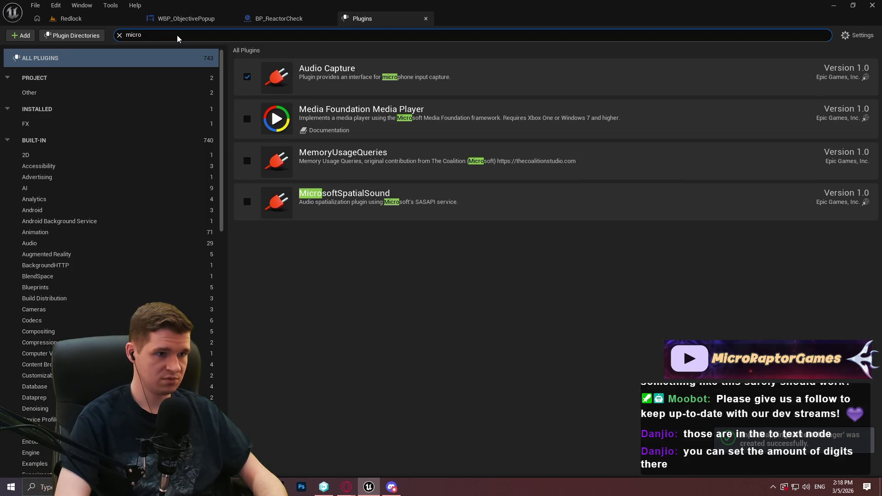
pyautogui.hotkey('ctrl', 'BackSpace')
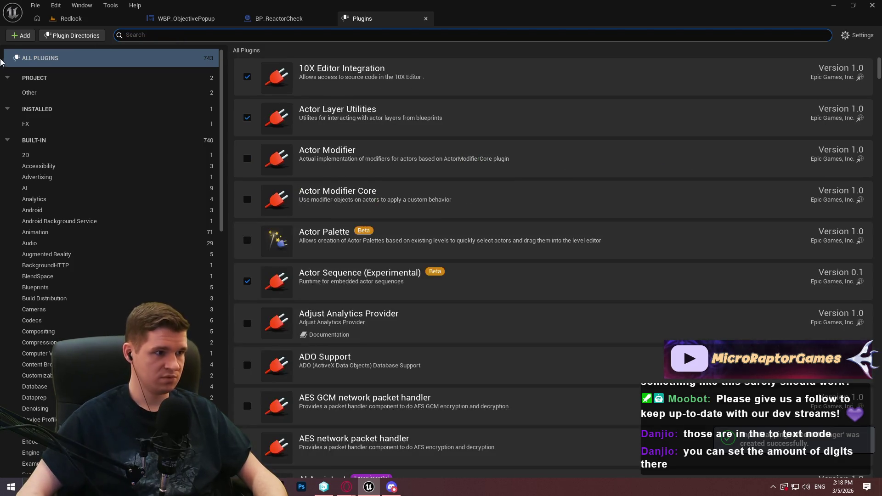
pyautogui.click(101, 93)
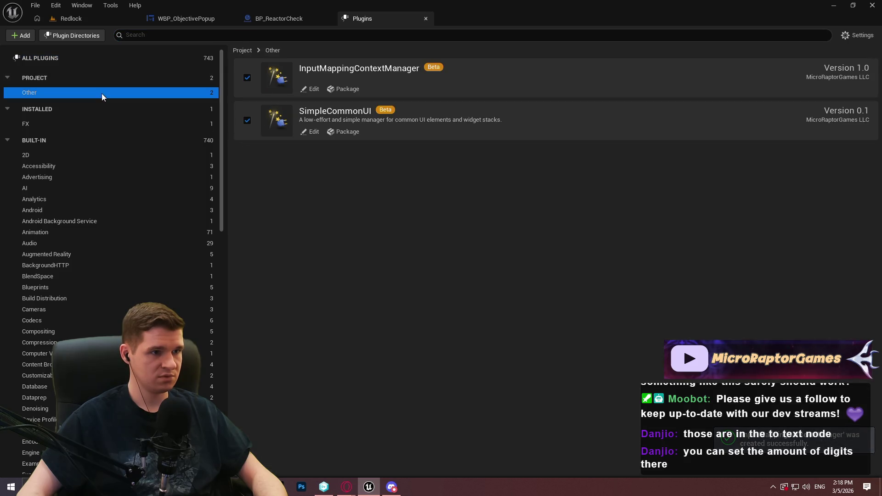
# Change SimpleCommonUI's category from Other to UI and confirm the properties
pyautogui.click(311, 132)
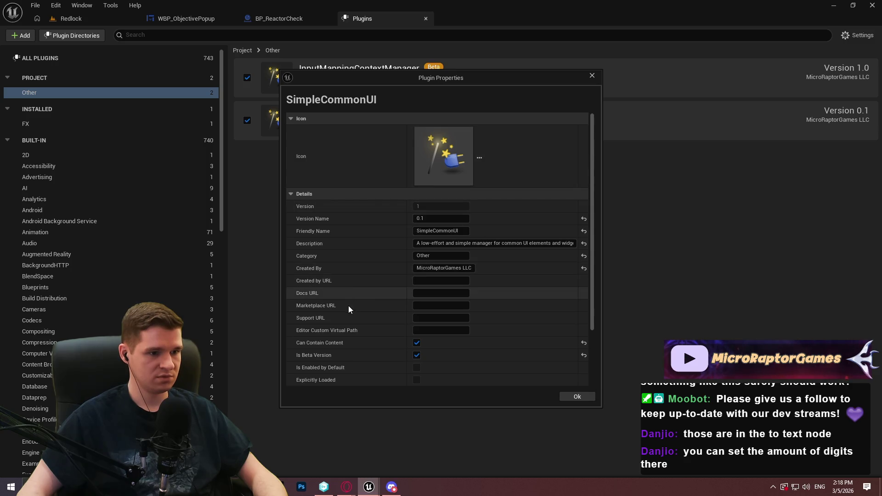
pyautogui.scroll(-4, 340, 331)
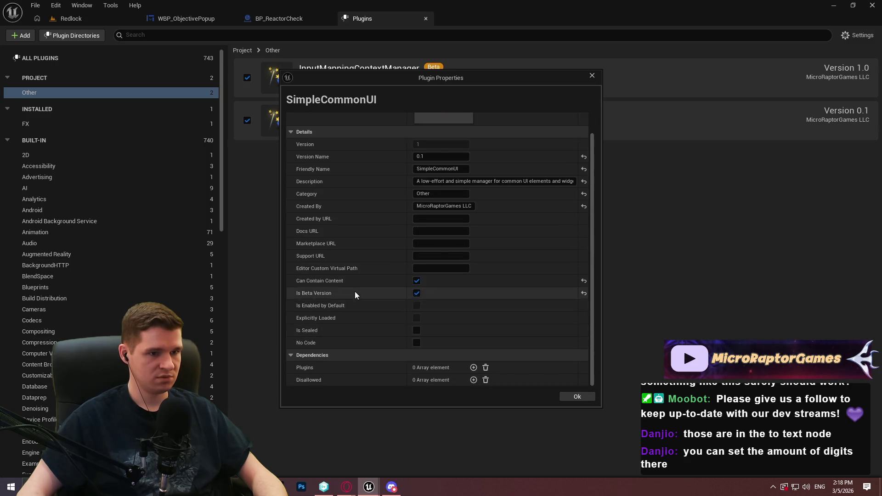
pyautogui.scroll(3, 355, 291)
pyautogui.scroll(1, 401, 213)
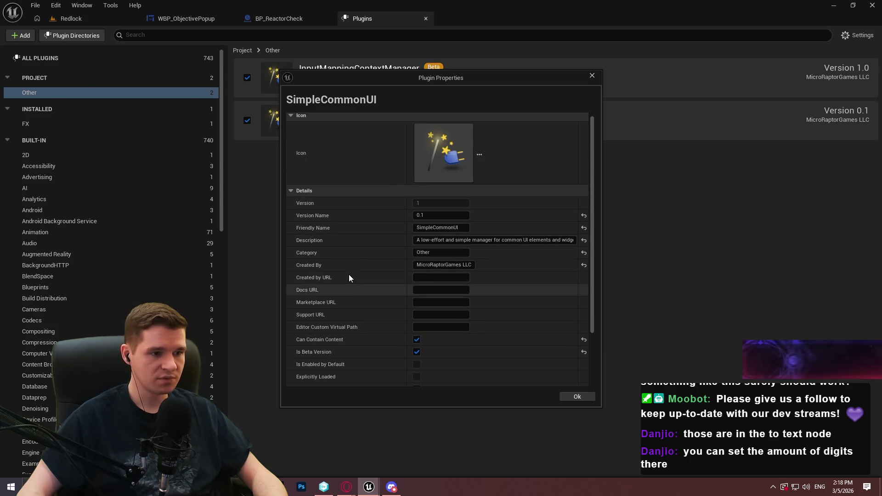
pyautogui.click(465, 253)
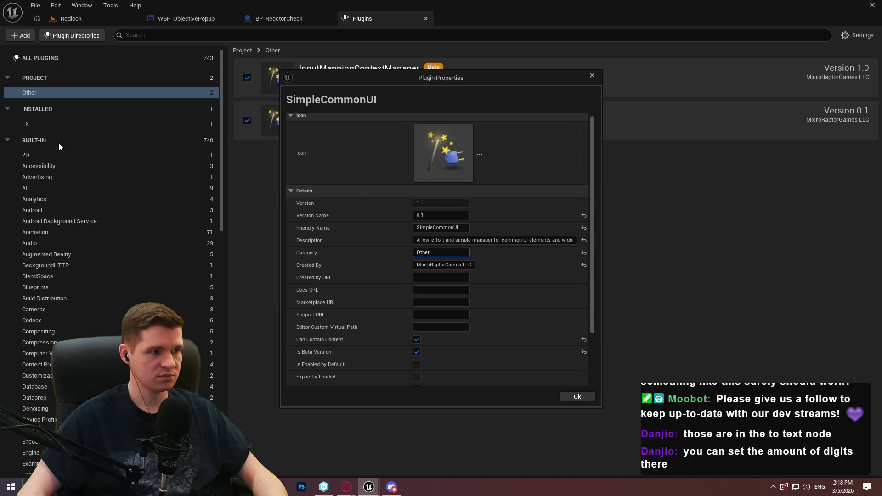
pyautogui.hotkey('ctrl', 'a')
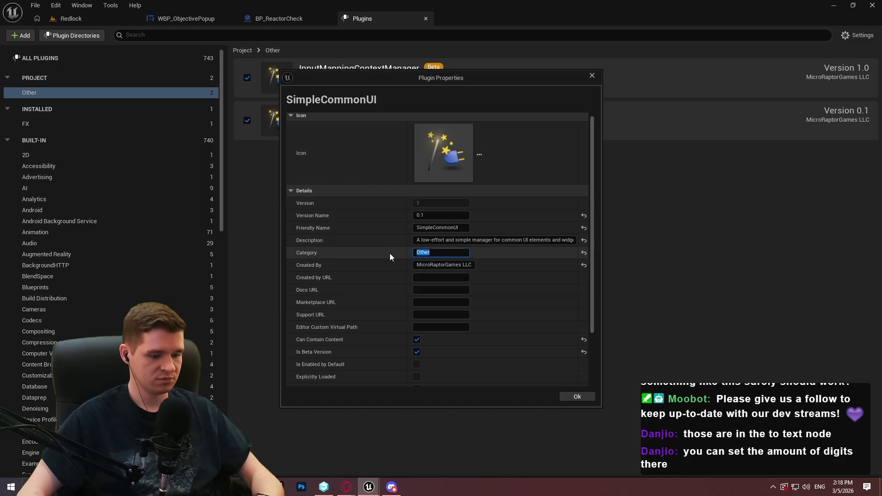
pyautogui.write('UI')
pyautogui.click(577, 396)
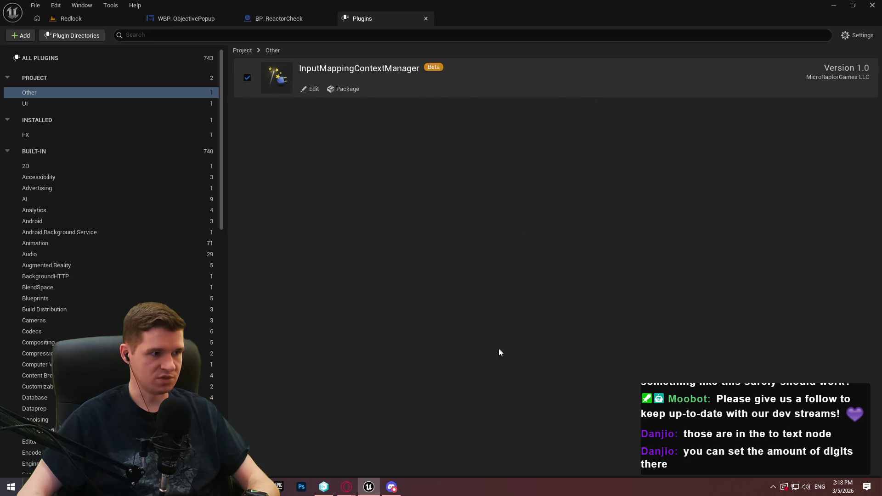
# Open InputMappingContextManager's properties and set its category to Input
pyautogui.click(315, 90)
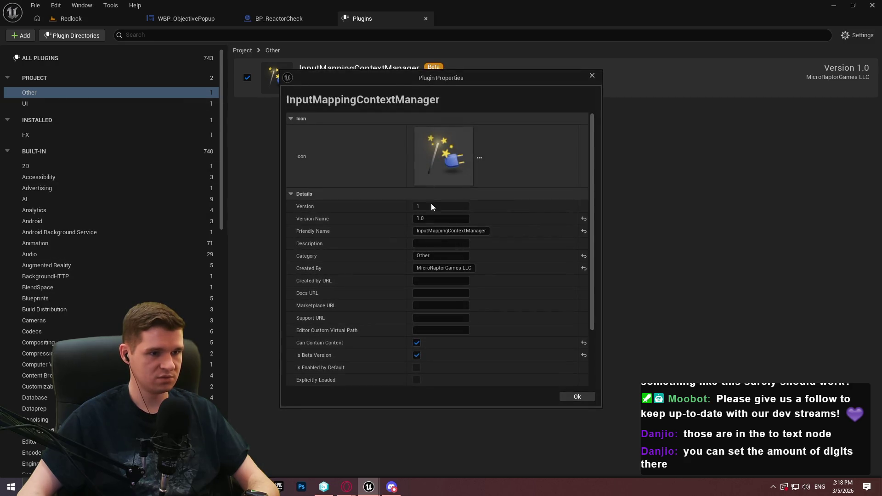
pyautogui.write('En')
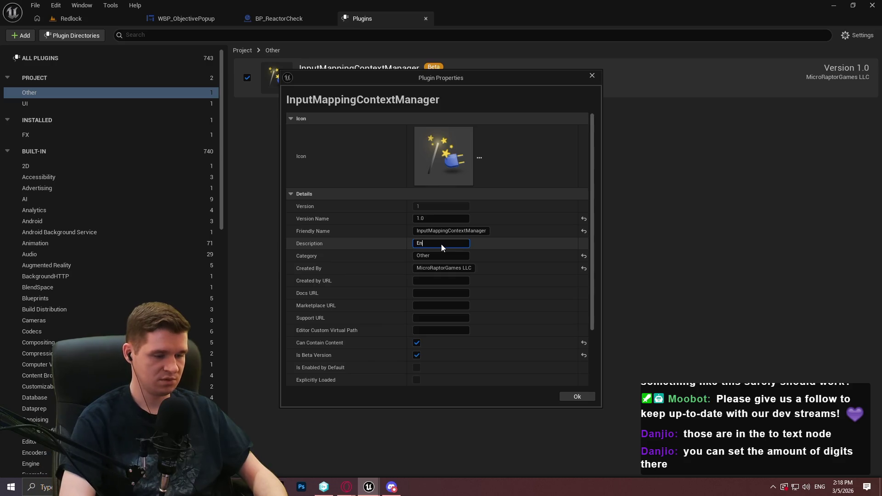
pyautogui.press('BackSpace')
pyautogui.press('BackSpace')
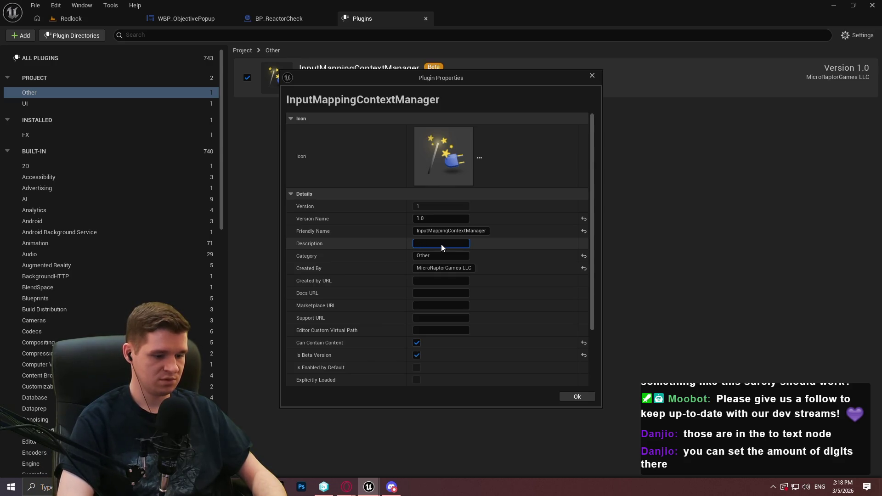
pyautogui.write('Input')
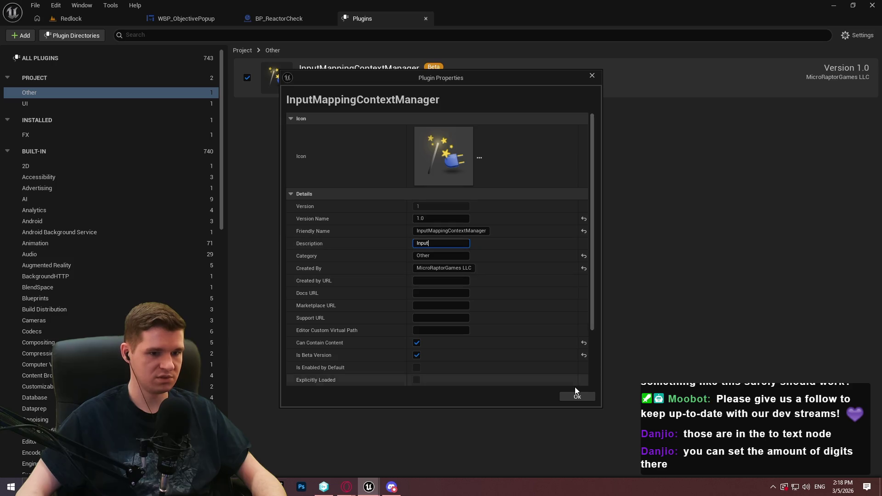
pyautogui.press('BackSpace')
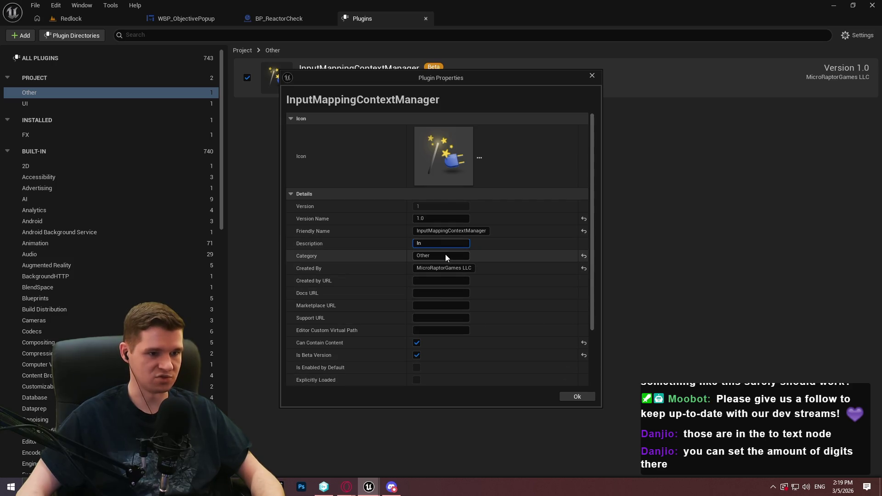
pyautogui.hotkey('ctrl', 'a')
pyautogui.write('Input')
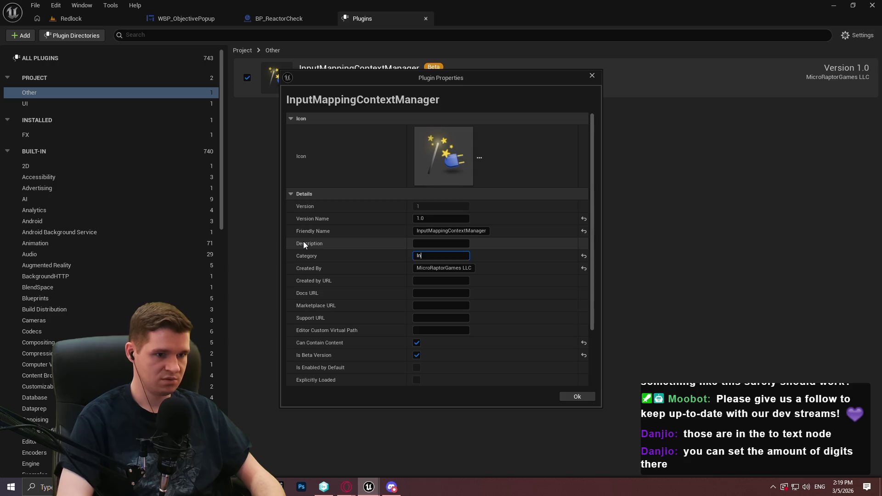
# Describe it as managing Enhanced Input mapping contexts for gameplay, not UI contexts
pyautogui.click(432, 245)
pyautogui.write('A manager for')
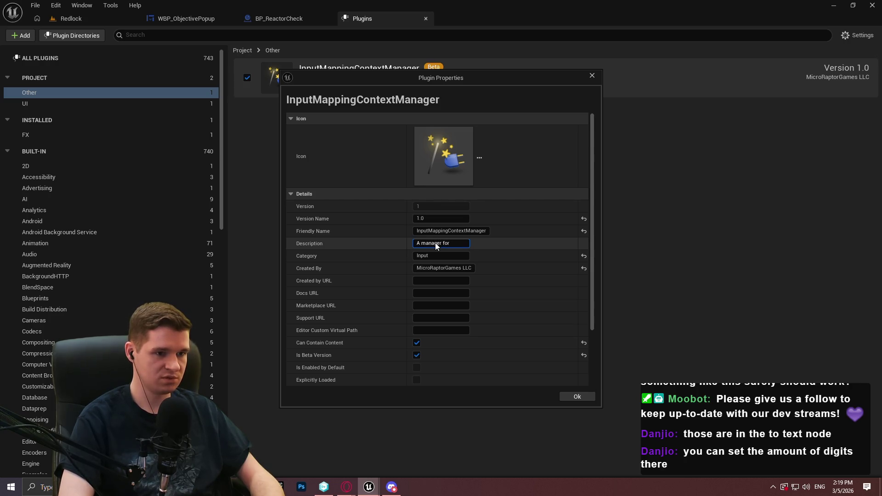
pyautogui.write(' Enhanced Input')
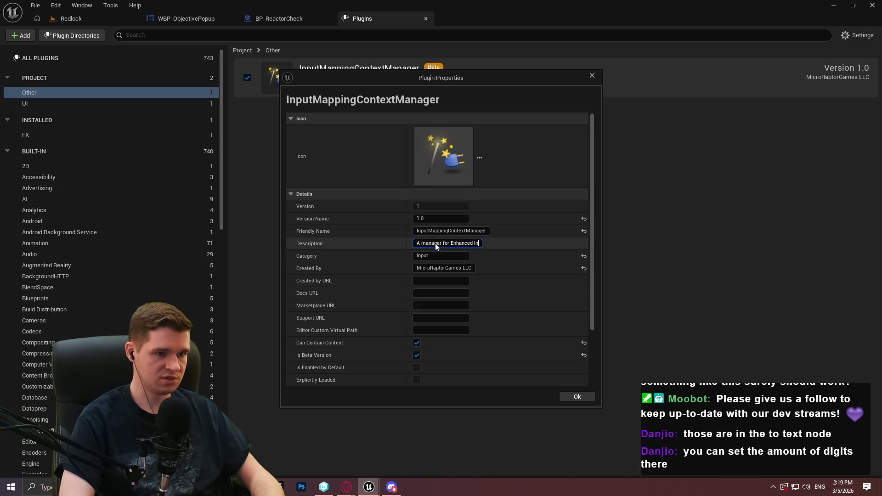
pyautogui.press('Tab')
pyautogui.click(485, 245)
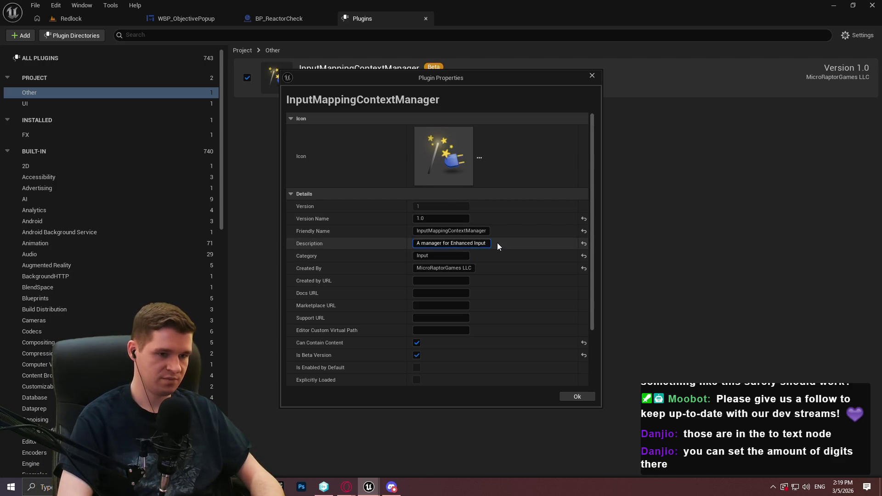
pyautogui.write('mapping contexts that')
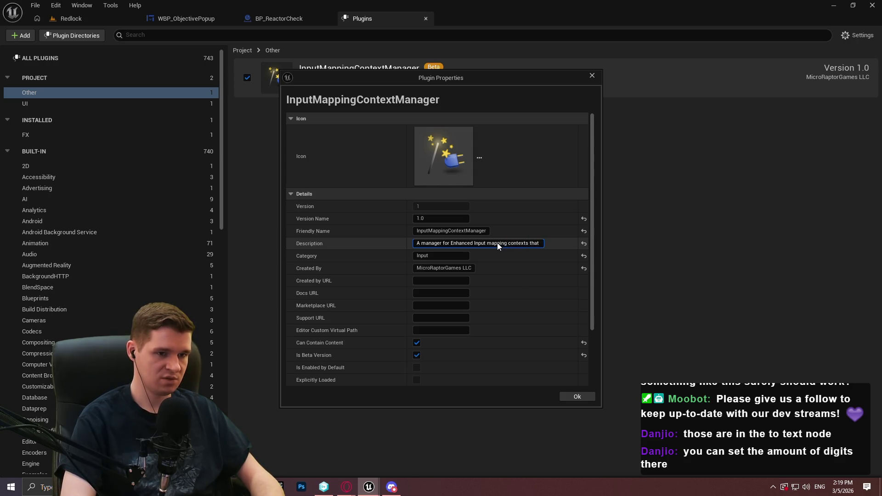
pyautogui.press('BackSpace')
pyautogui.press('BackSpace')
pyautogui.press('BackSpace')
pyautogui.press('BackSpace')
pyautogui.write('for gameplay level')
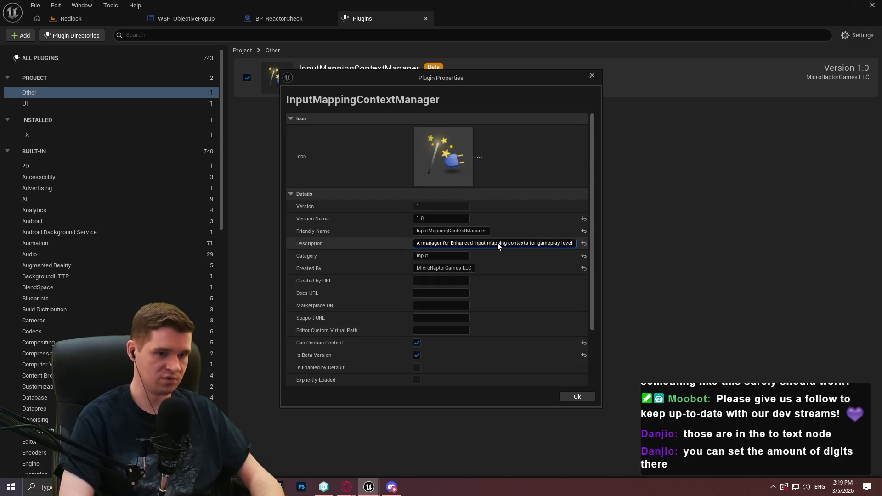
pyautogui.write('; doe NO')
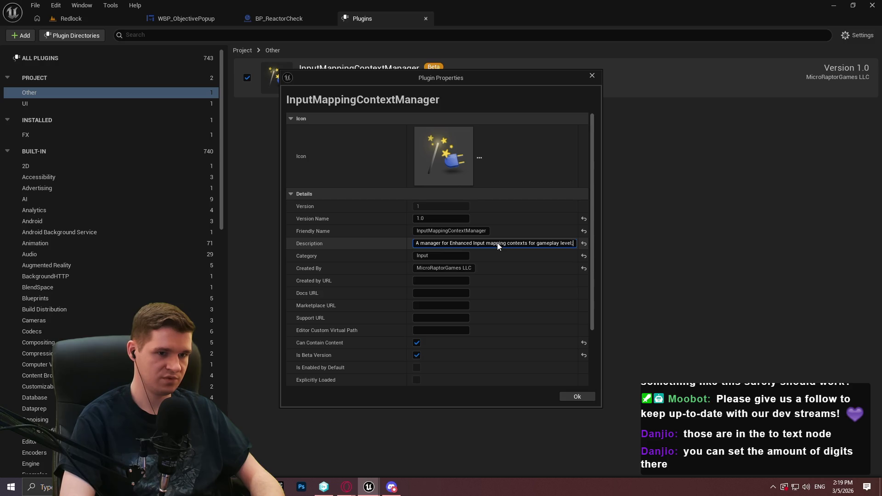
pyautogui.press('BackSpace')
pyautogui.press('BackSpace')
pyautogui.press('BackSpace')
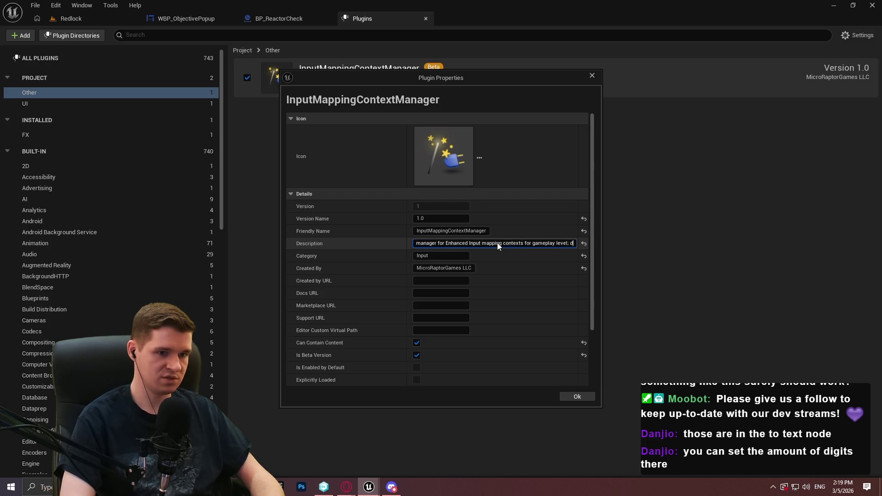
pyautogui.write('s NOT impact ')
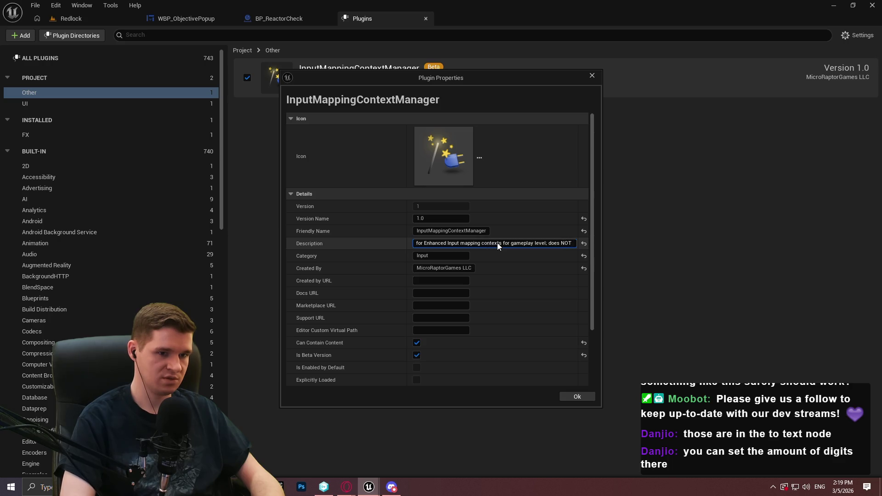
pyautogui.write('or manage UI')
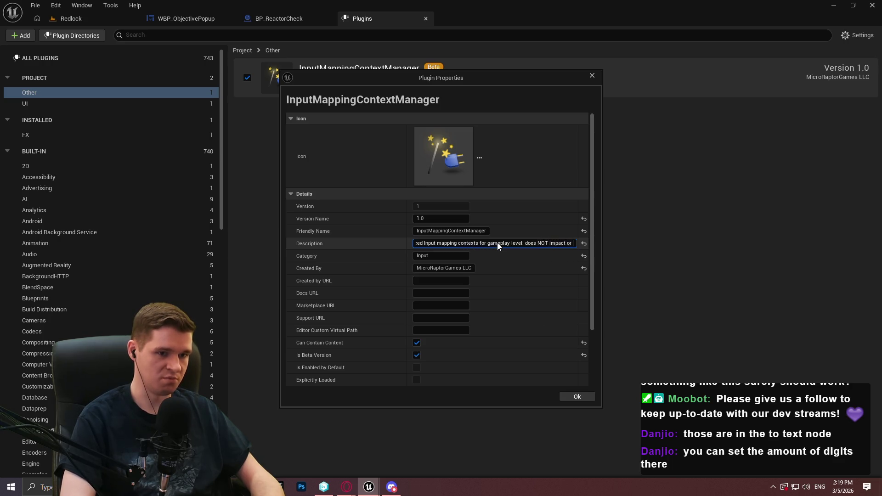
pyautogui.write('contexts.')
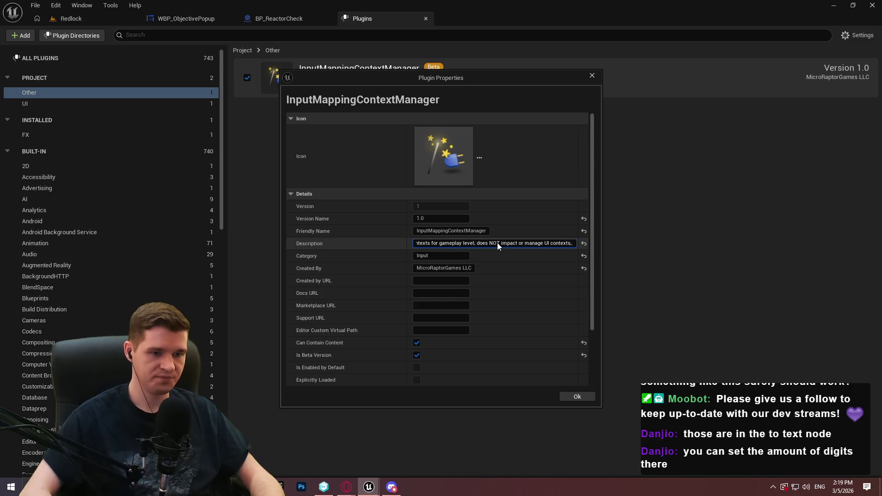
pyautogui.press('Return')
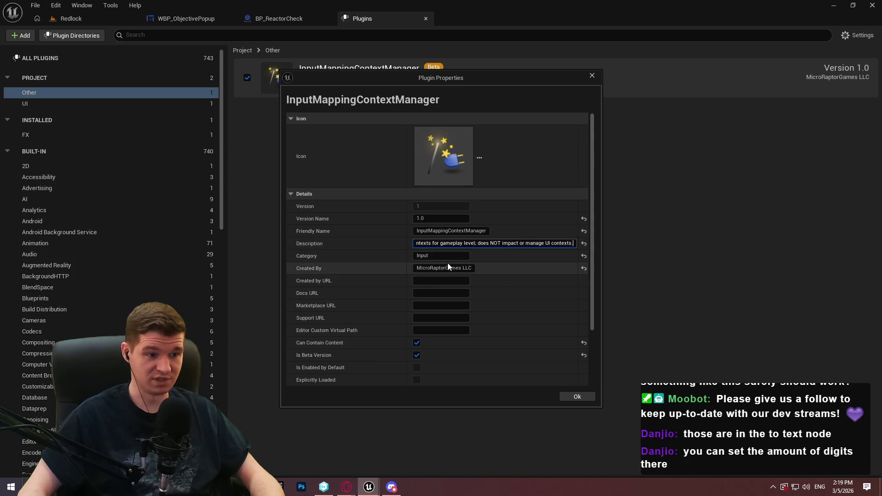
# Set the version name to 0.1 and save the plugin properties
pyautogui.scroll(-1, 478, 330)
pyautogui.scroll(-1, 457, 359)
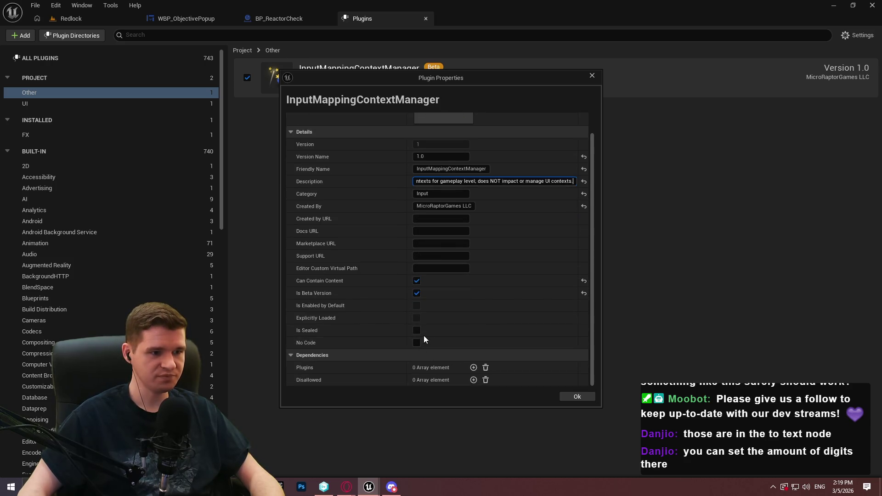
pyautogui.click(434, 157)
pyautogui.write('0.1')
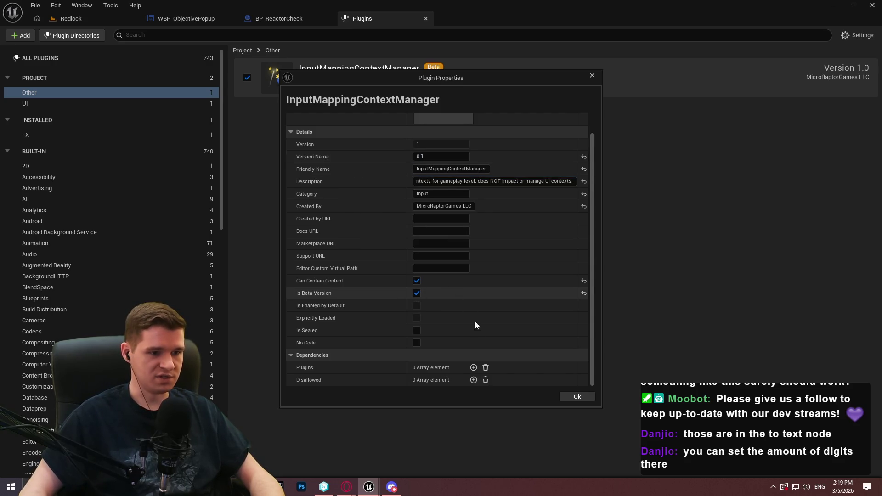
pyautogui.click(587, 396)
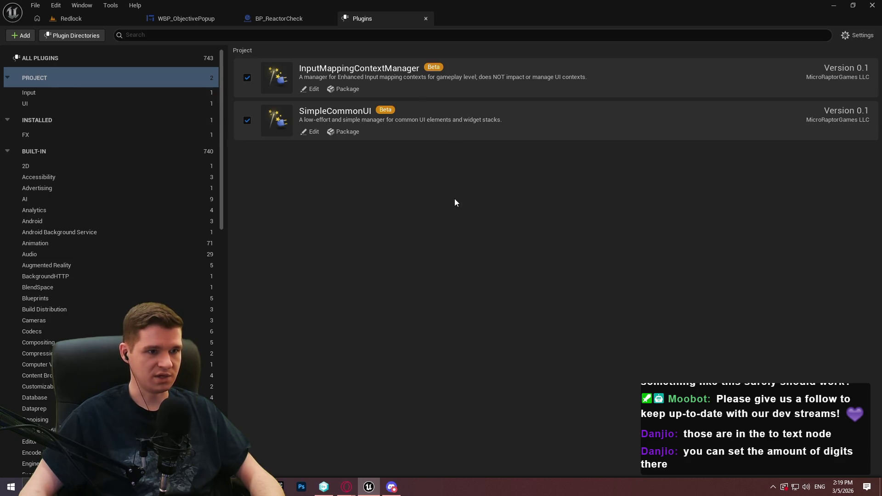
# Add InputMappingContextManager as a plugin dependency of SimpleCommonUI and confirm
pyautogui.click(313, 132)
pyautogui.scroll(-5, 368, 304)
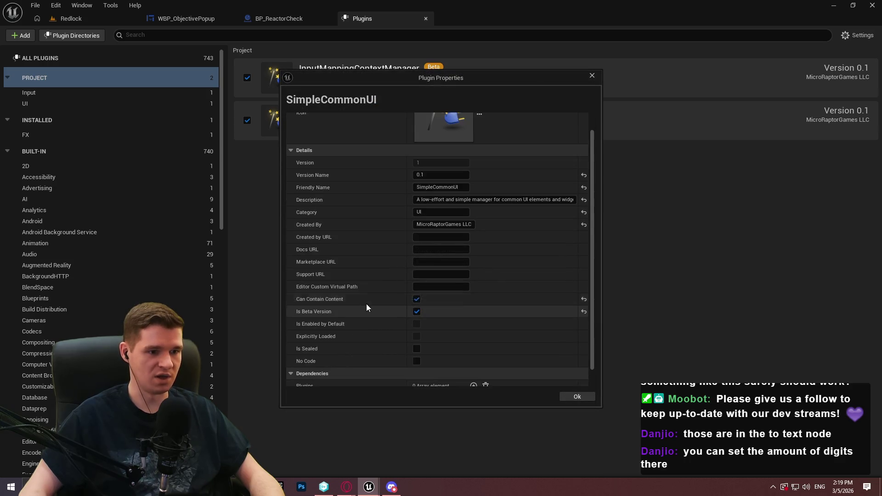
pyautogui.click(473, 367)
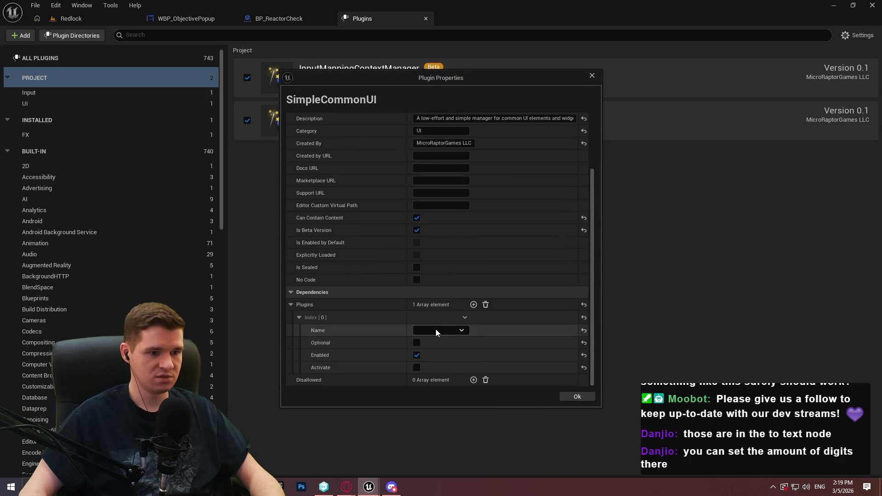
pyautogui.click(436, 329)
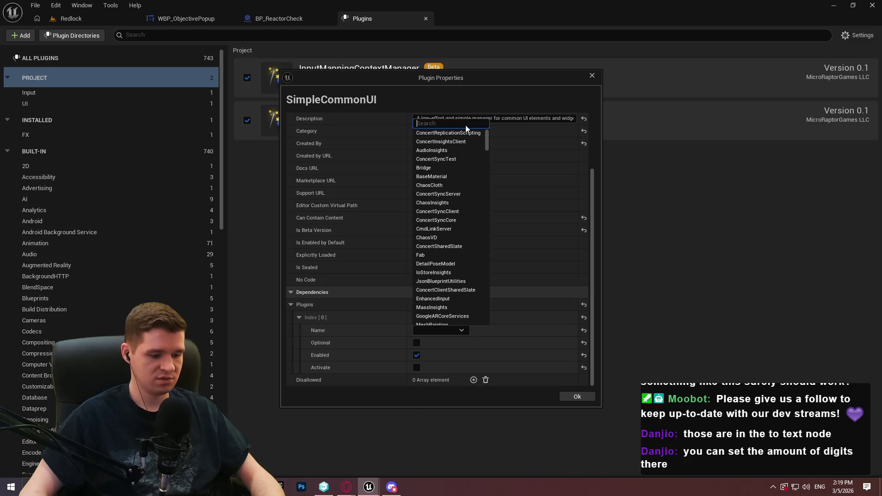
pyautogui.write('inpu')
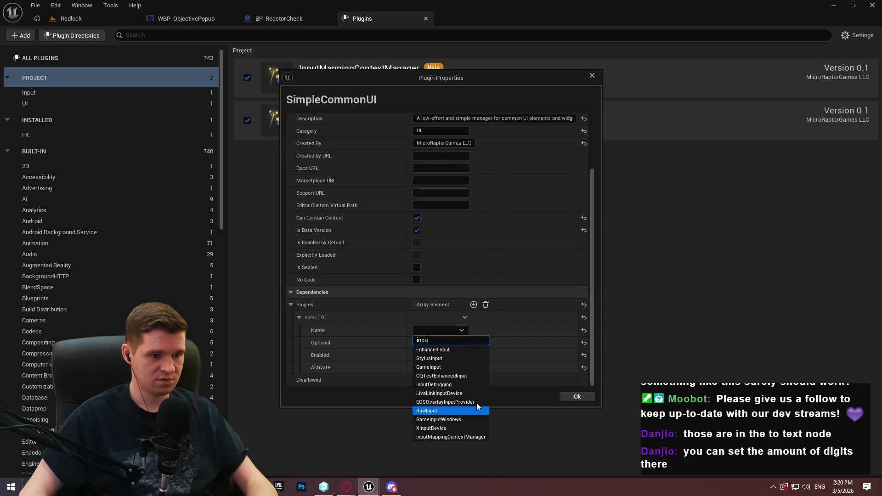
pyautogui.click(457, 438)
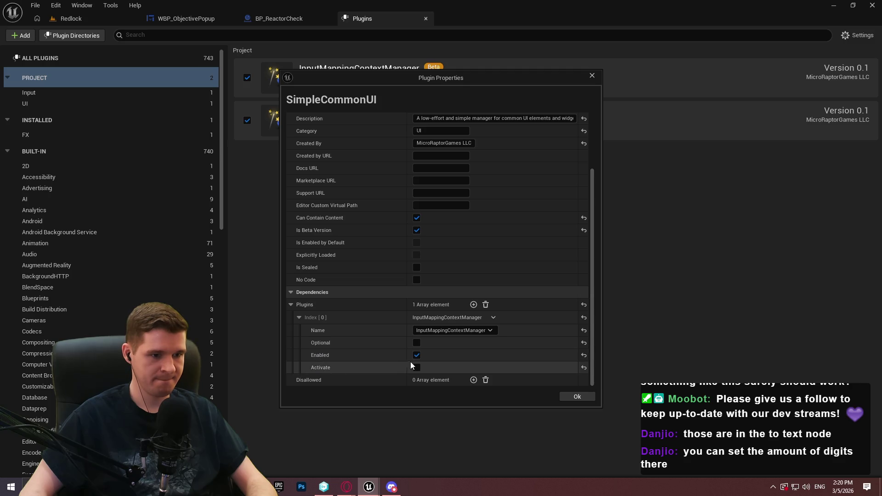
pyautogui.click(577, 397)
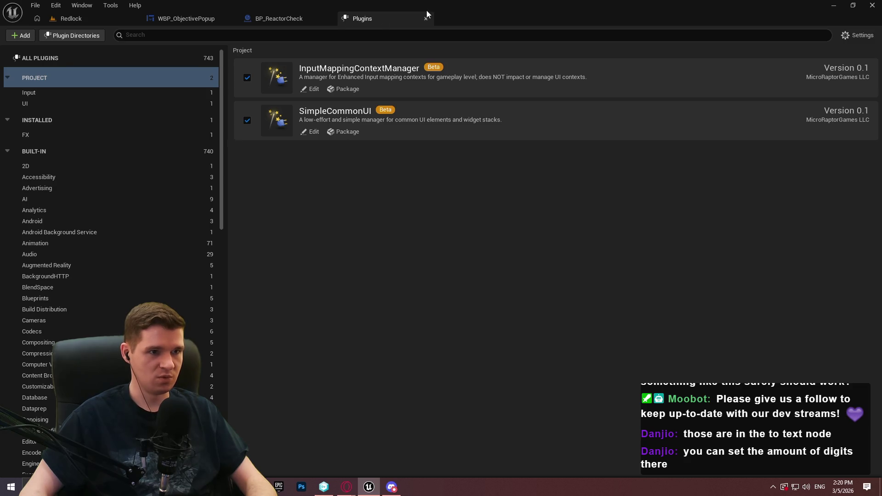
pyautogui.click(278, 21)
# Switch to the Redlock level and browse the Plugins content folders, including SimpleCommonUI Content
pyautogui.scroll(-2, 362, 247)
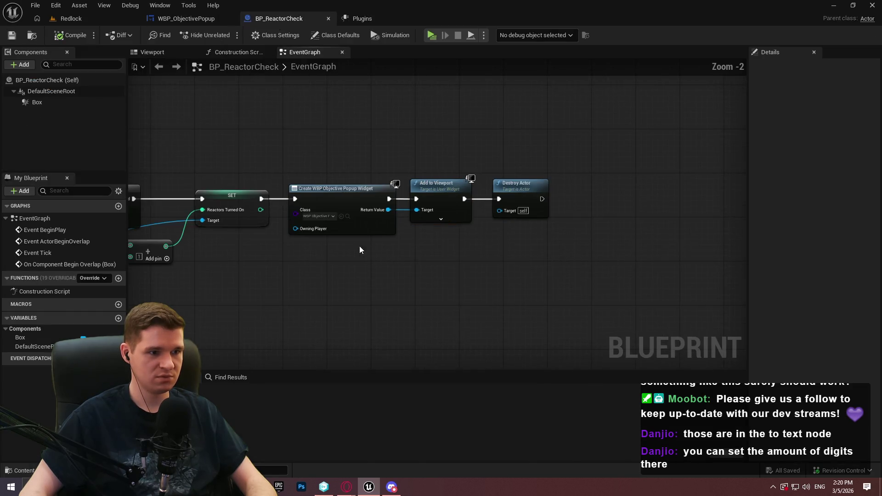
pyautogui.scroll(2, 346, 246)
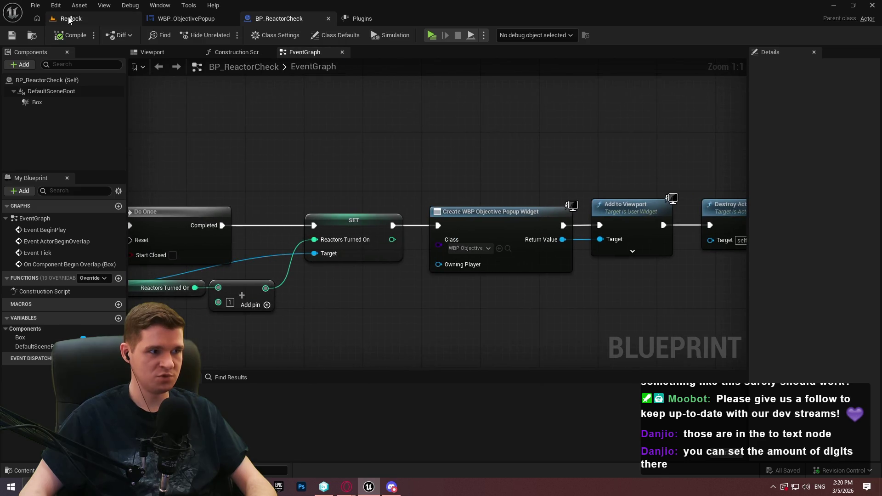
pyautogui.click(69, 18)
pyautogui.click(417, 247)
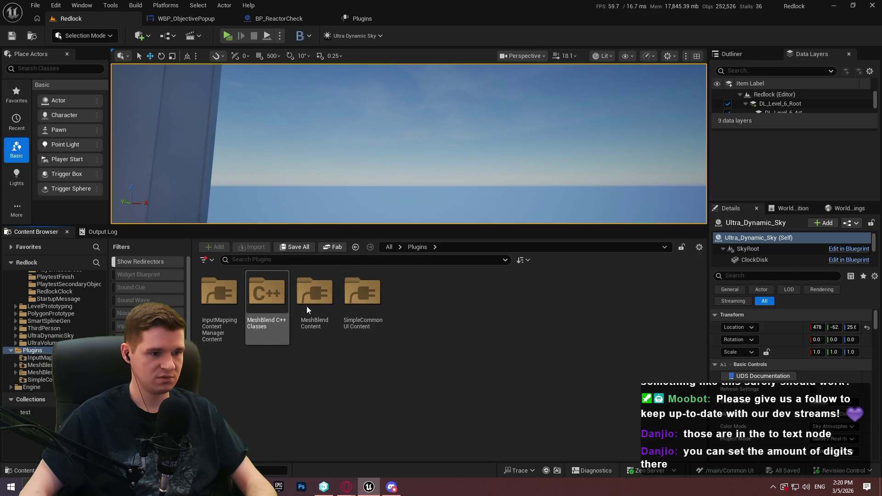
pyautogui.click(349, 340)
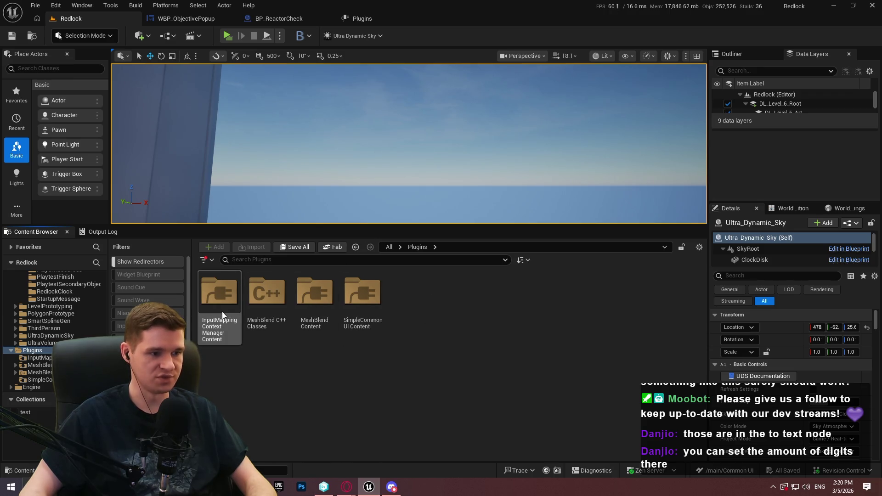
pyautogui.doubleClick(363, 294)
pyautogui.click(417, 249)
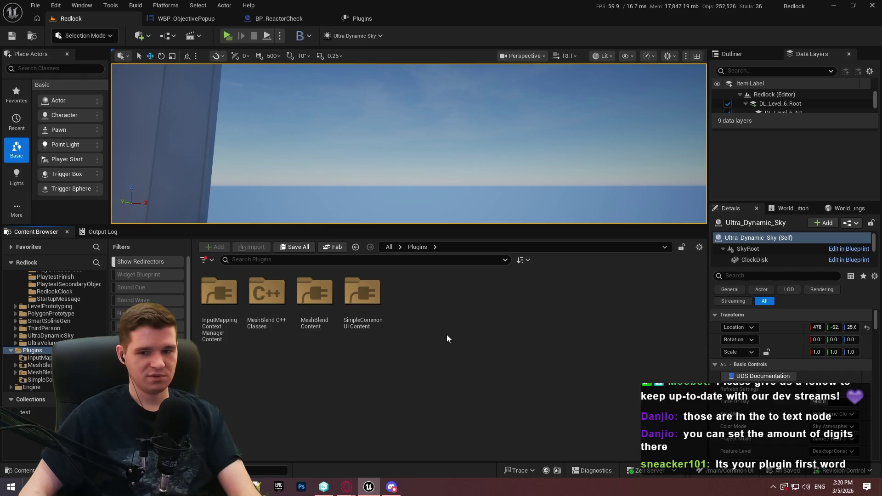
pyautogui.click(349, 286)
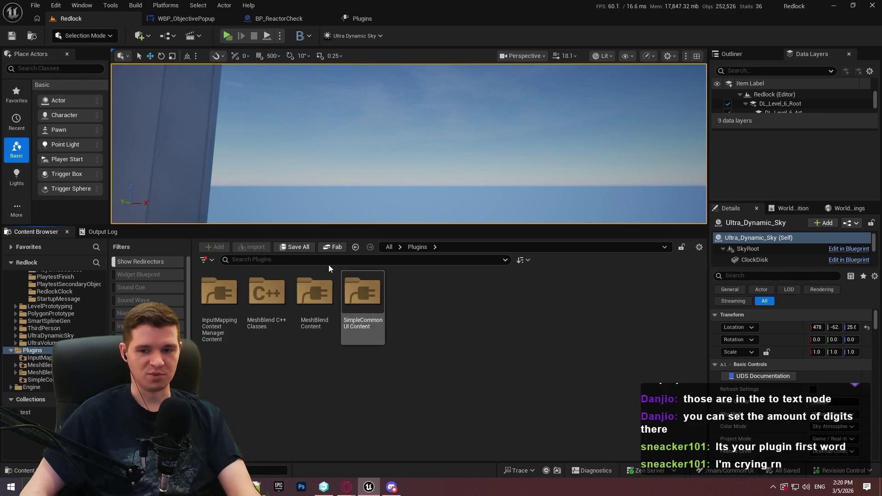
pyautogui.click(373, 351)
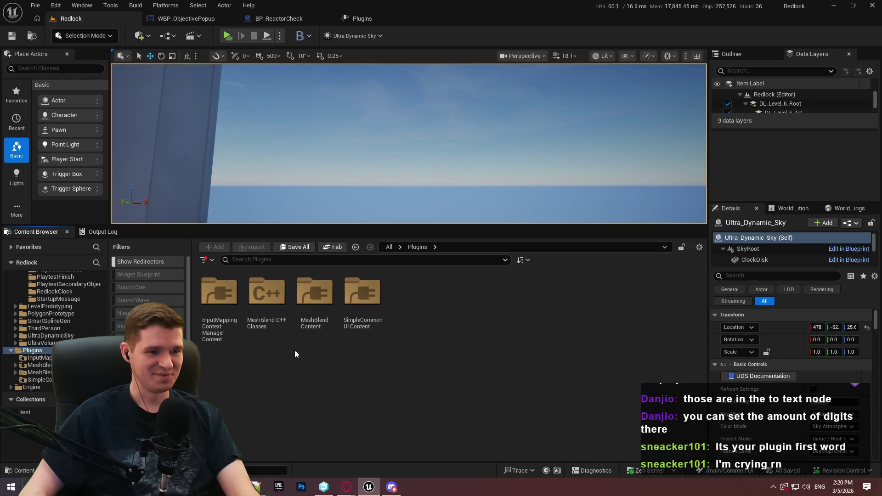
# Collapse KYS, select Plugins in the content tree, close the Plugins tab, and return to Redlock
pyautogui.scroll(15, 97, 294)
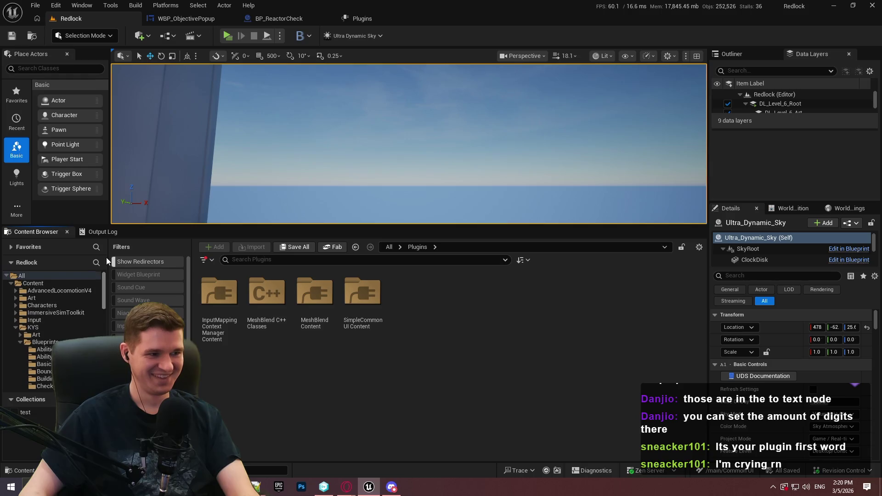
pyautogui.scroll(-2, 98, 282)
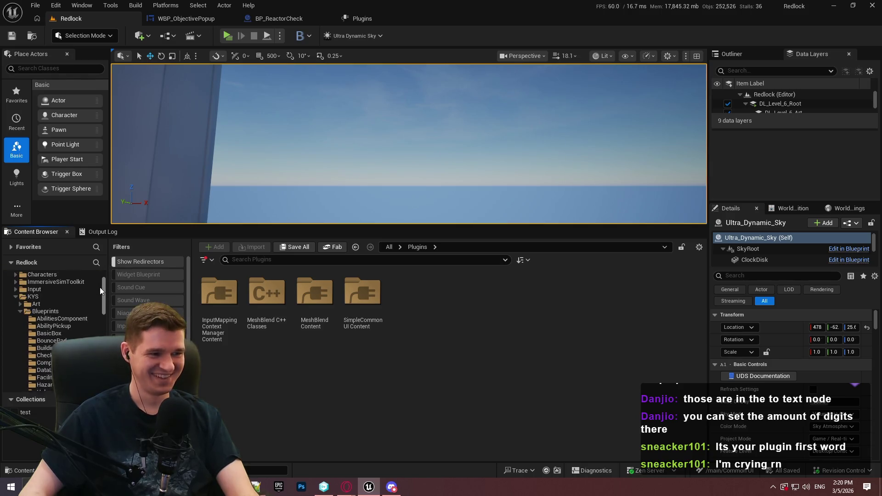
pyautogui.scroll(3, 97, 285)
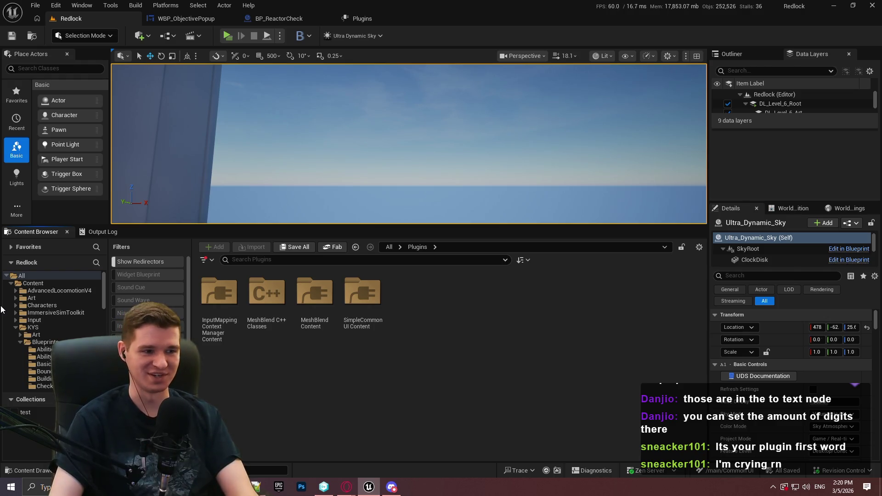
pyautogui.click(16, 328)
pyautogui.click(12, 380)
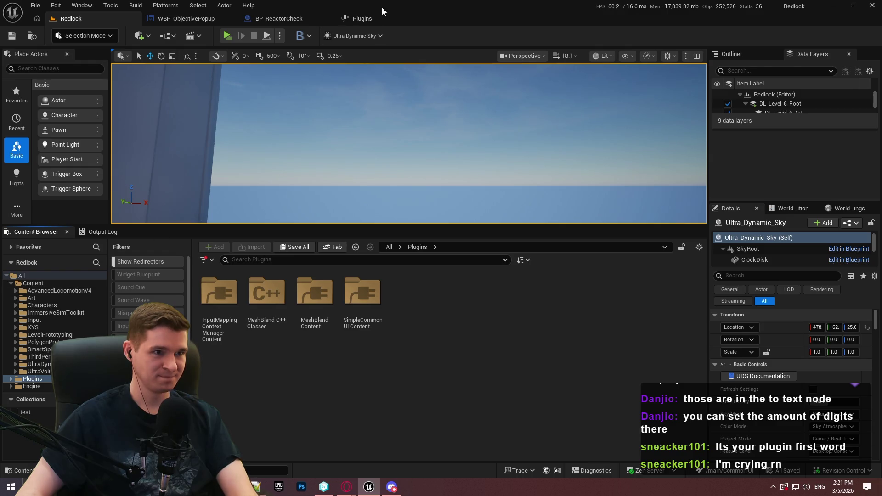
pyautogui.click(431, 18)
pyautogui.click(425, 18)
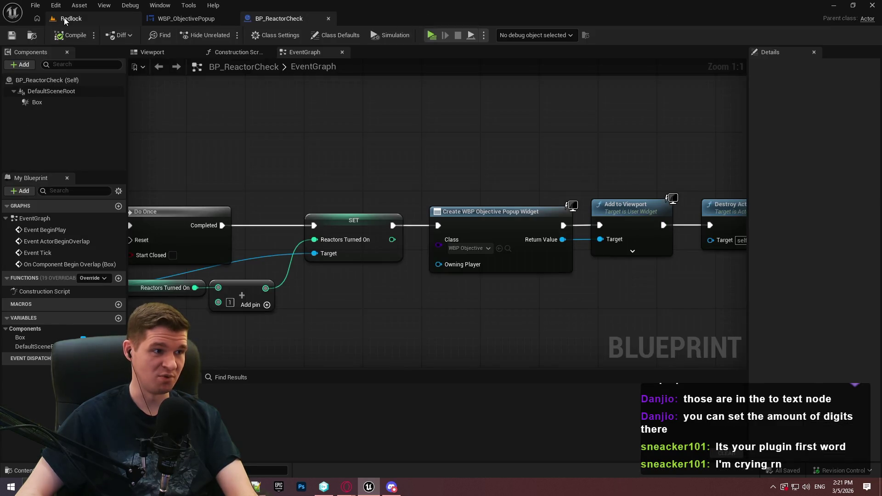
pyautogui.click(69, 18)
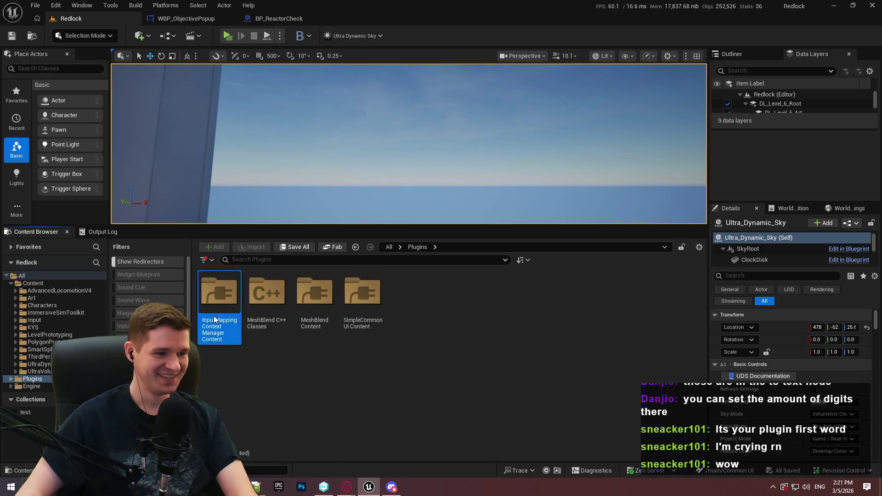
# Create a Core folder in the InputMappingContextManager Content folder
pyautogui.doubleClick(219, 294)
pyautogui.rightClick(254, 331)
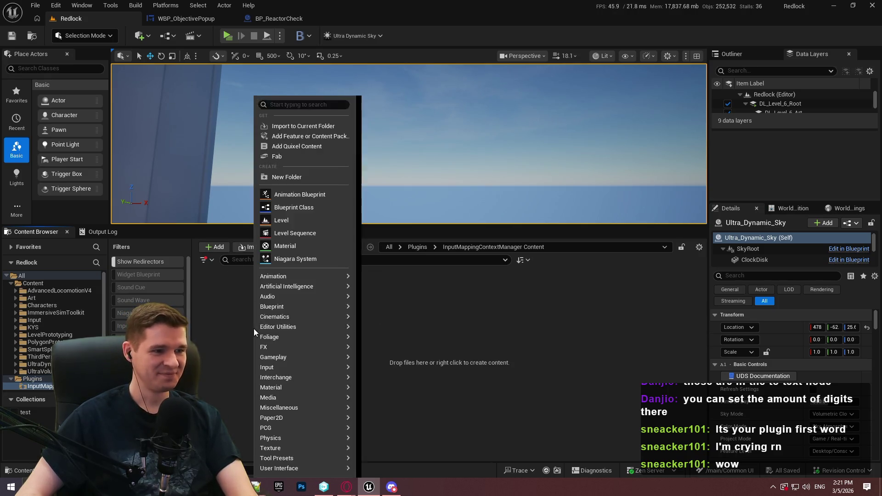
pyautogui.click(295, 177)
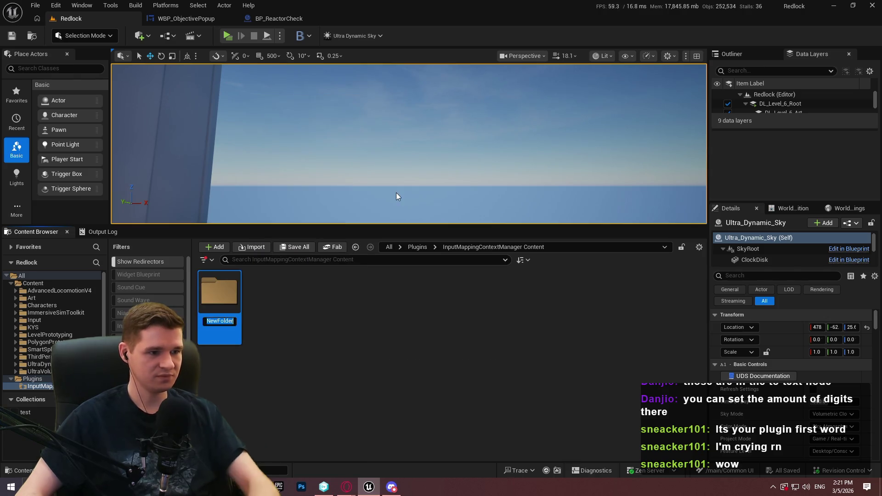
pyautogui.write('Core')
pyautogui.press('Return')
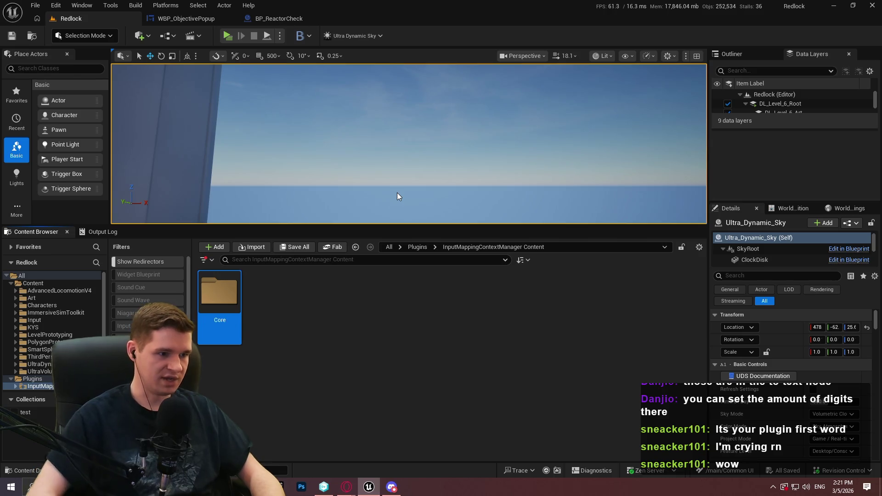
# Add a BPFL_ Blueprint Function Library inside Core and go back to the plugin content
pyautogui.doubleClick(236, 302)
pyautogui.rightClick(310, 311)
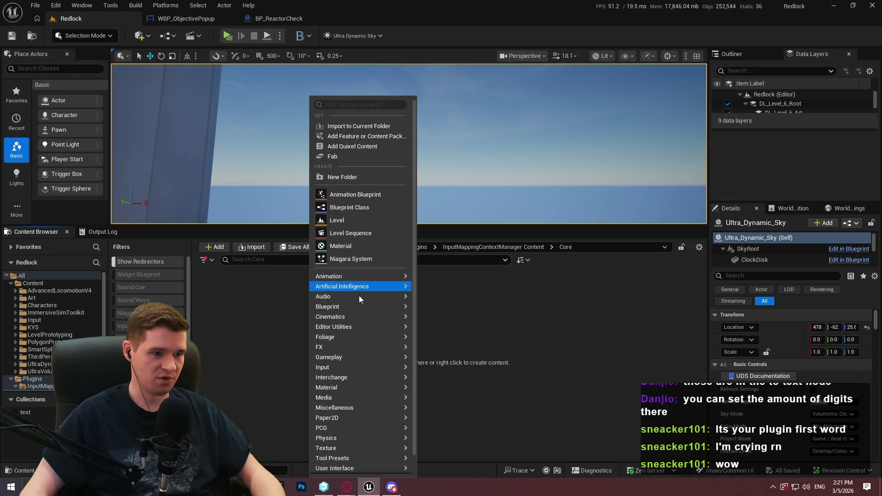
pyautogui.moveTo(349, 307)
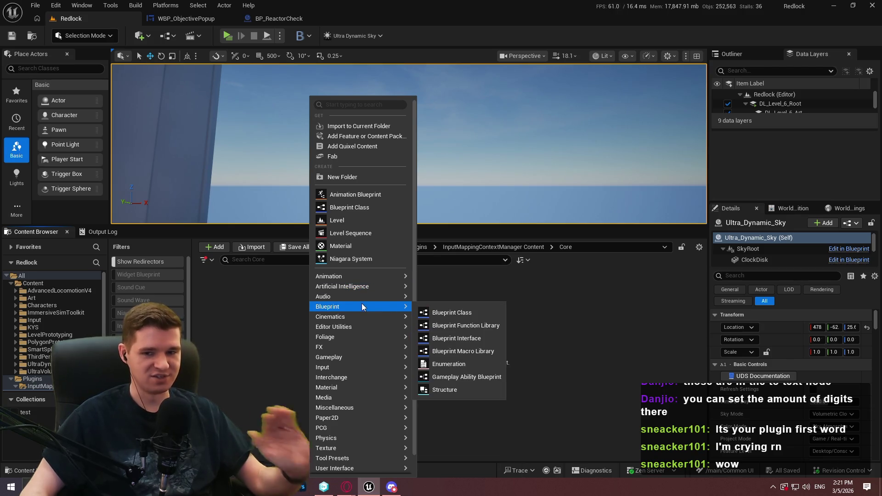
pyautogui.click(451, 328)
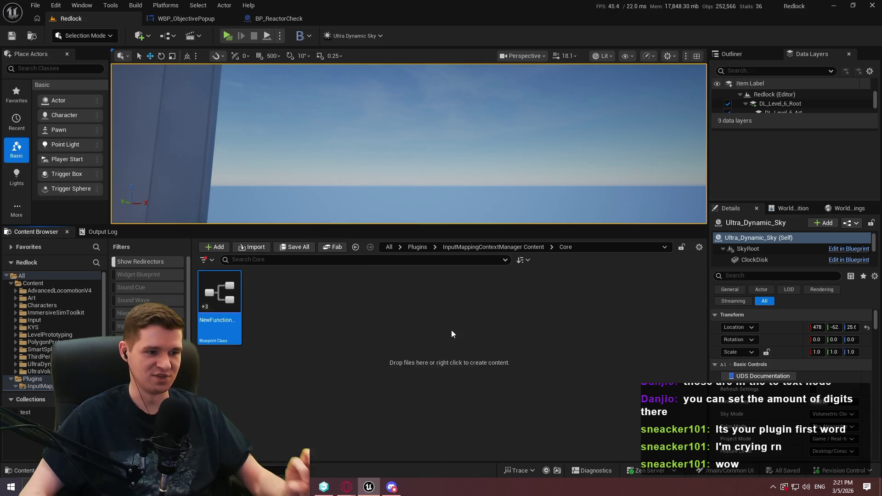
pyautogui.write('BPFL_Input...')
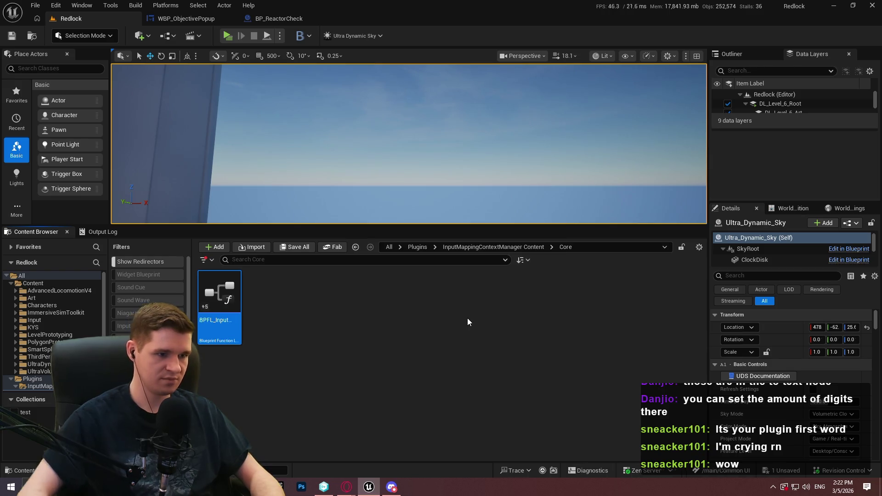
pyautogui.press('Return')
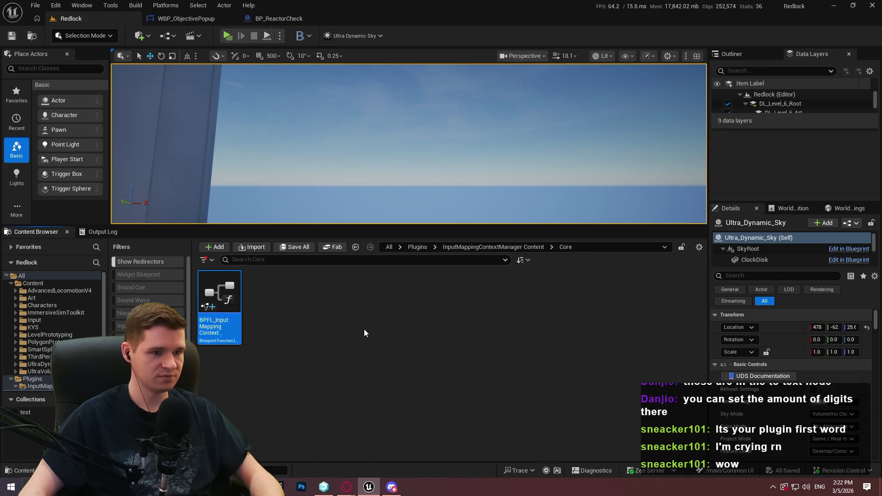
pyautogui.hotkey('alt', 'Left')
# Create a Blueprints folder holding an Actor Component subfolder, then browse to KYS
pyautogui.rightClick(274, 318)
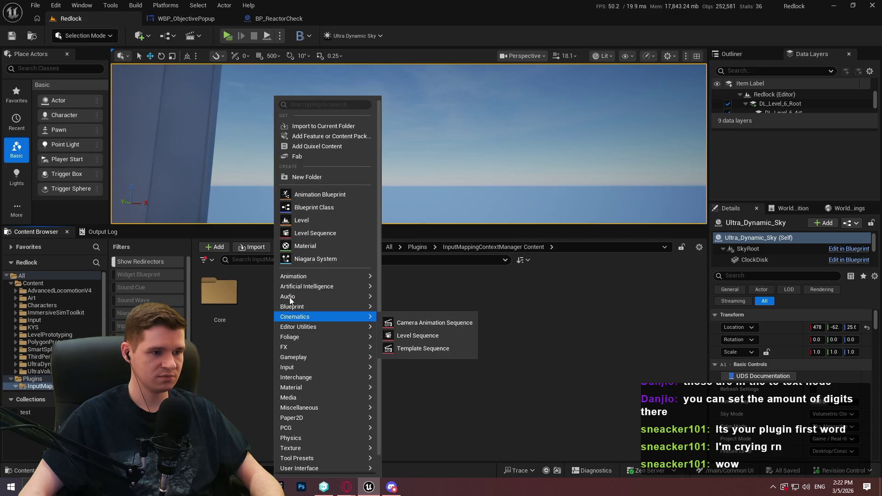
pyautogui.click(322, 182)
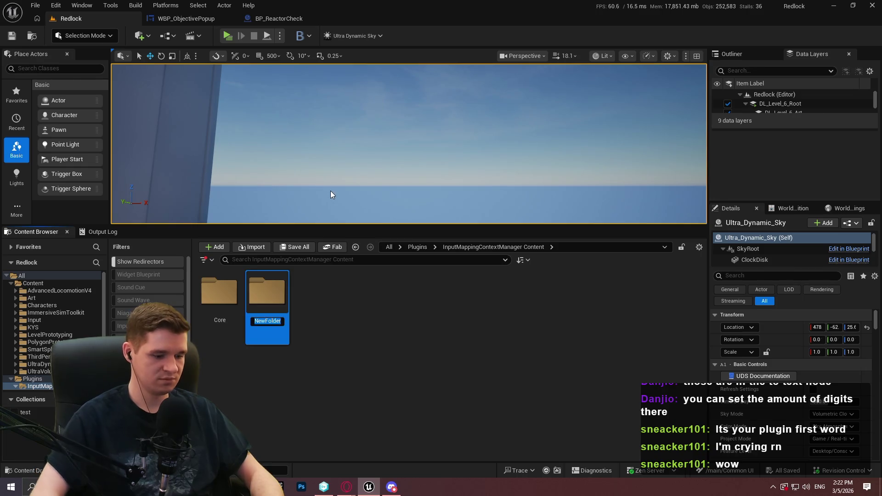
pyautogui.write('Blueprints')
pyautogui.press('Return')
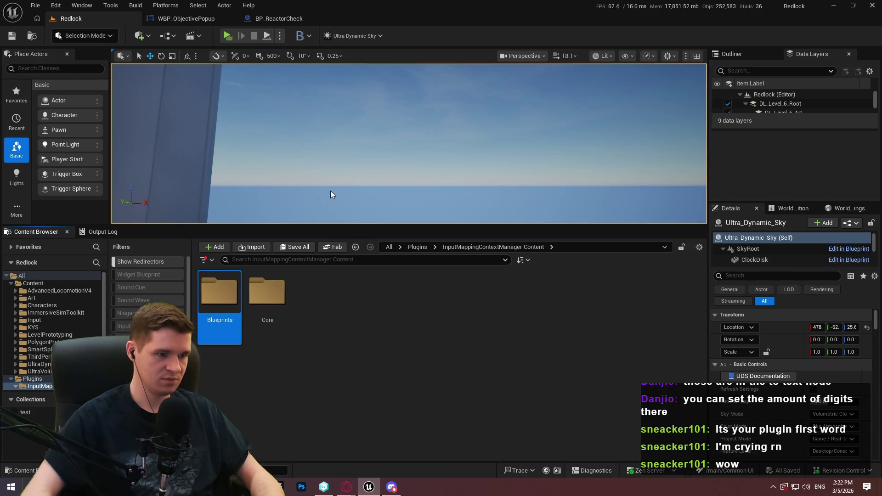
pyautogui.doubleClick(219, 291)
pyautogui.rightClick(247, 298)
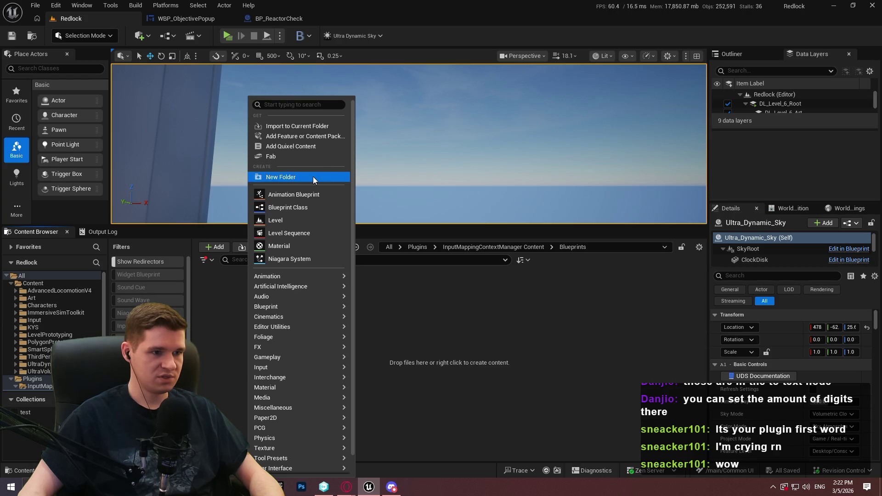
pyautogui.click(313, 177)
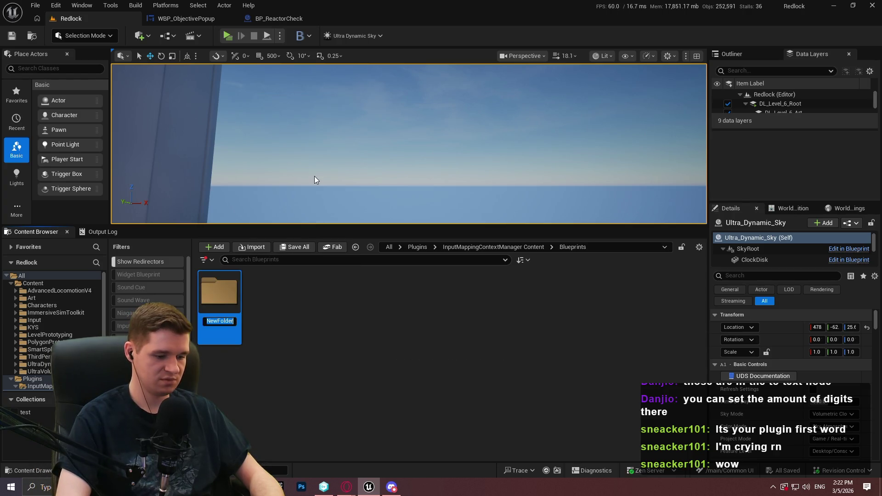
pyautogui.write('pone')
pyautogui.press('Return')
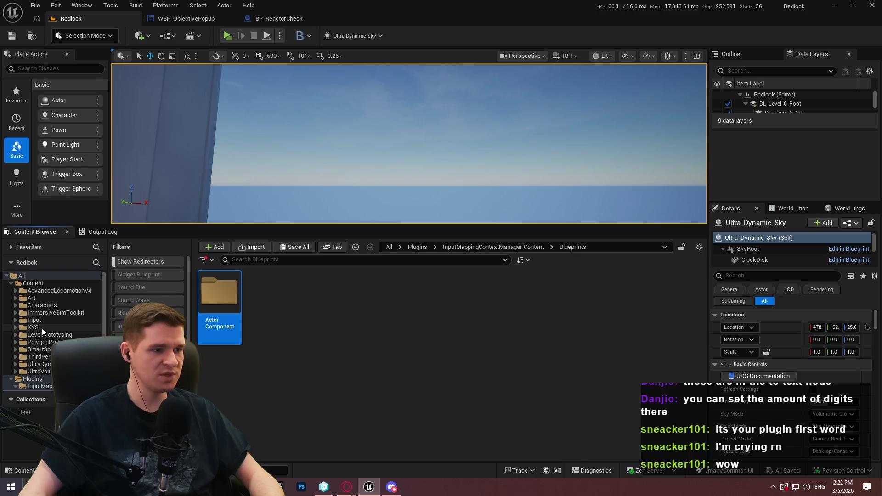
pyautogui.click(42, 328)
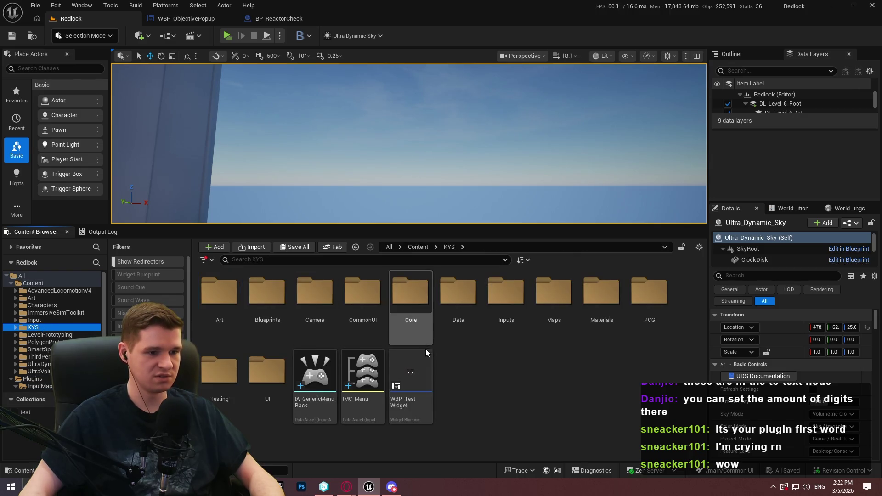
# Delete IMC_Menu, IA_GenericMenuBack and WBP_TestWidget from KYS, confirming each deletion
pyautogui.click(349, 409)
pyautogui.press('Delete')
pyautogui.click(406, 395)
pyautogui.click(314, 406)
pyautogui.press('Delete')
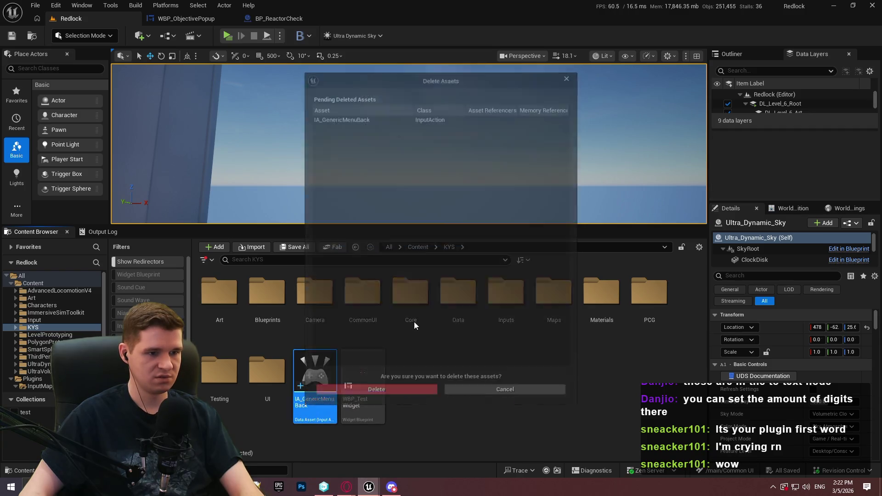
pyautogui.click(407, 388)
pyautogui.click(307, 387)
pyautogui.press('Delete')
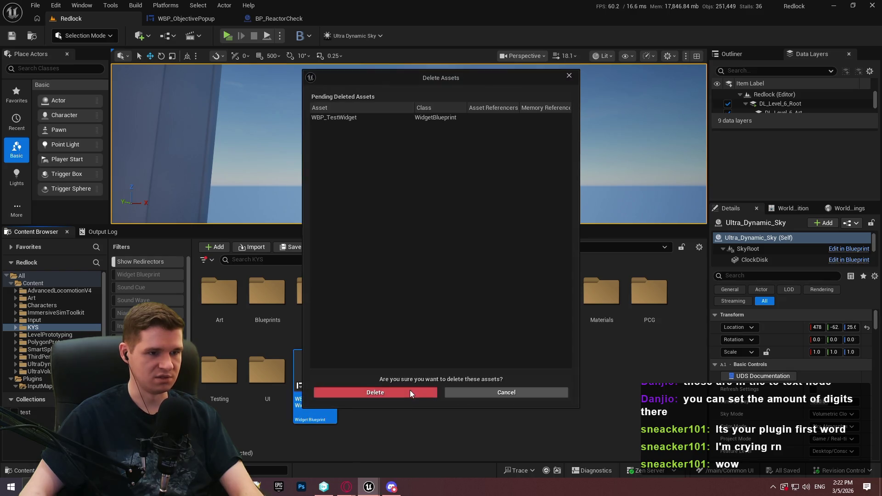
pyautogui.click(410, 392)
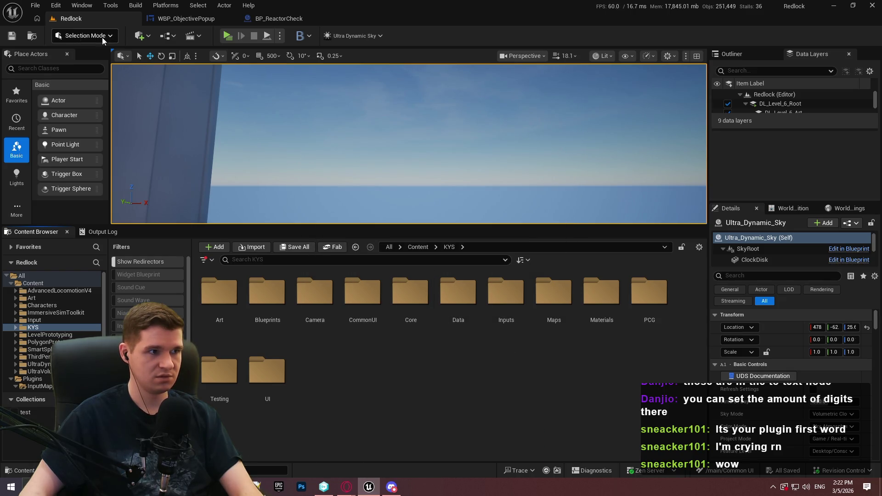
# Open the Core folder and the BPFL_KYS function library
pyautogui.click(421, 308)
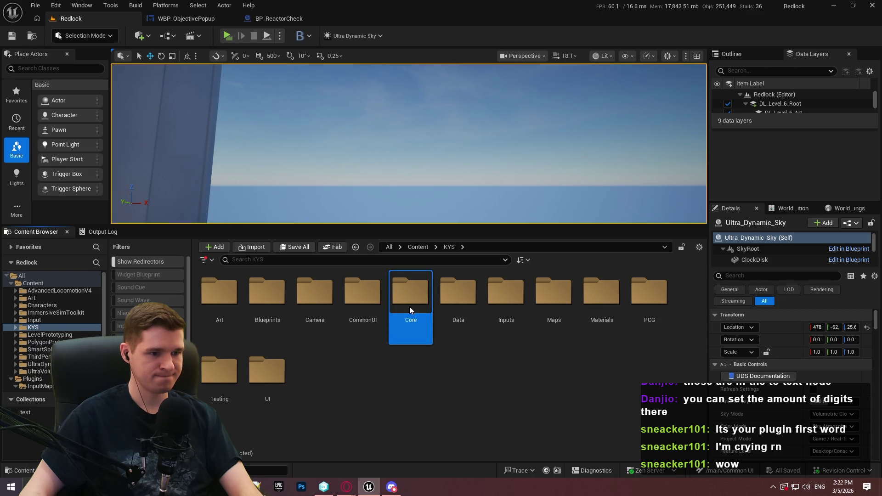
pyautogui.doubleClick(410, 307)
pyautogui.doubleClick(216, 314)
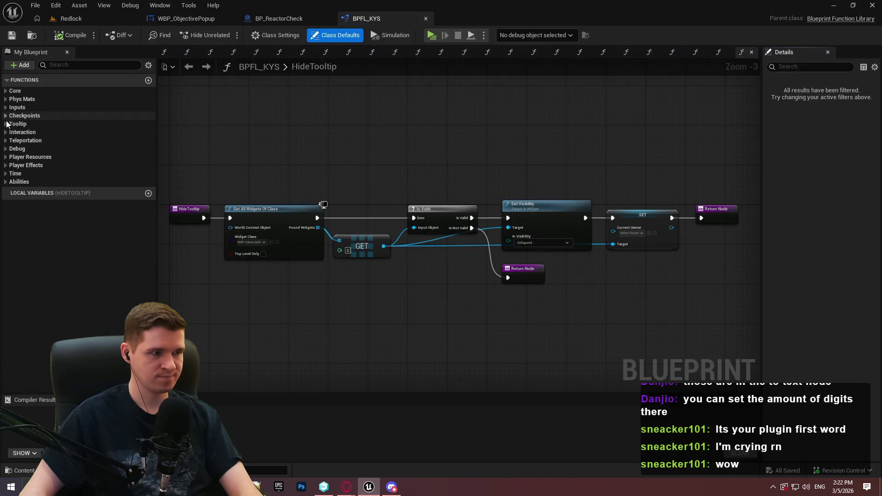
# Expand the Inputs category in BPFL_KYS and inspect FocusInputOnUI, leaving its name unchanged
pyautogui.click(7, 108)
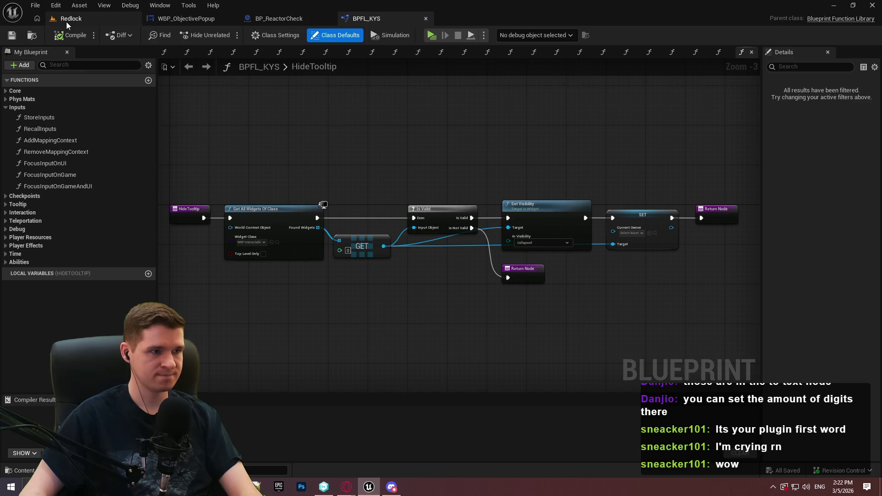
pyautogui.click(57, 163)
pyautogui.press('F2')
pyautogui.press('Return')
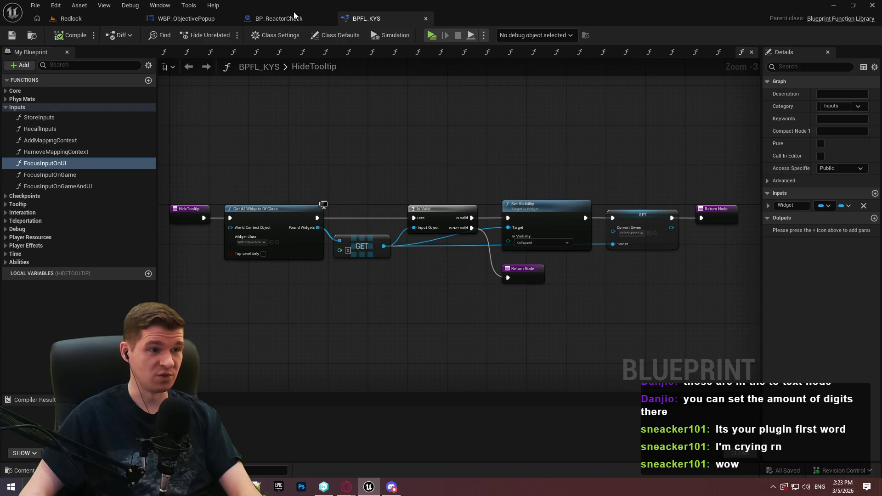
# In the level editor, open the plugin's Core folder and its BPFL_InputMappingContextManager library
pyautogui.click(69, 19)
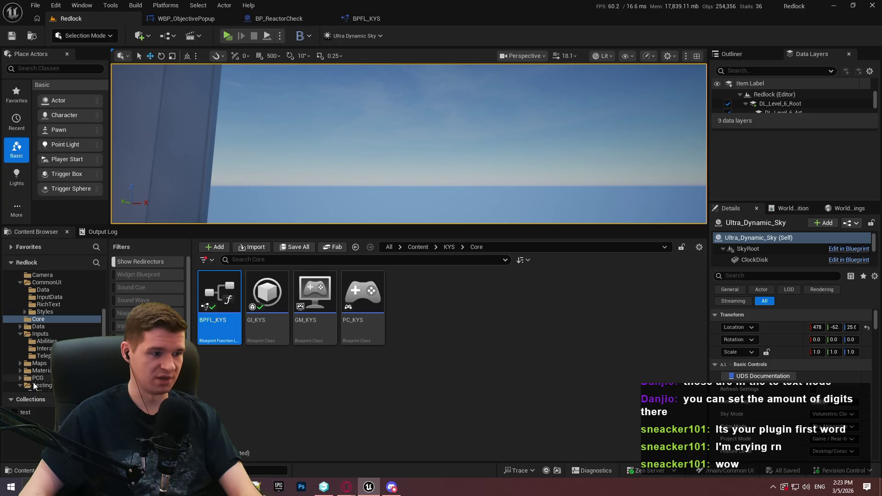
pyautogui.scroll(-10, 48, 349)
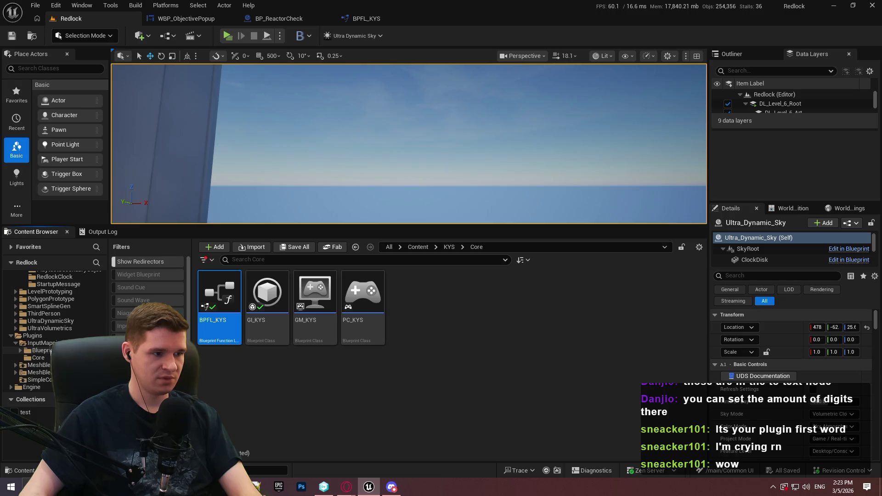
pyautogui.click(39, 357)
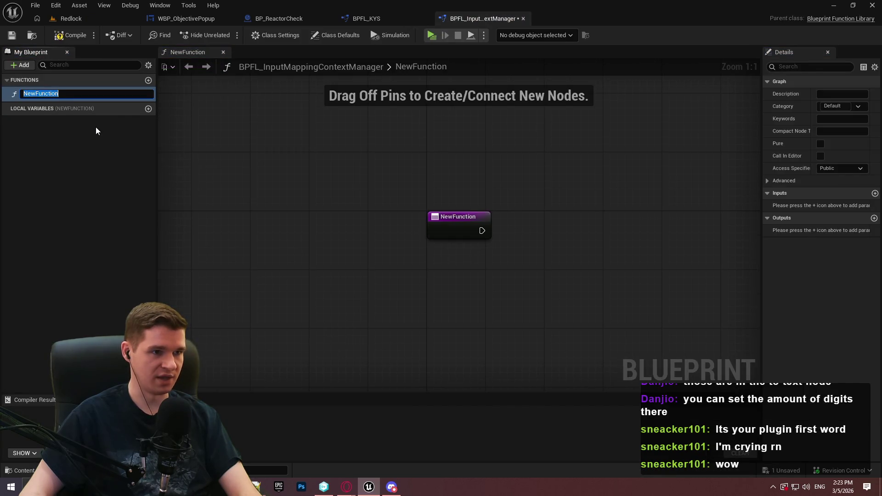
pyautogui.click(95, 131)
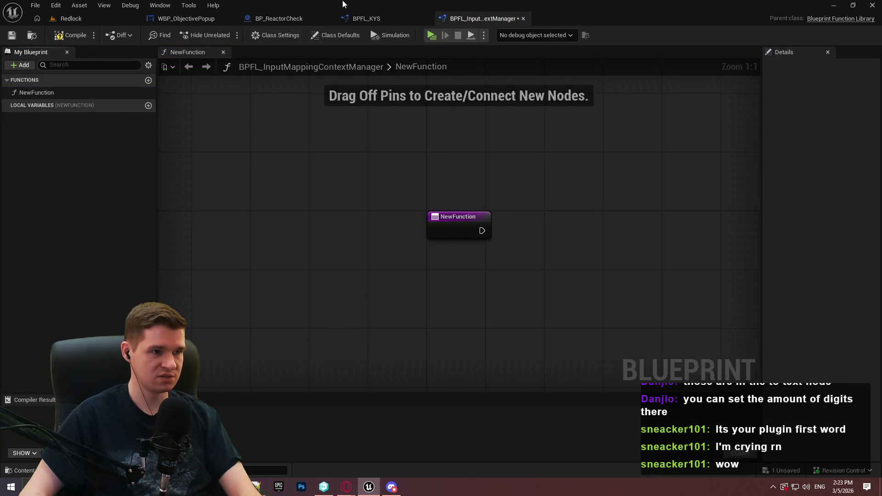
# Pan through BPFL_KYS's StoreInputs graph (Branch, SET, For Each Loop), then browse up to Plugins
pyautogui.click(367, 18)
pyautogui.doubleClick(39, 118)
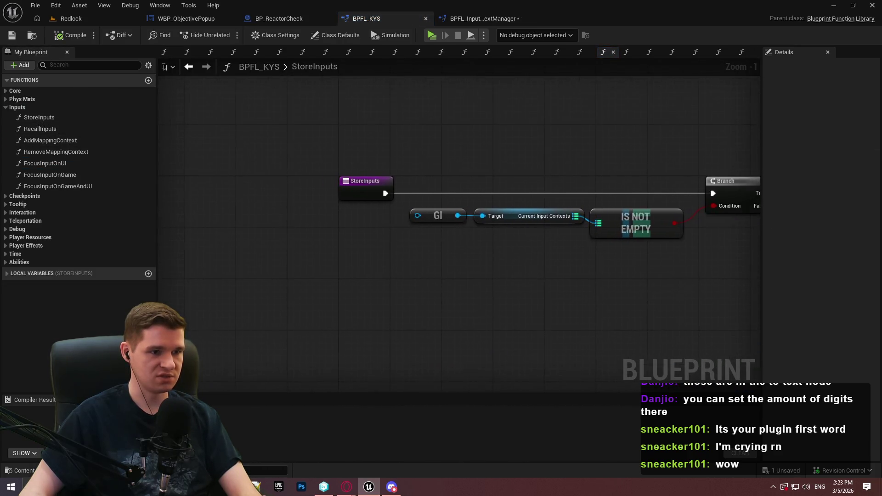
pyautogui.moveTo(691, 226)
pyautogui.mouseDown()
pyautogui.moveTo(203, 221)
pyautogui.moveTo(724, 225)
pyautogui.moveTo(548, 227)
pyautogui.mouseUp()
pyautogui.moveTo(207, 227)
pyautogui.mouseDown()
pyautogui.moveTo(698, 225)
pyautogui.moveTo(355, 209)
pyautogui.mouseUp()
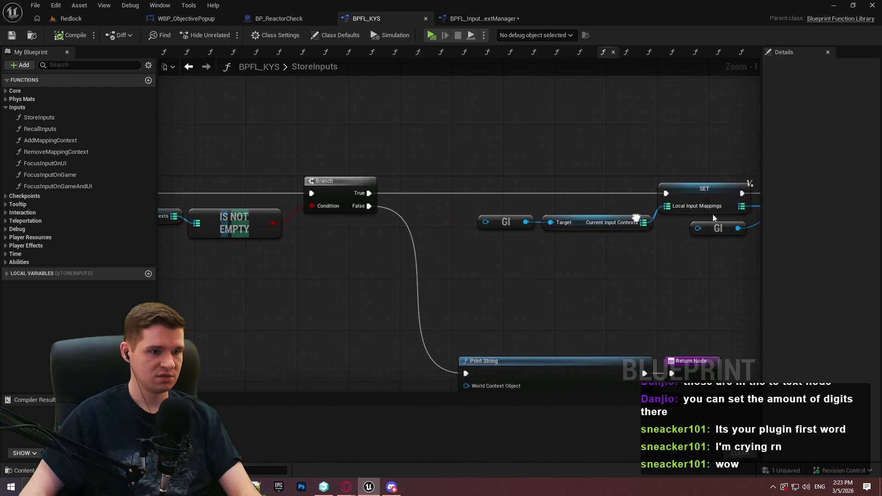
pyautogui.moveTo(699, 232); pyautogui.dragTo(480, 215)
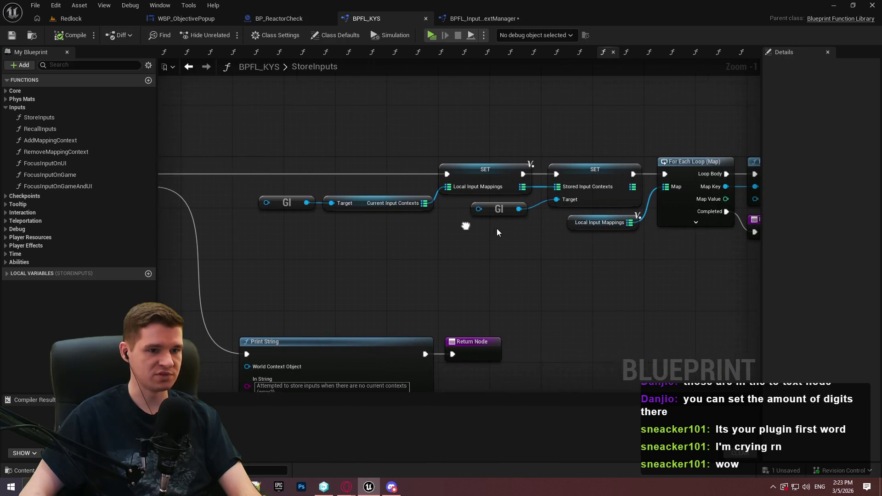
pyautogui.moveTo(378, 265)
pyautogui.mouseDown()
pyautogui.moveTo(347, 243)
pyautogui.moveTo(367, 242)
pyautogui.mouseUp()
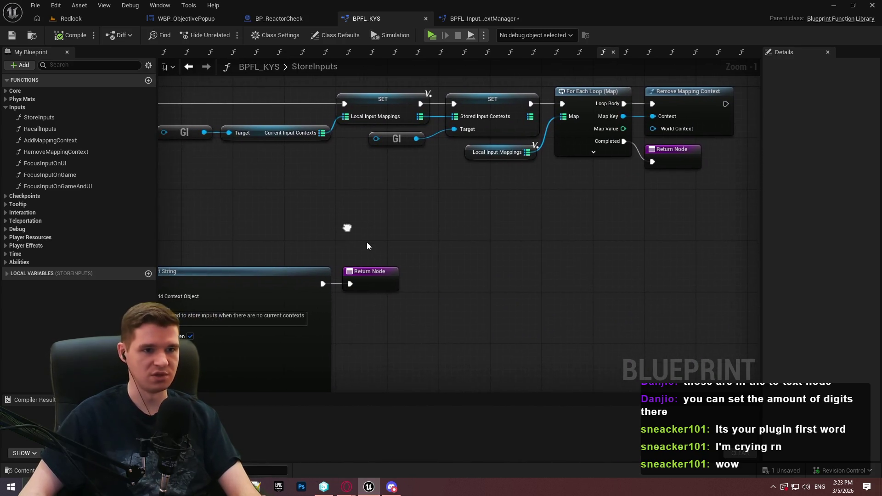
pyautogui.click(96, 19)
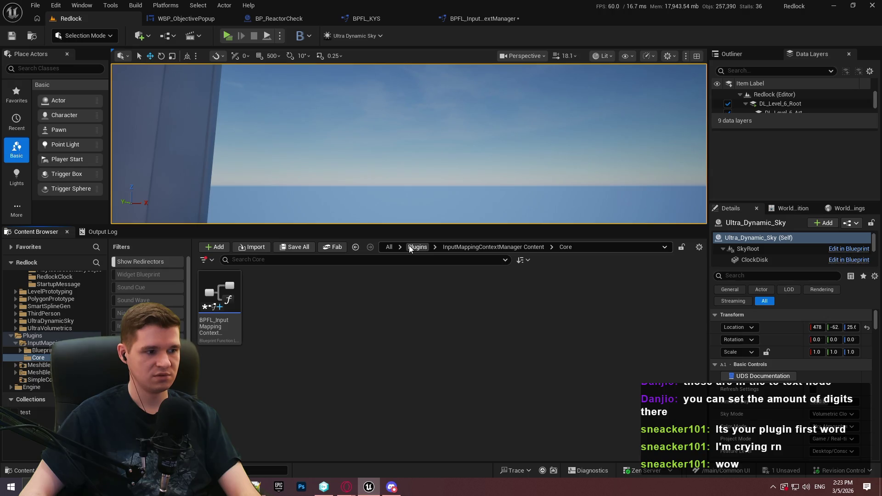
pyautogui.click(411, 248)
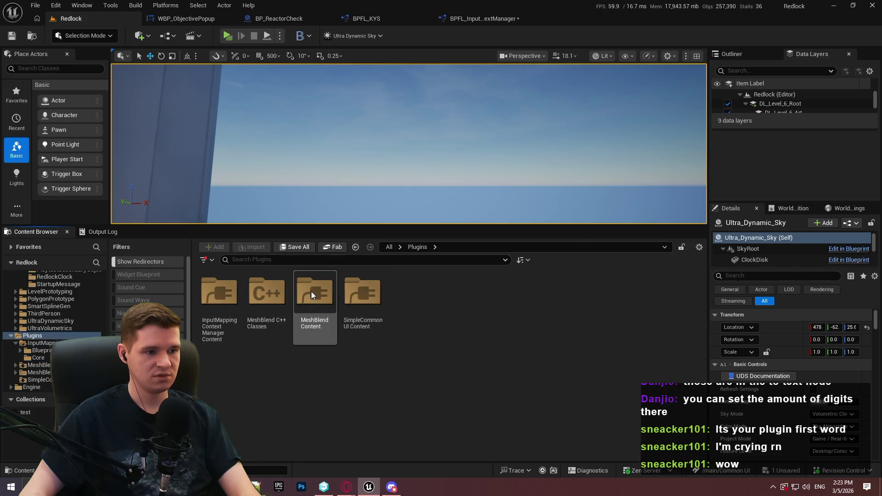
# Navigate to the InputMappingContextManager plugin's Blueprints > Actor Component folder
pyautogui.scroll(10, 46, 310)
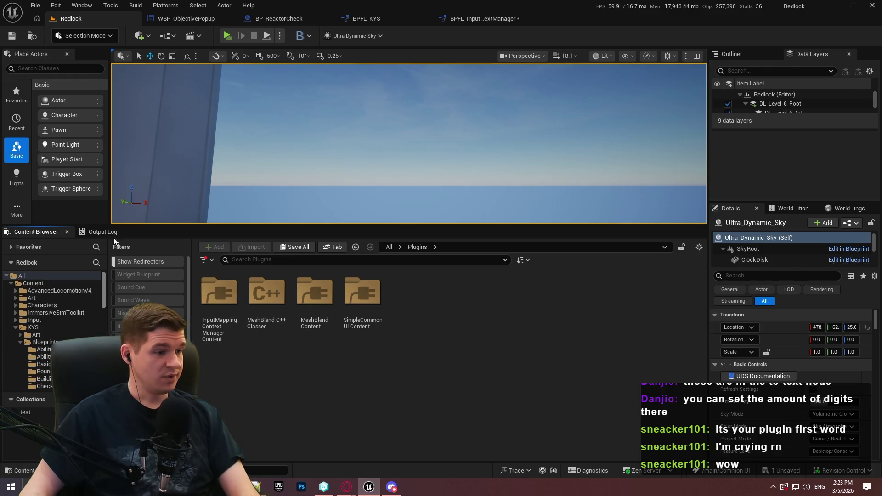
pyautogui.click(39, 327)
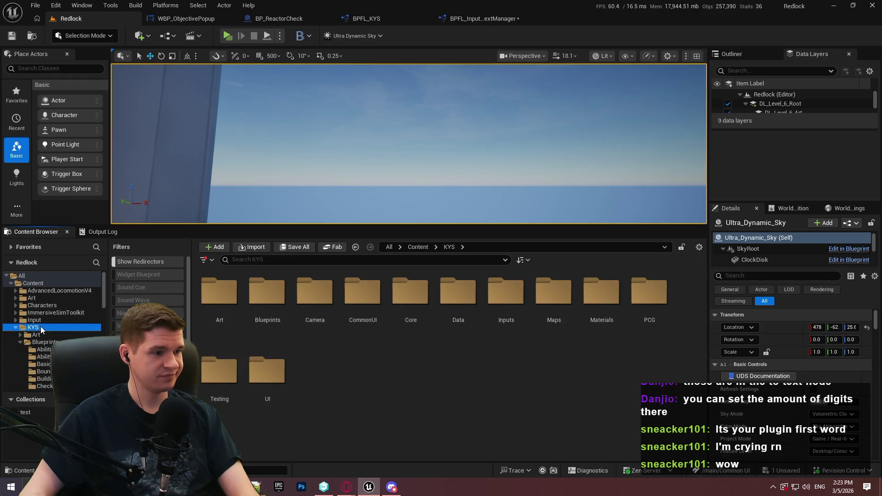
pyautogui.doubleClick(267, 308)
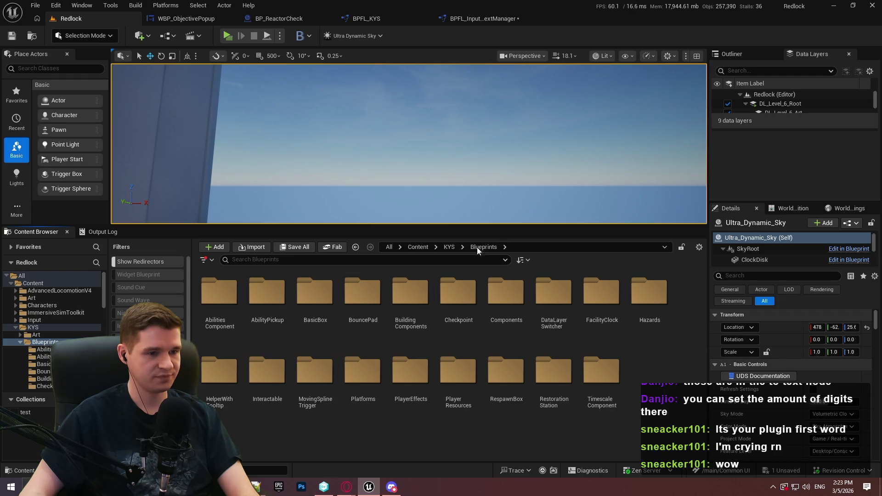
pyautogui.click(482, 18)
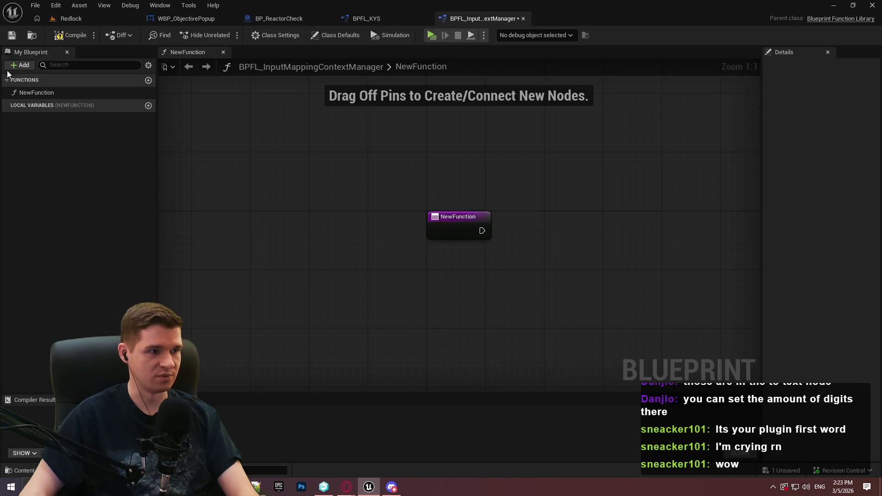
pyautogui.click(33, 35)
pyautogui.click(494, 247)
pyautogui.click(212, 312)
pyautogui.doubleClick(212, 312)
pyautogui.doubleClick(217, 289)
# Create an Actor Component Blueprint named BPC_InputMappingContextManager and open it
pyautogui.rightClick(281, 321)
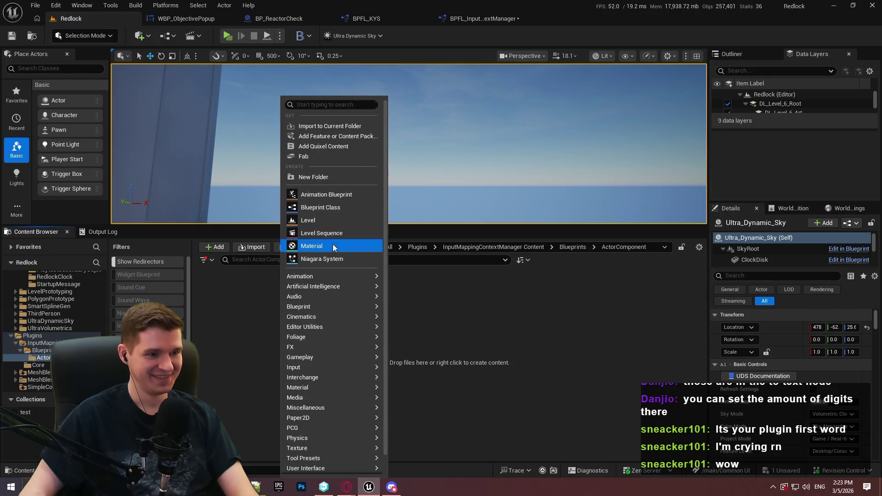
pyautogui.click(321, 208)
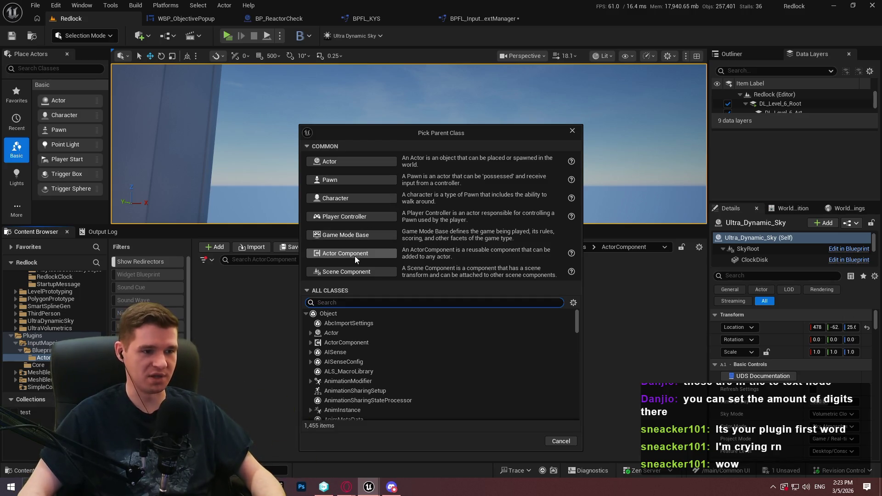
pyautogui.click(354, 255)
pyautogui.write('BPC_')
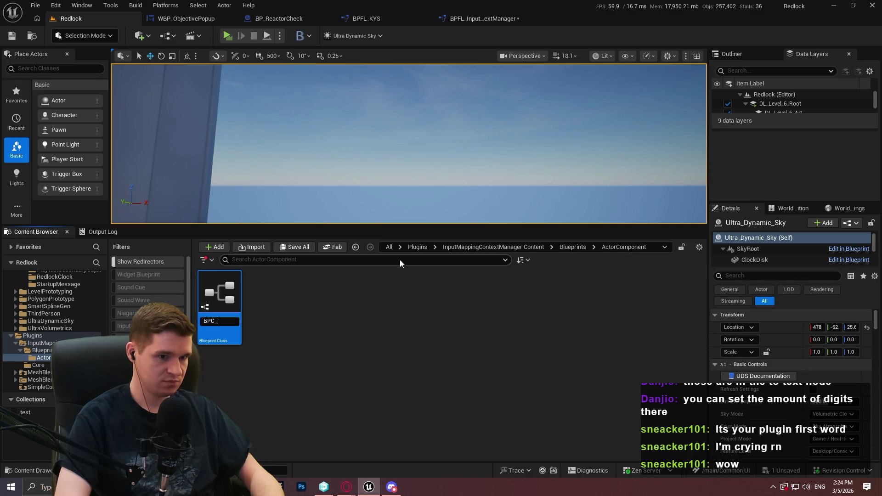
pyautogui.write('putMa')
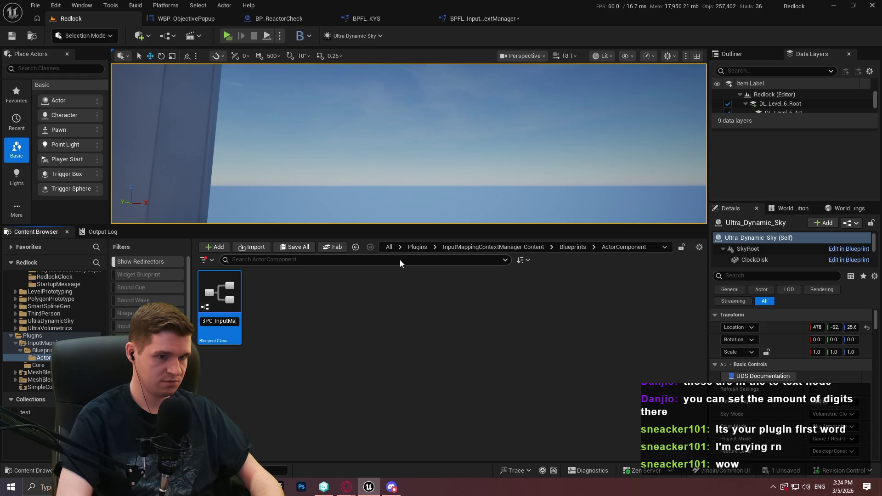
pyautogui.write('textManager')
pyautogui.press('Return')
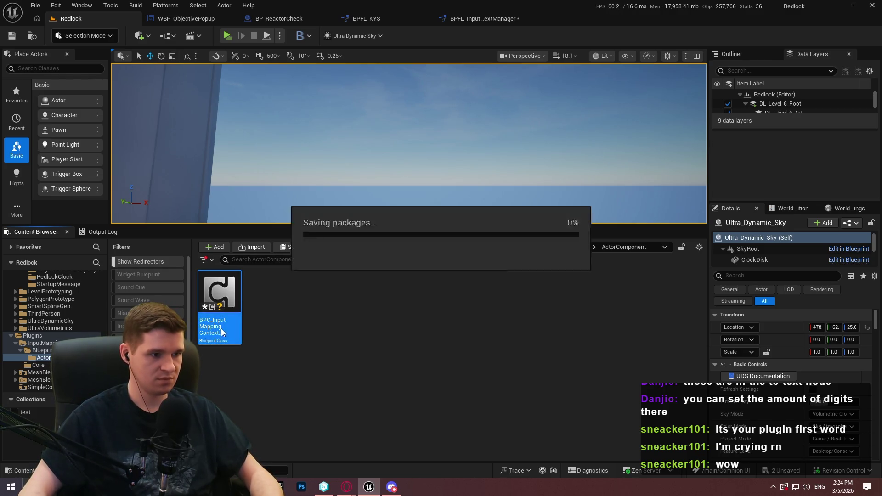
pyautogui.doubleClick(225, 323)
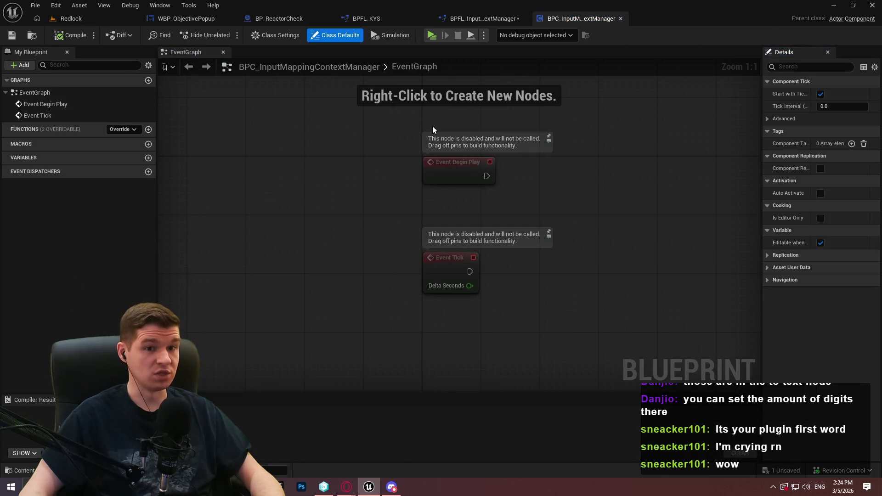
# Open GI_KYS from Content > KYS > Core, copy its CurrentInputContexts variable, and return to the component
pyautogui.click(99, 19)
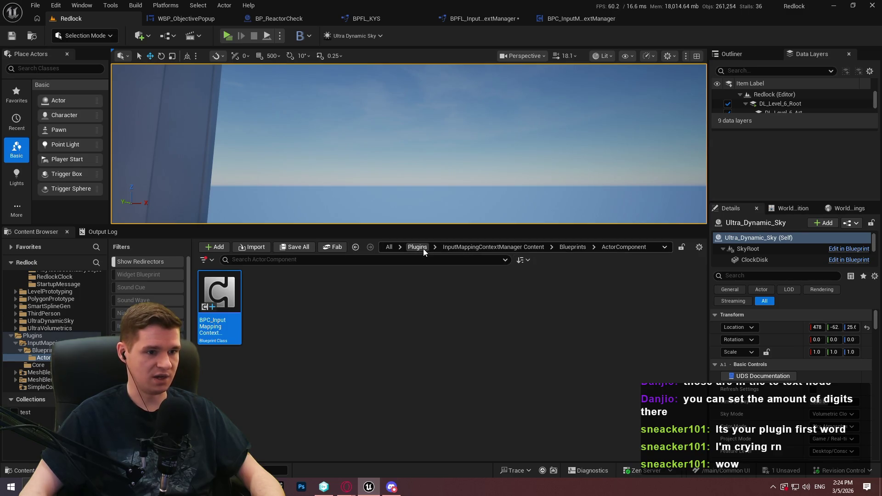
pyautogui.click(390, 247)
pyautogui.doubleClick(222, 301)
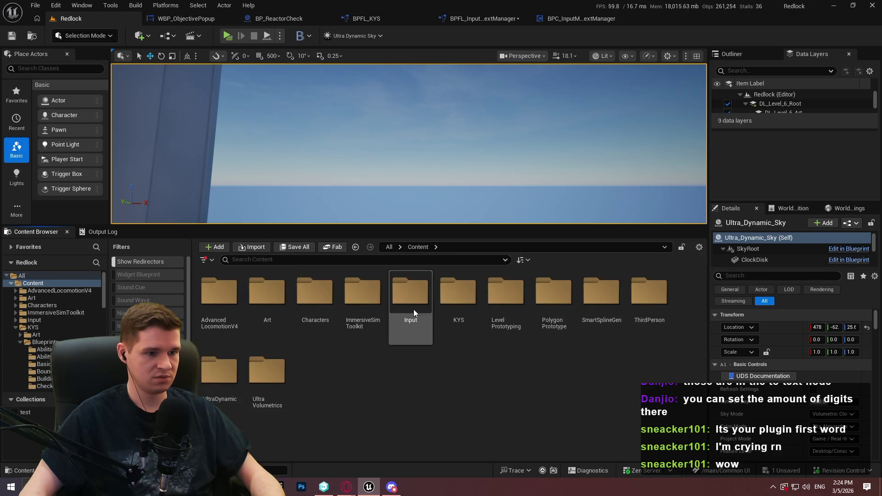
pyautogui.doubleClick(461, 299)
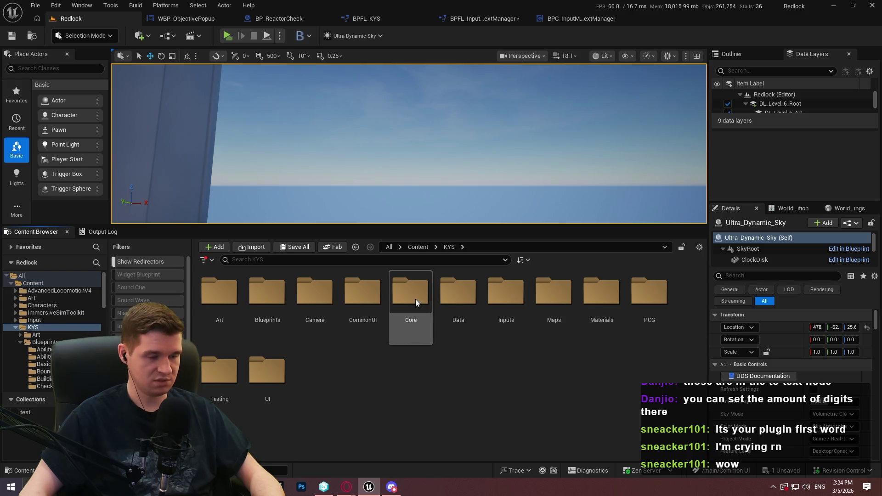
pyautogui.doubleClick(430, 298)
pyautogui.doubleClick(287, 308)
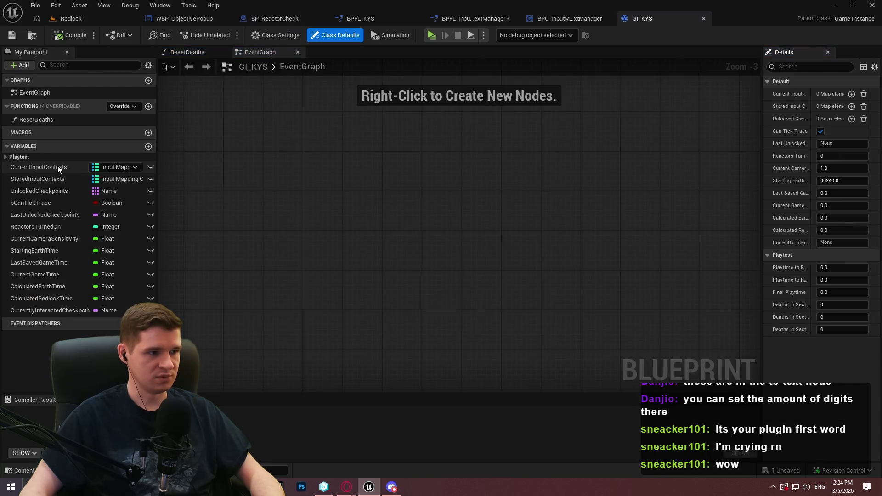
pyautogui.click(57, 166)
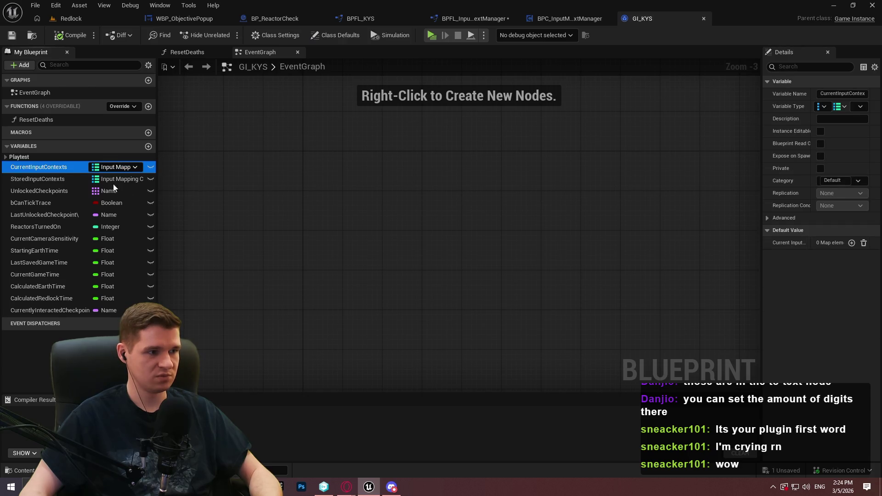
pyautogui.click(574, 23)
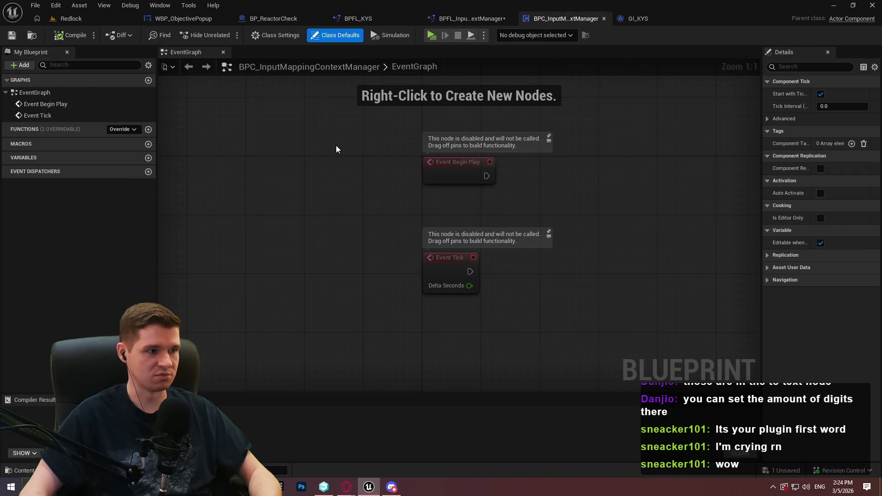
# Paste CurrentInputContexts into the component and duplicate it as StoredInputContexts
pyautogui.click(29, 158)
pyautogui.hotkey('ctrl', 'v')
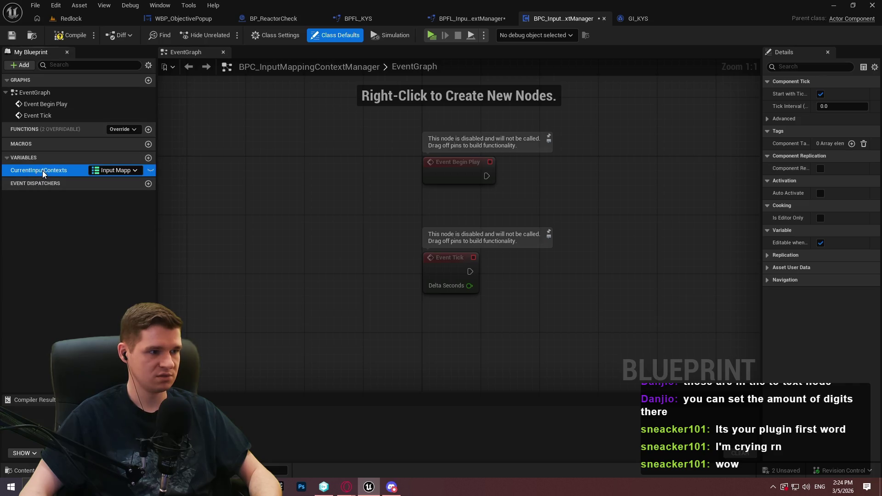
pyautogui.rightClick(40, 170)
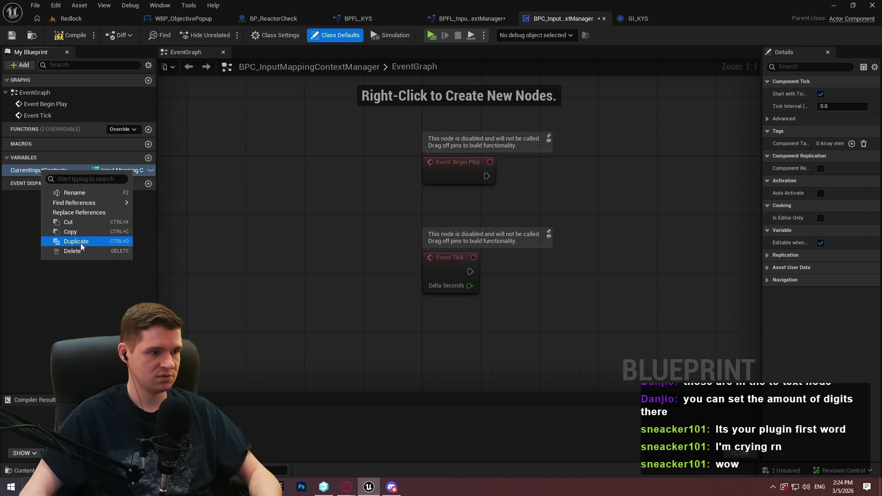
pyautogui.click(81, 244)
pyautogui.write('StoredI')
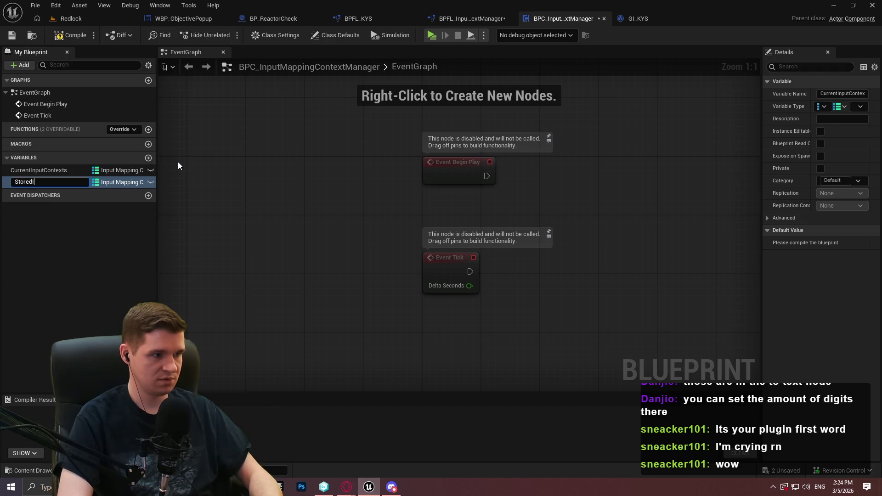
pyautogui.write('nputContexts')
pyautogui.press('Return')
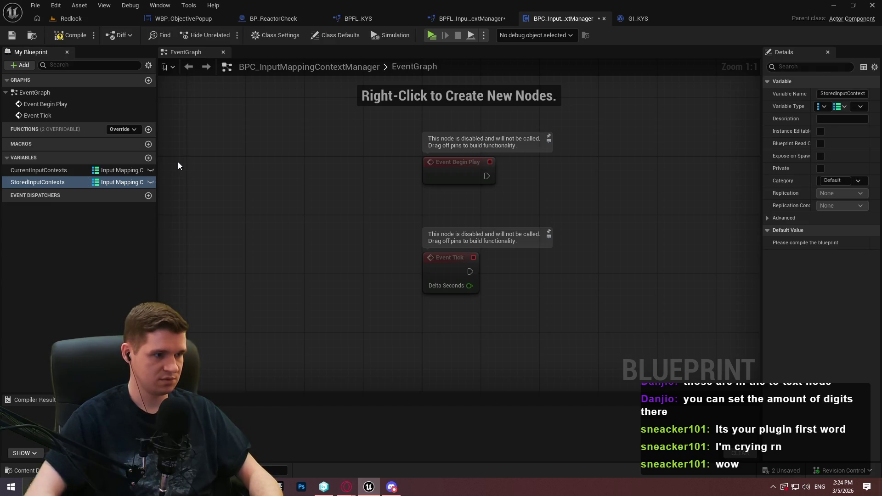
# Set the variable category to Input and move StoredInputContexts into that category
pyautogui.click(21, 169)
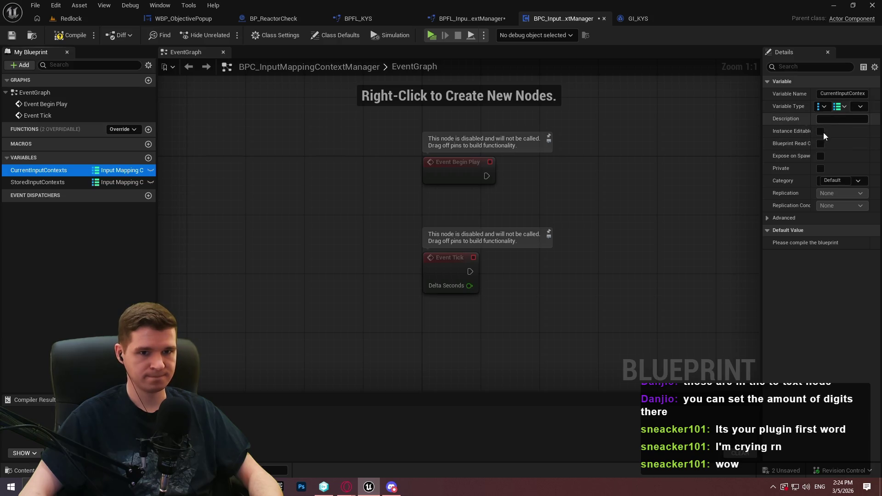
pyautogui.click(828, 177)
pyautogui.press('BackSpace')
pyautogui.write('Input')
pyautogui.press('Return')
pyautogui.moveTo(40, 191); pyautogui.dragTo(32, 180)
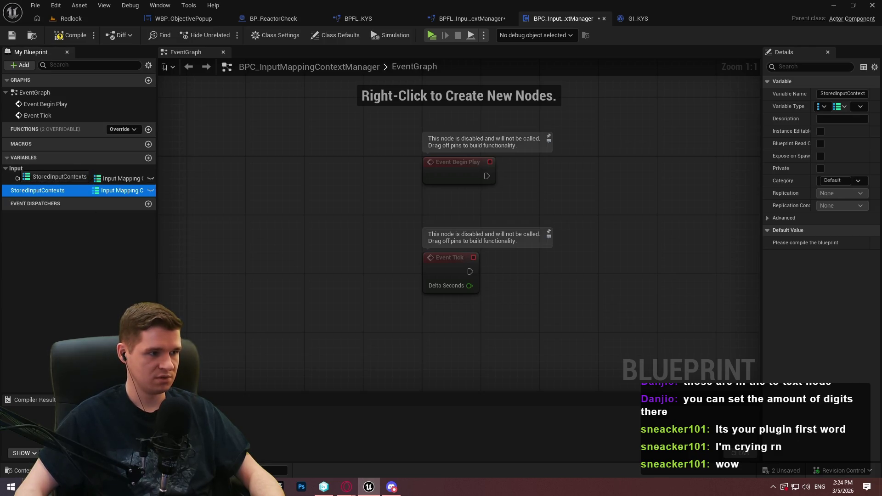
pyautogui.moveTo(37, 191); pyautogui.dragTo(41, 178)
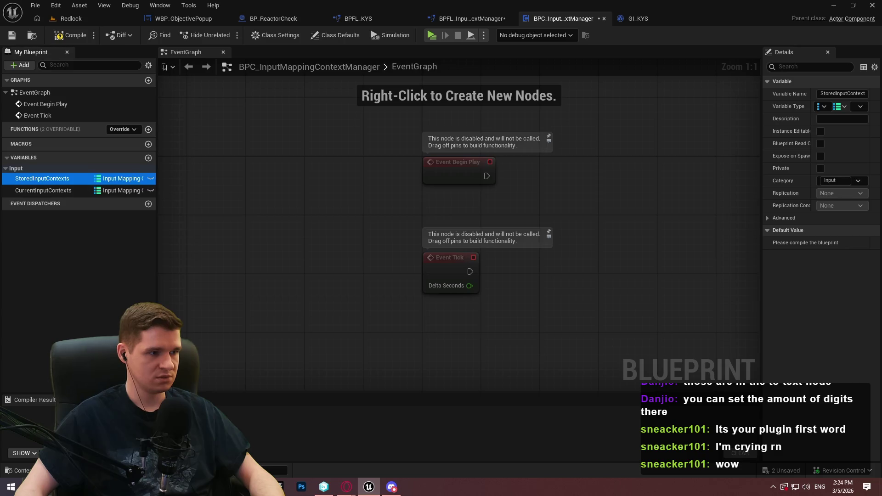
pyautogui.click(773, 487)
pyautogui.click(757, 453)
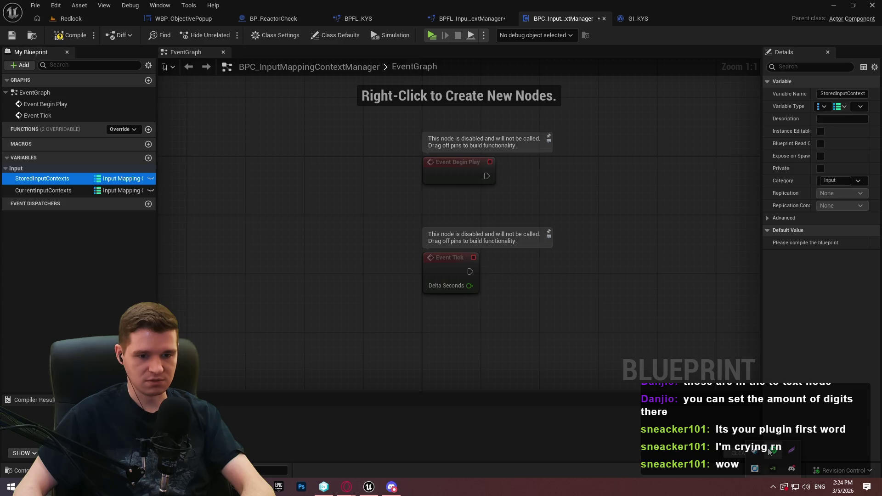
pyautogui.moveTo(490, 368); pyautogui.dragTo(203, 254)
# Save all, order CurrentInputContexts above StoredInputContexts, and compile the component
pyautogui.click(44, 191)
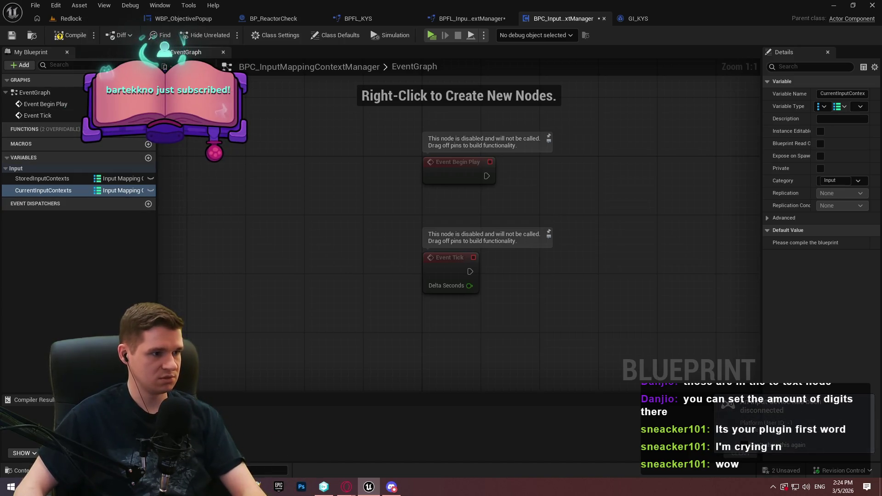
pyautogui.click(35, 5)
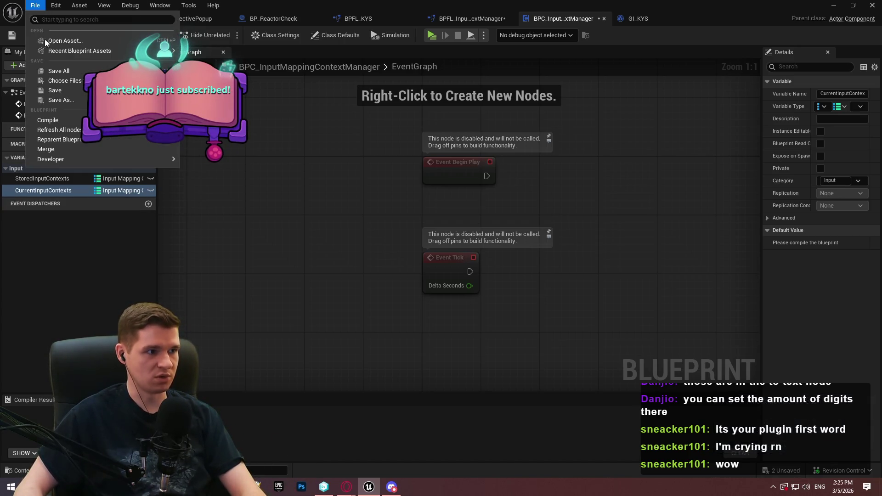
pyautogui.click(75, 70)
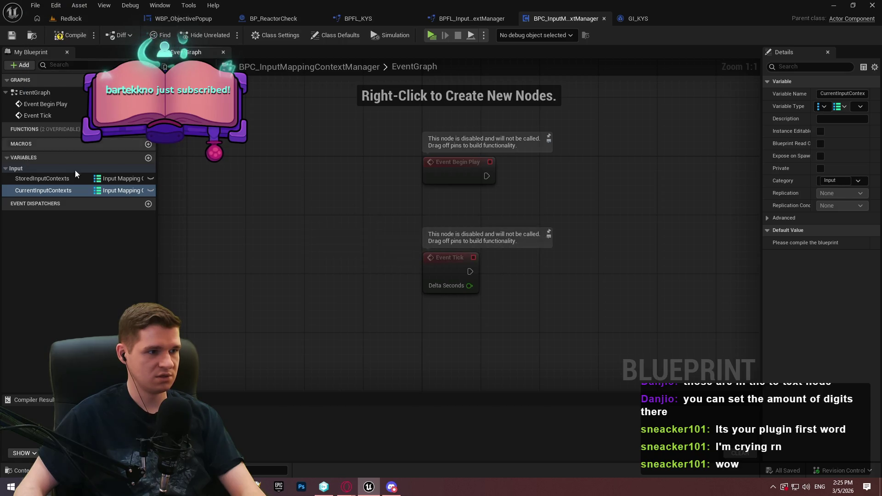
pyautogui.click(73, 40)
pyautogui.moveTo(35, 190); pyautogui.dragTo(35, 182)
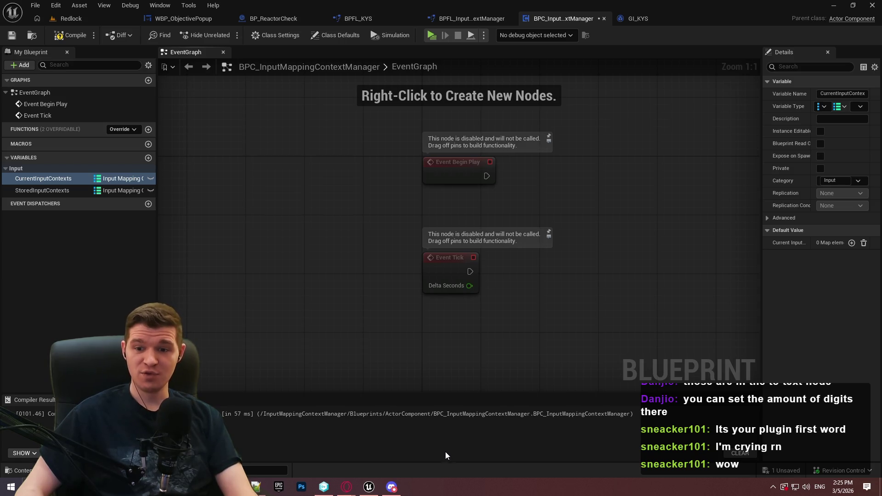
pyautogui.click(69, 37)
pyautogui.click(69, 37)
# Save BPC_InputMappingContextManager, pan its Event Graph, and switch to the Opera browser
pyautogui.click(18, 37)
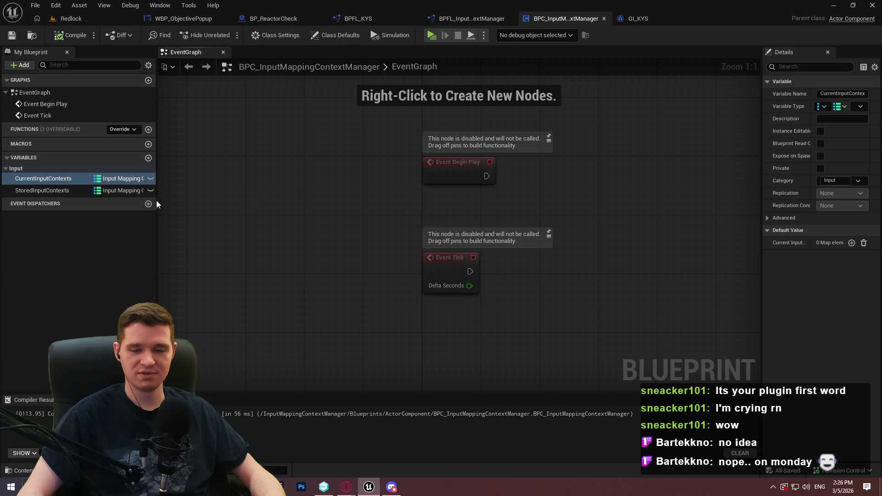
pyautogui.moveTo(310, 181)
pyautogui.mouseDown()
pyautogui.moveTo(302, 147)
pyautogui.moveTo(341, 221)
pyautogui.mouseUp()
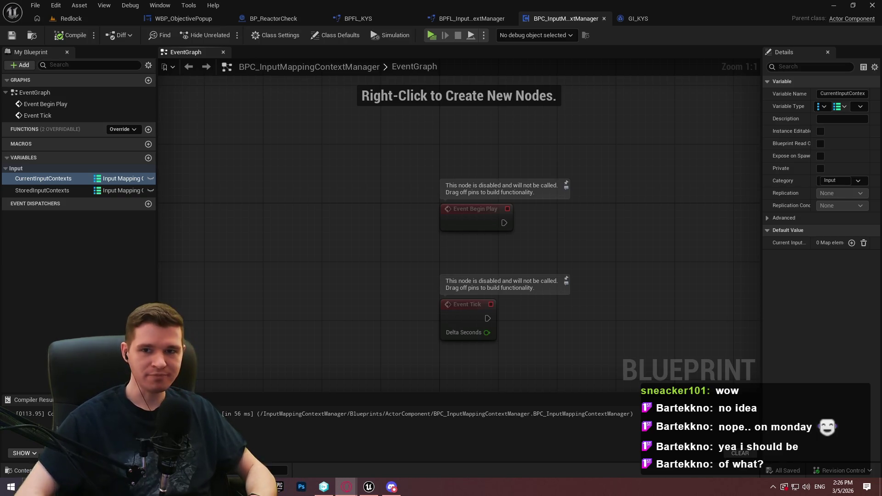
pyautogui.hotkey('alt', 'Tab')
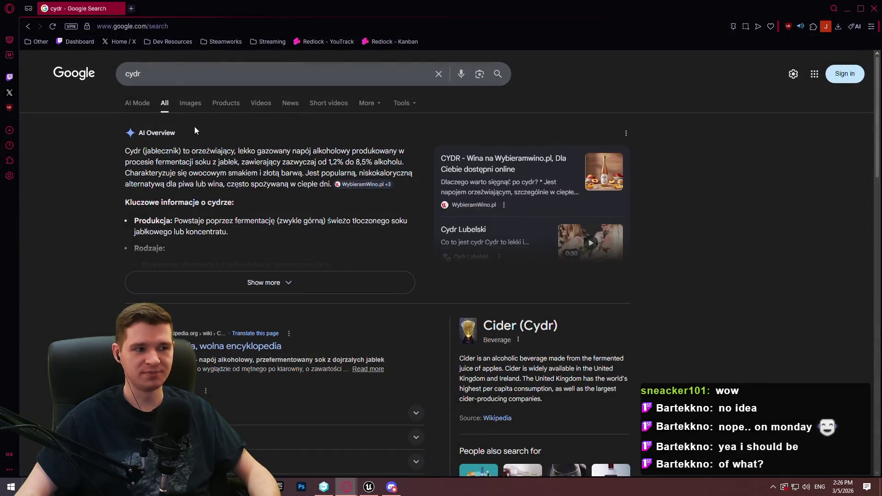
# View Google Images results for 'cydr', then close the browser window
pyautogui.click(193, 104)
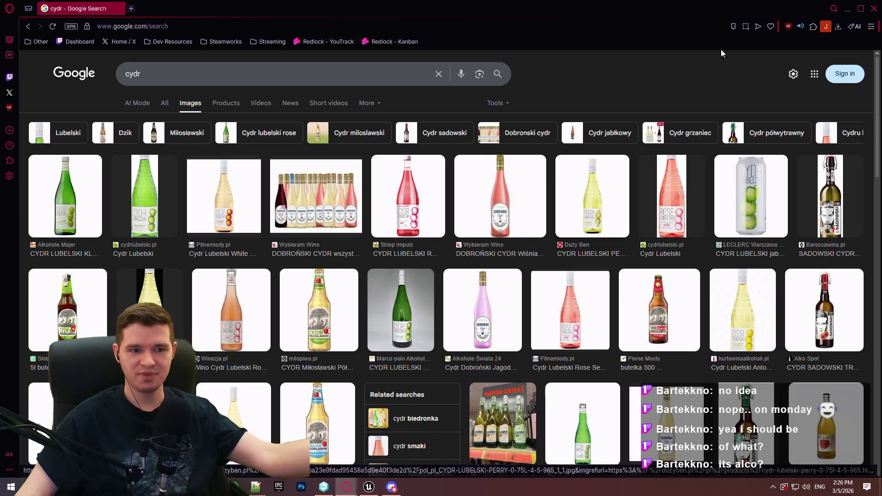
pyautogui.click(872, 14)
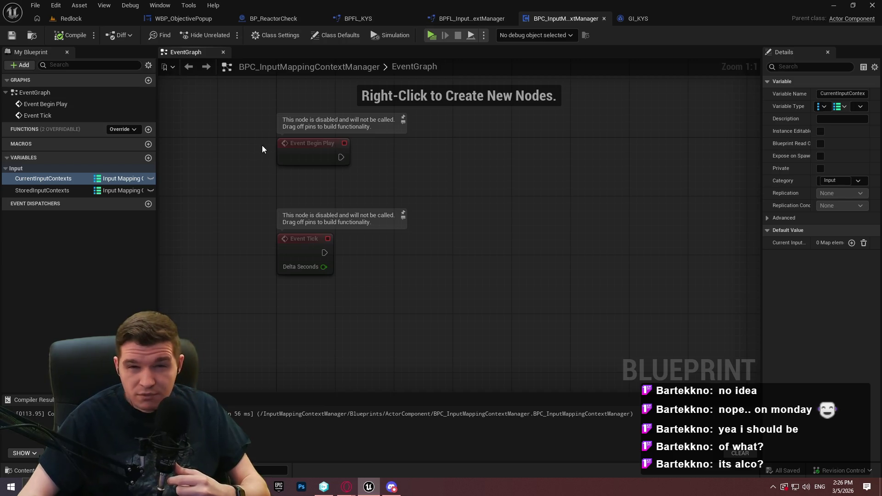
# In BPFL_InputMappingContextManager, rename NewFunction to GetPlayerInputManagerComponent
pyautogui.click(478, 15)
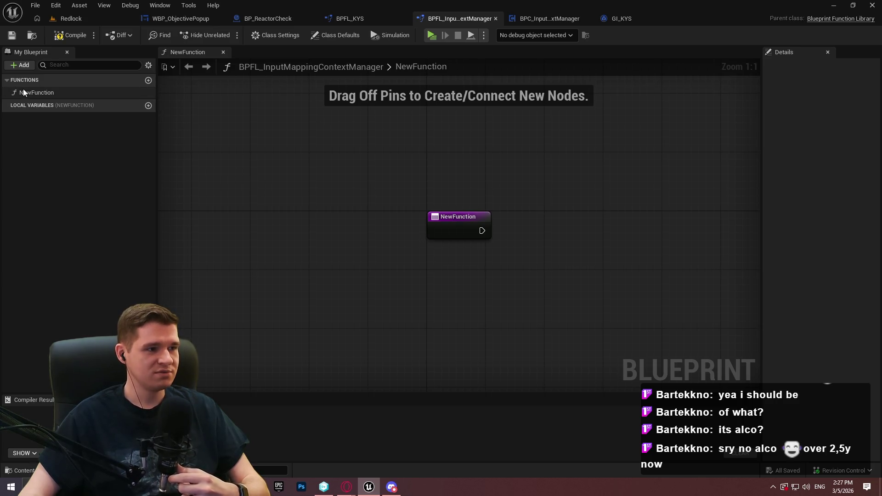
pyautogui.moveTo(497, 138)
pyautogui.mouseDown()
pyautogui.moveTo(250, 151)
pyautogui.moveTo(334, 145)
pyautogui.mouseUp()
pyautogui.moveTo(377, 165)
pyautogui.mouseDown()
pyautogui.moveTo(228, 112)
pyautogui.moveTo(174, 77)
pyautogui.mouseUp()
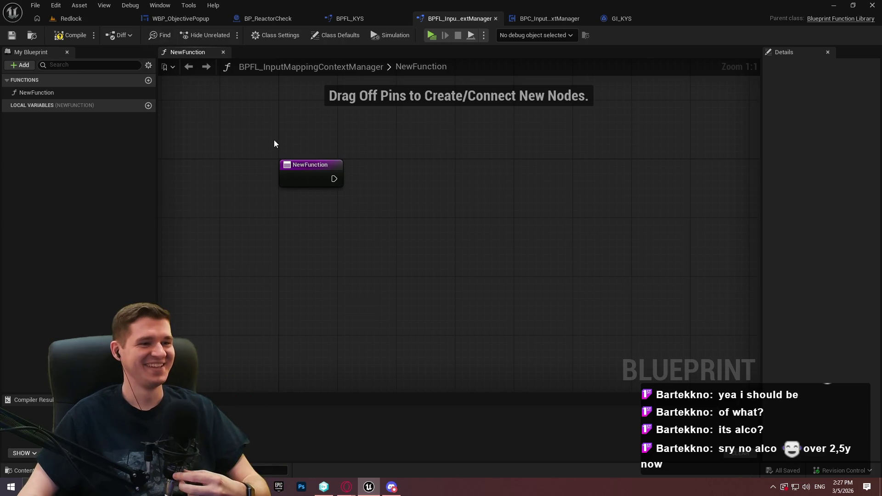
pyautogui.click(40, 93)
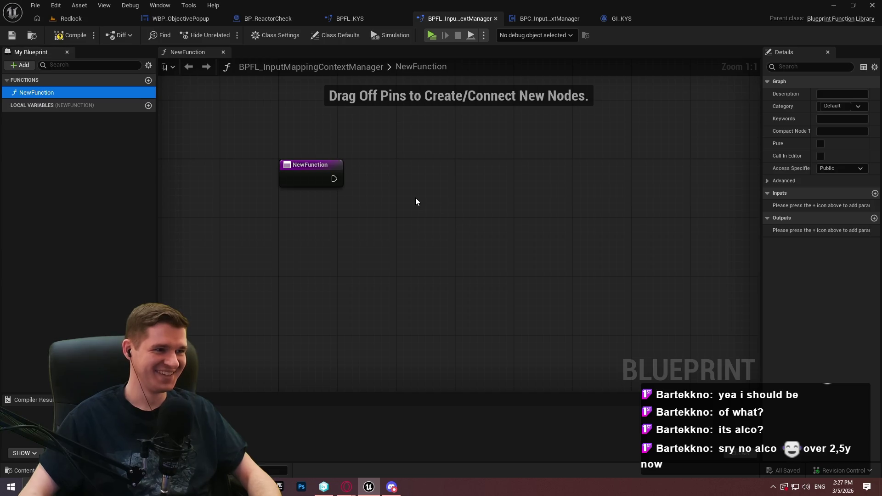
pyautogui.click(27, 93)
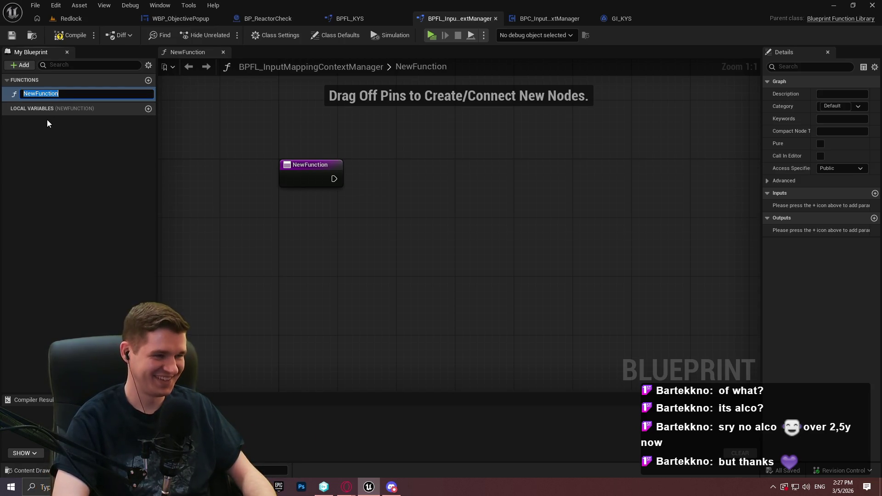
pyautogui.write('GetPlayer')
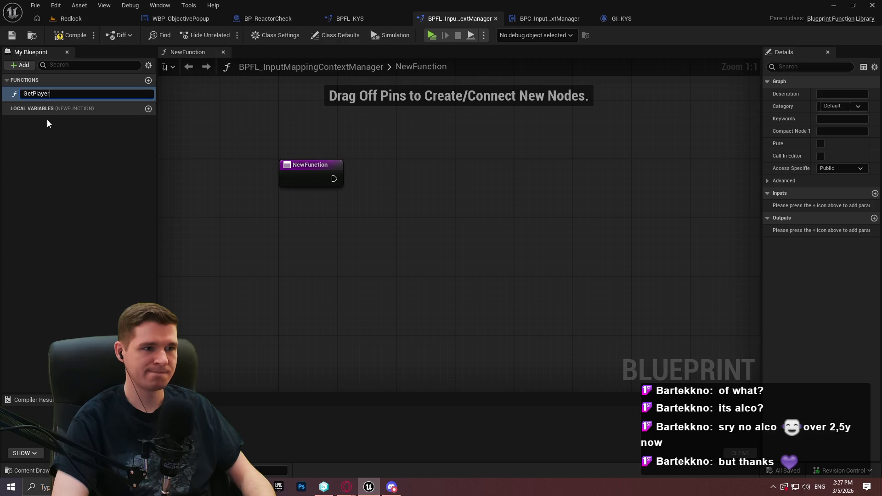
pyautogui.write('InputManag')
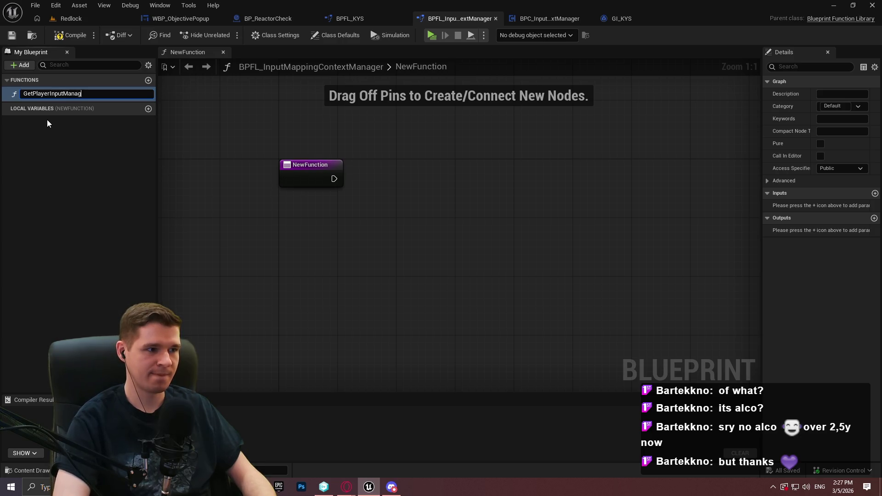
pyautogui.write('erComponent')
pyautogui.press('Return')
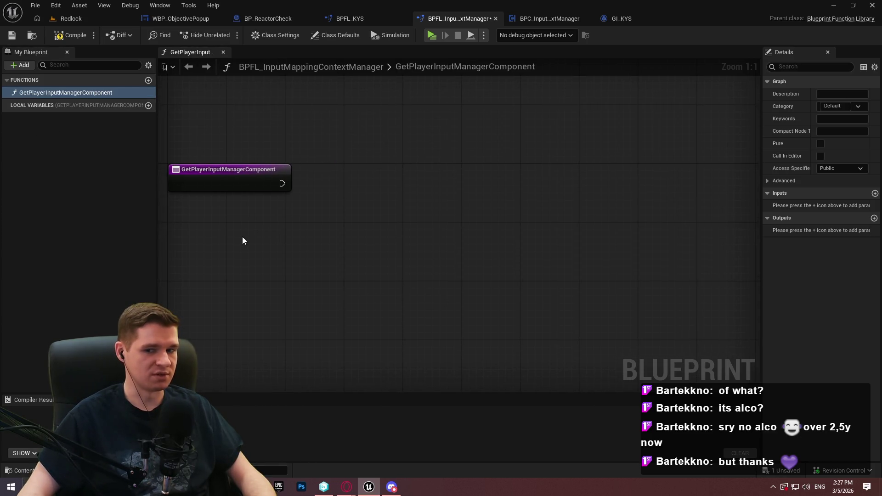
# Compile and save the library, then place a Get Player Character node
pyautogui.moveTo(243, 241); pyautogui.dragTo(288, 207)
pyautogui.click(70, 35)
pyautogui.click(12, 36)
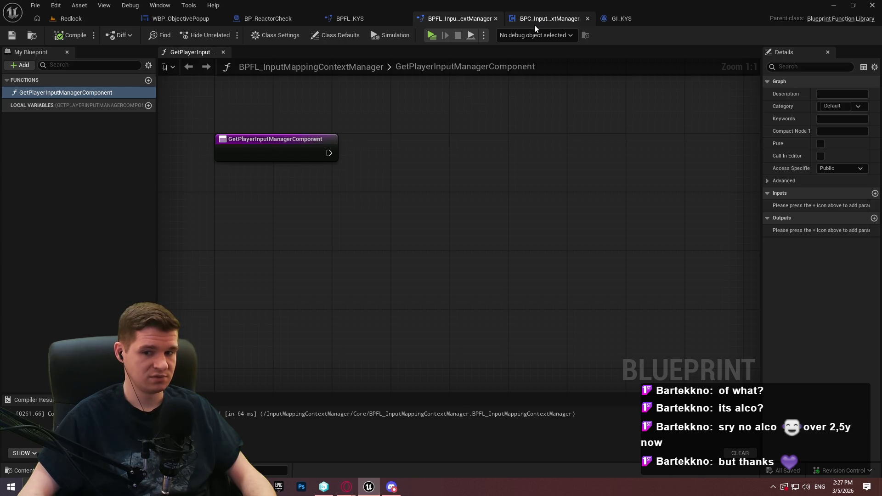
pyautogui.rightClick(271, 215)
pyautogui.write('get p')
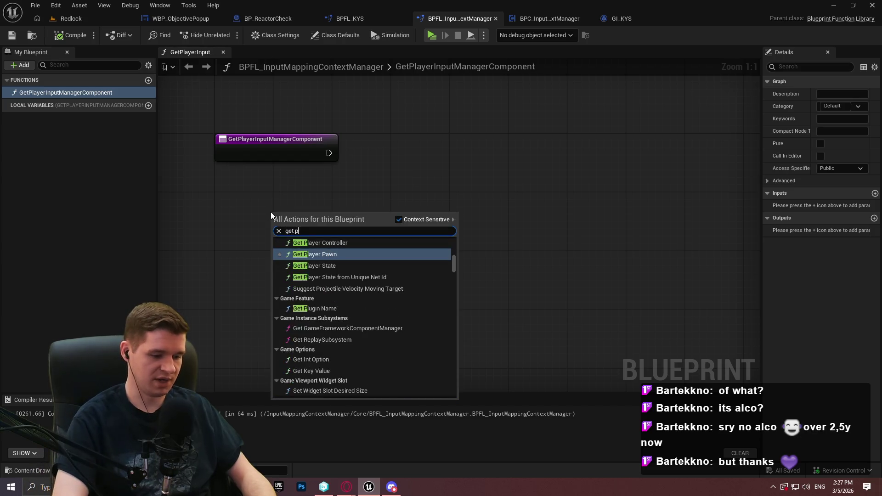
pyautogui.write('layer char')
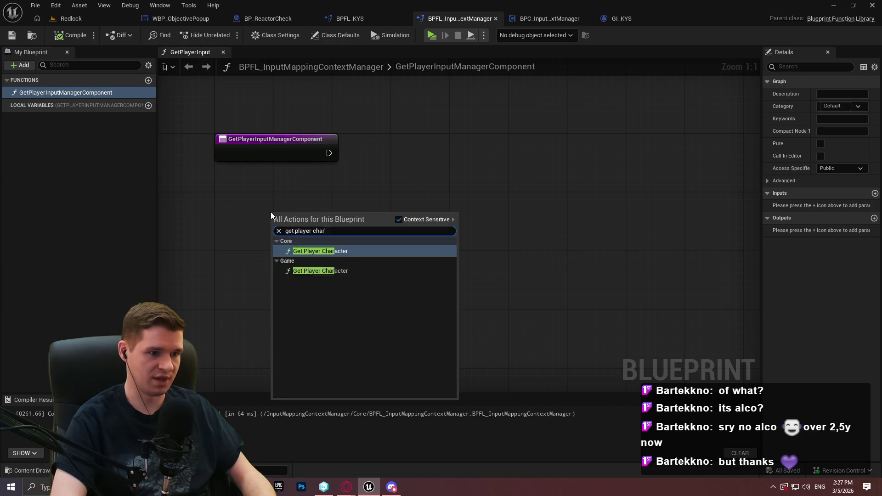
pyautogui.press('Return')
# Add Get Component by Class and Is Valid nodes from the player character, arrange them, and compile
pyautogui.moveTo(337, 219)
pyautogui.mouseDown()
pyautogui.moveTo(308, 218)
pyautogui.moveTo(405, 168)
pyautogui.mouseUp()
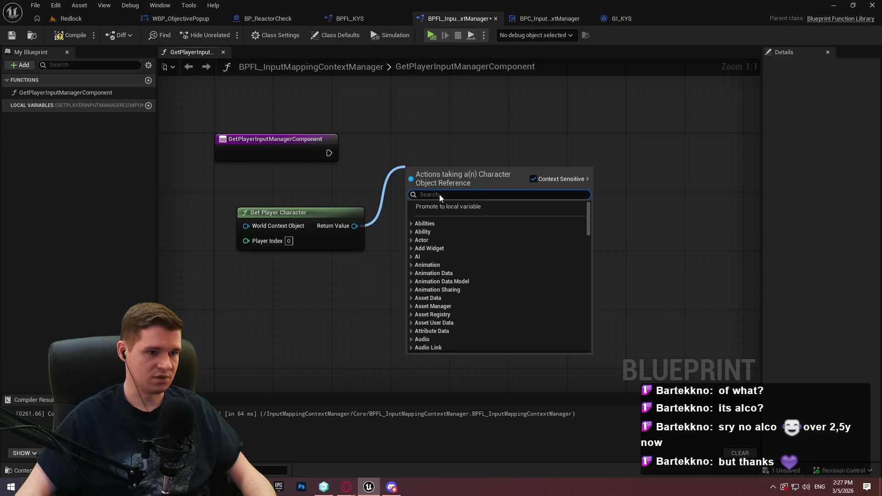
pyautogui.write('get component')
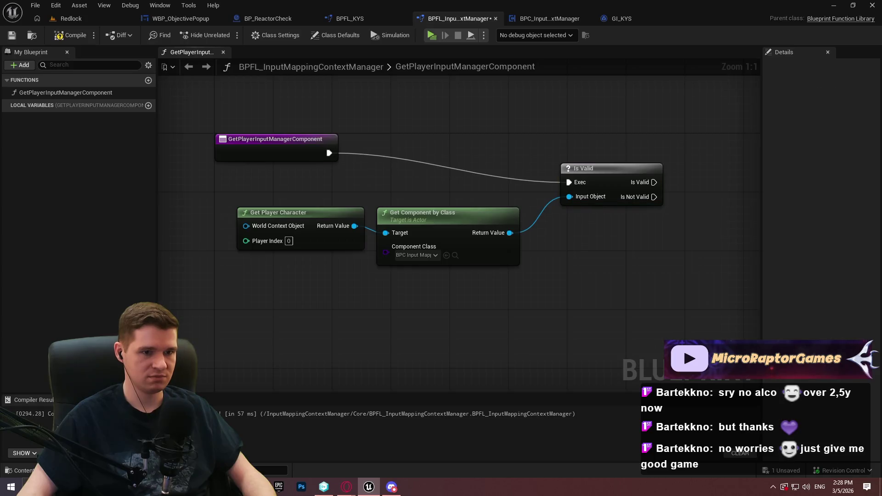
pyautogui.moveTo(599, 165); pyautogui.dragTo(596, 136)
pyautogui.click(577, 255)
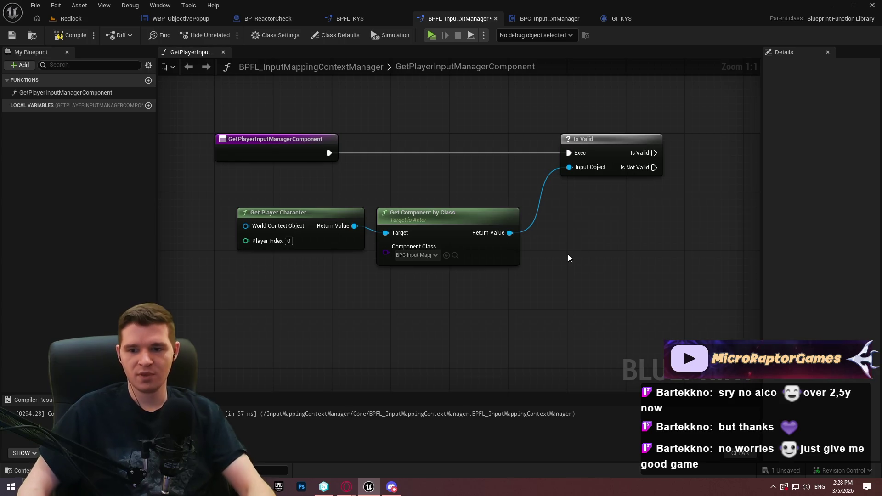
pyautogui.moveTo(435, 282); pyautogui.dragTo(264, 207)
pyautogui.moveTo(611, 142); pyautogui.dragTo(574, 143)
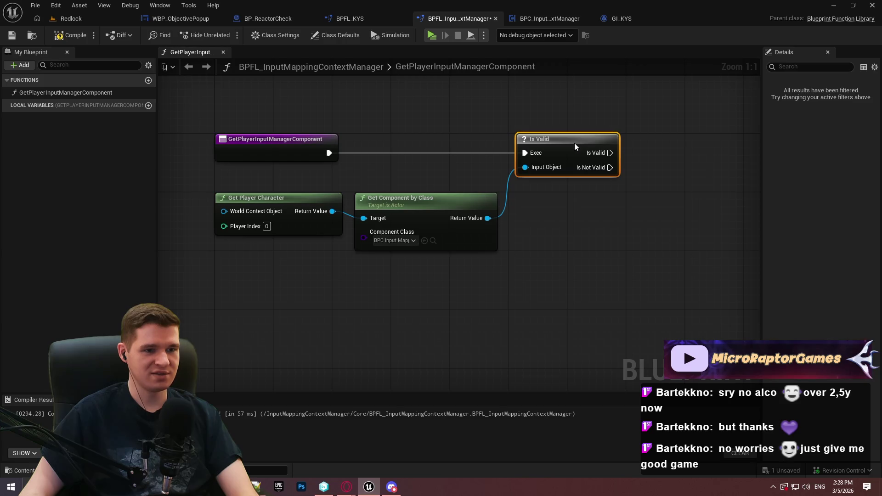
pyautogui.click(564, 259)
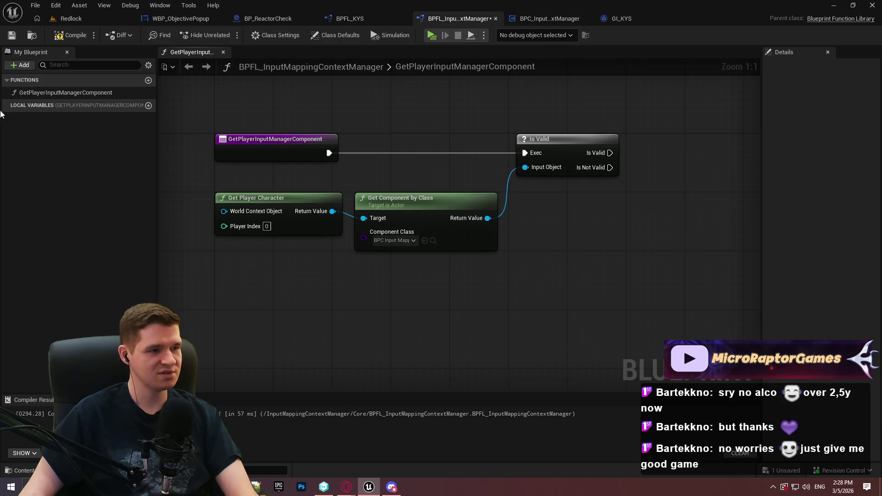
pyautogui.click(71, 35)
# Add a Print String on the Is Not Valid branch with the text 'No valid input manager on the player character'
pyautogui.moveTo(652, 216)
pyautogui.mouseDown()
pyautogui.moveTo(476, 168)
pyautogui.moveTo(503, 248)
pyautogui.moveTo(522, 268)
pyautogui.mouseUp()
pyautogui.write('print')
pyautogui.press('Return')
pyautogui.click(560, 316)
pyautogui.write('Attempted to get')
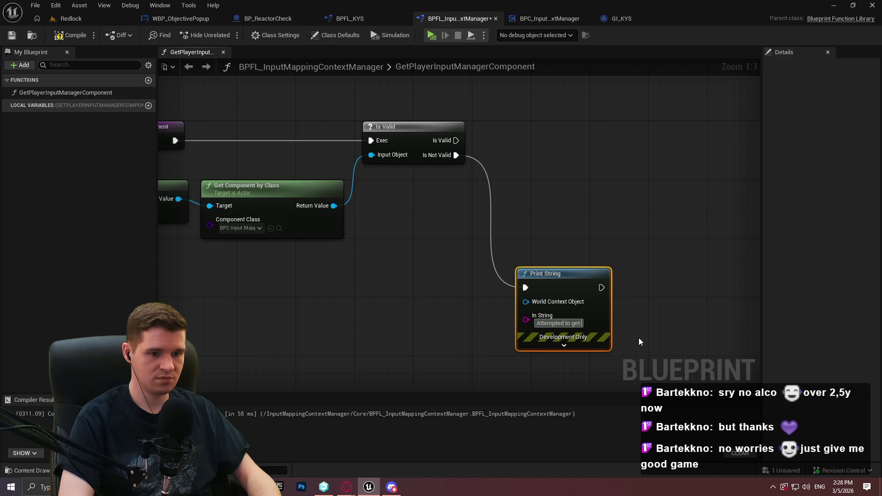
pyautogui.write("the player's Input")
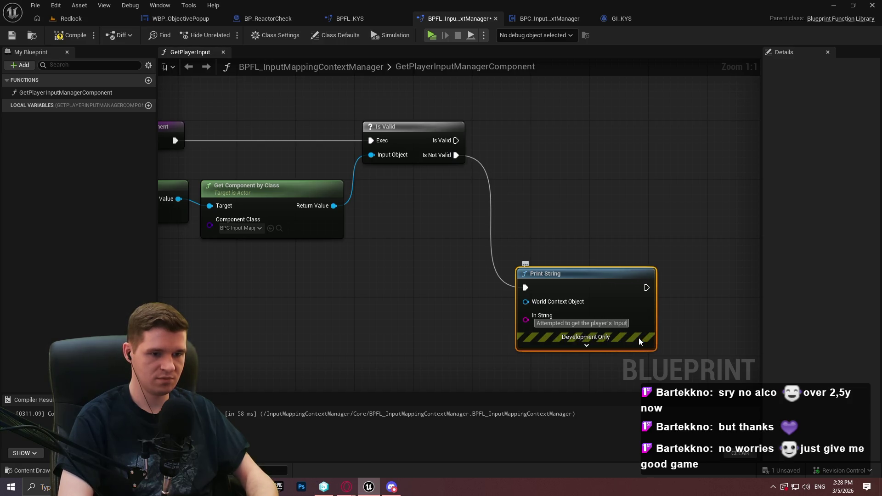
pyautogui.hotkey('ctrl', 'a')
pyautogui.write('No valid')
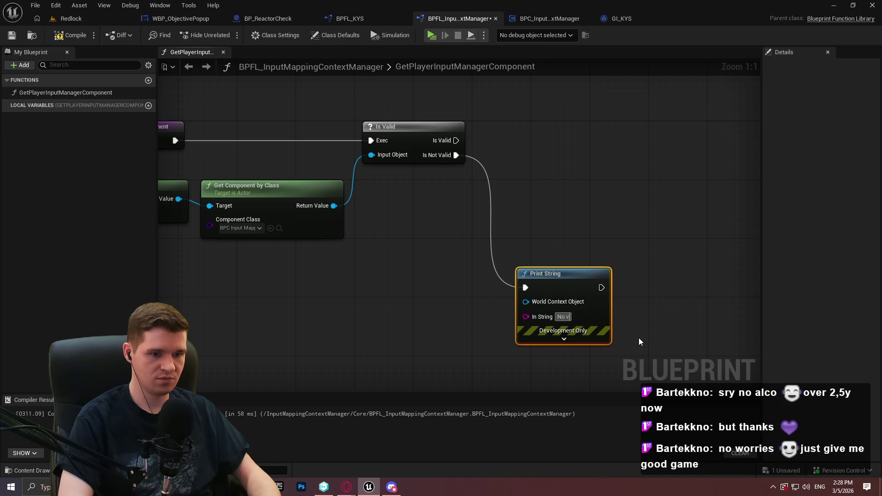
pyautogui.write(' inp')
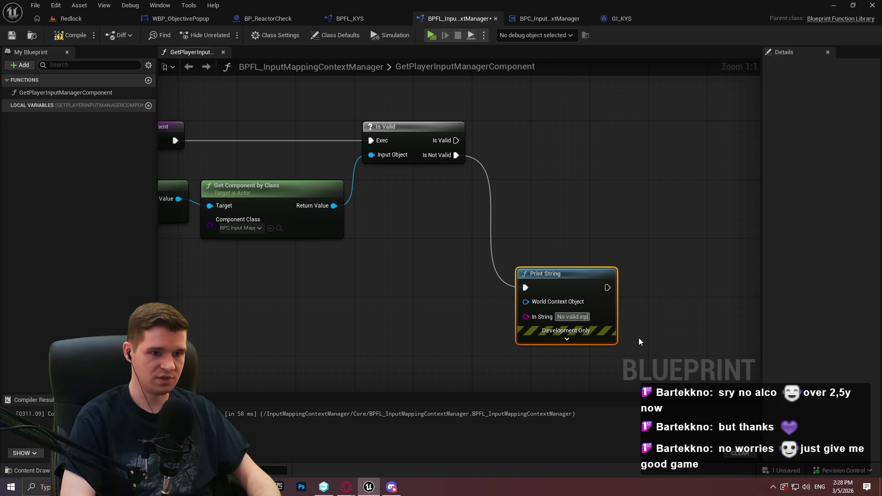
pyautogui.write('ut manager on ')
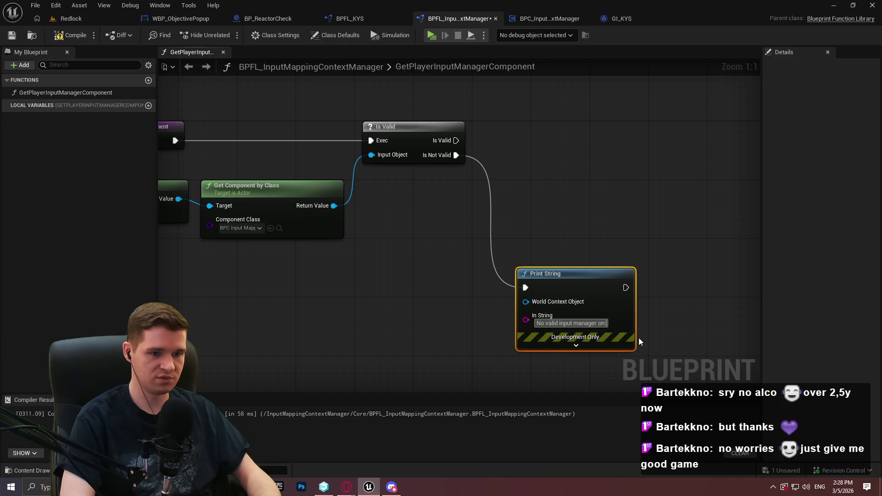
pyautogui.write('the player cha')
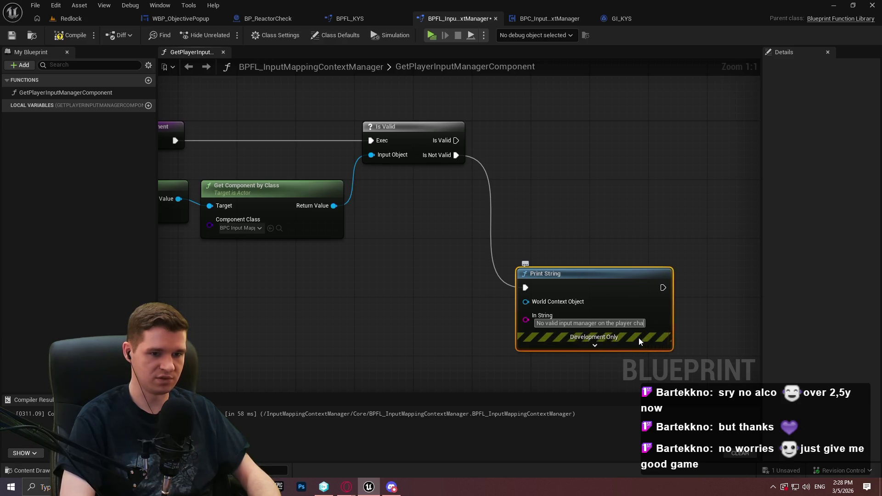
pyautogui.write('racter')
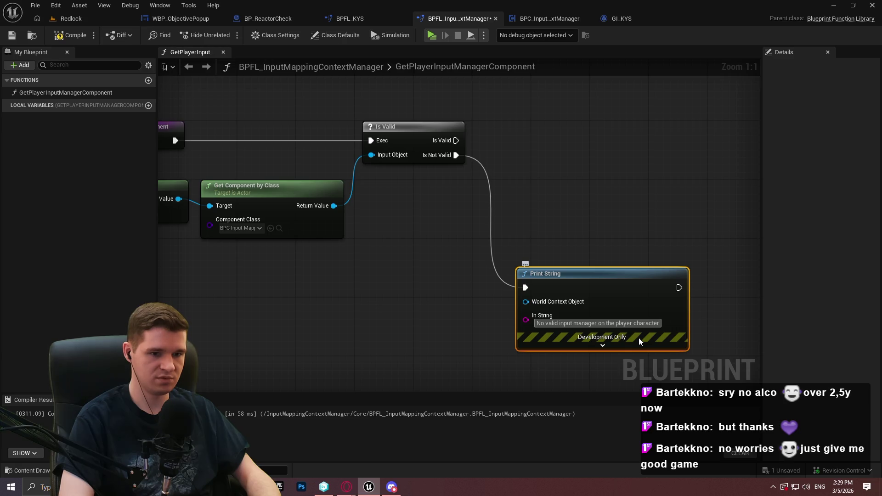
pyautogui.click(586, 258)
# Add a Return Node after the Print String and disconnect the component from its return value
pyautogui.moveTo(624, 221); pyautogui.dragTo(552, 151)
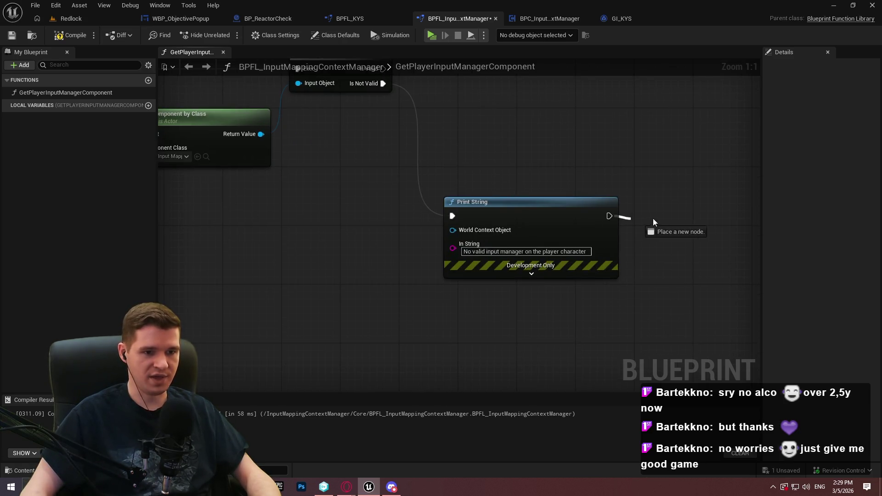
pyautogui.moveTo(641, 225); pyautogui.dragTo(655, 222)
pyautogui.write('return')
pyautogui.press('Escape')
pyautogui.moveTo(709, 294)
pyautogui.mouseDown()
pyautogui.moveTo(823, 398)
pyautogui.moveTo(781, 376)
pyautogui.moveTo(752, 374)
pyautogui.mouseUp()
pyautogui.click(489, 234)
pyautogui.moveTo(290, 234)
pyautogui.mouseDown()
pyautogui.moveTo(266, 237)
pyautogui.moveTo(660, 315)
pyautogui.moveTo(675, 299)
pyautogui.mouseUp()
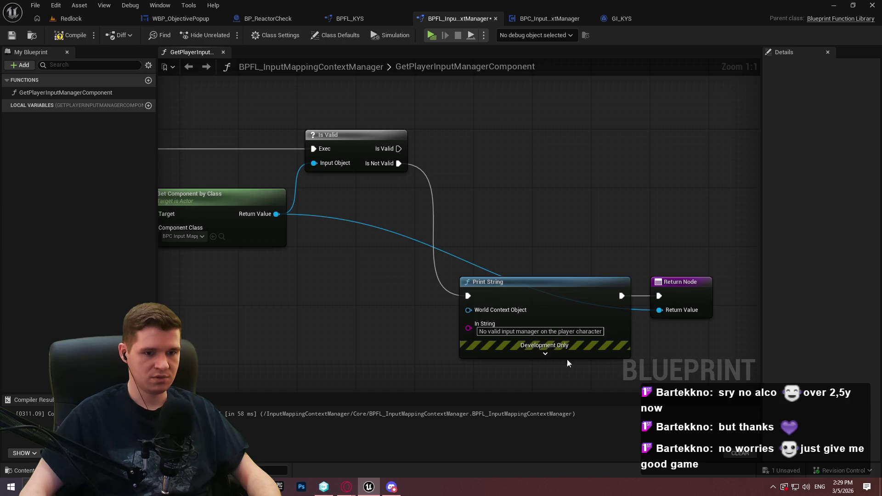
pyautogui.keyDown('alt'); pyautogui.click(661, 310); pyautogui.keyUp('alt')
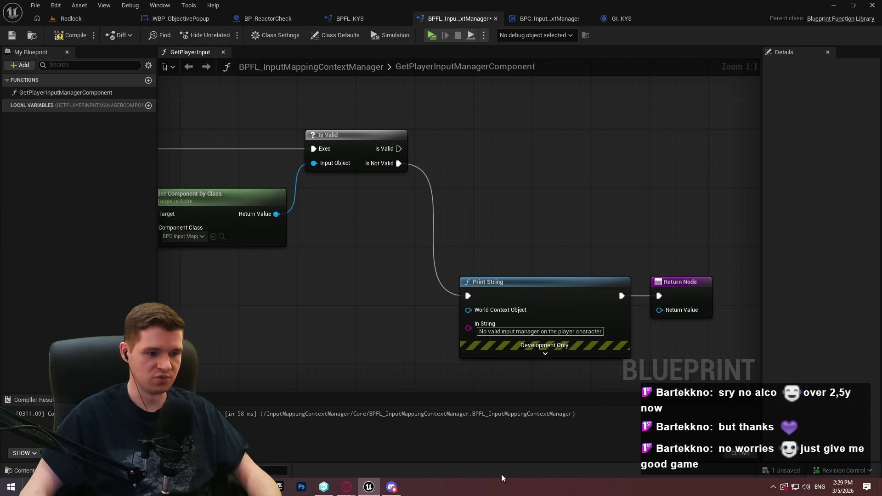
# Compile and save the blueprint, then set the Print String text colour to pure red with green 0
pyautogui.click(70, 35)
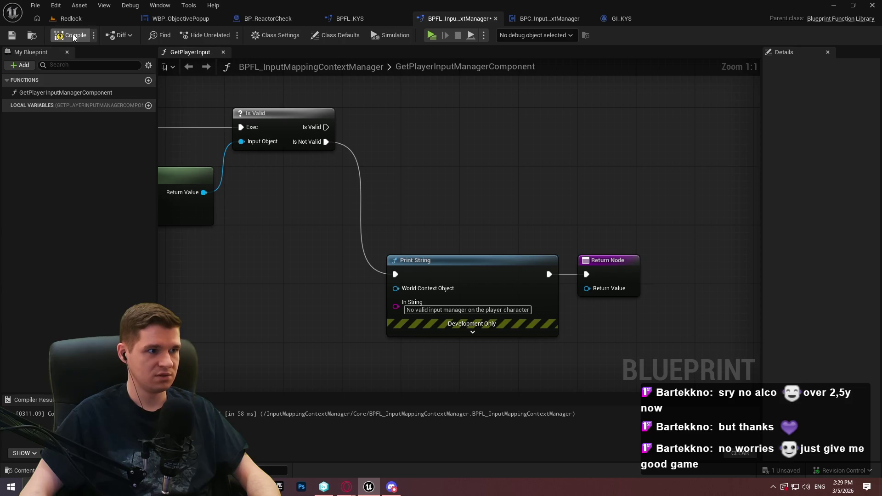
pyautogui.click(12, 35)
pyautogui.click(514, 295)
pyautogui.click(473, 332)
pyautogui.moveTo(465, 343); pyautogui.dragTo(475, 184)
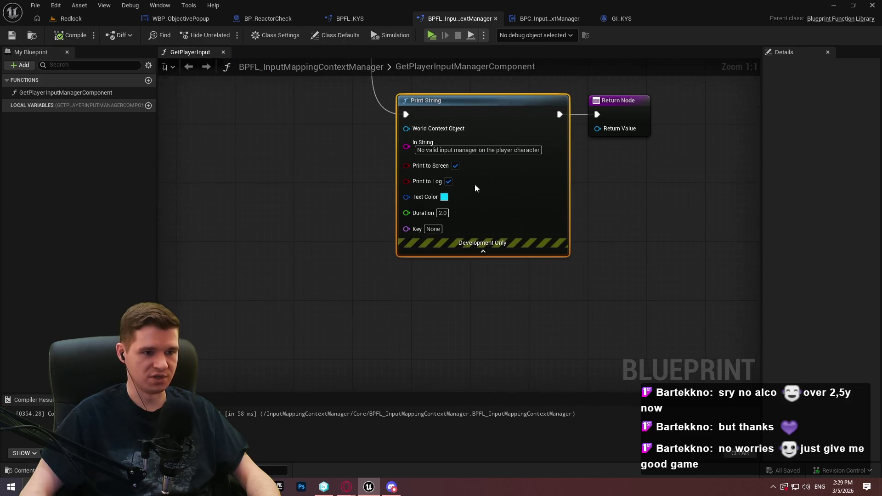
pyautogui.click(444, 198)
pyautogui.click(545, 271)
pyautogui.click(527, 339)
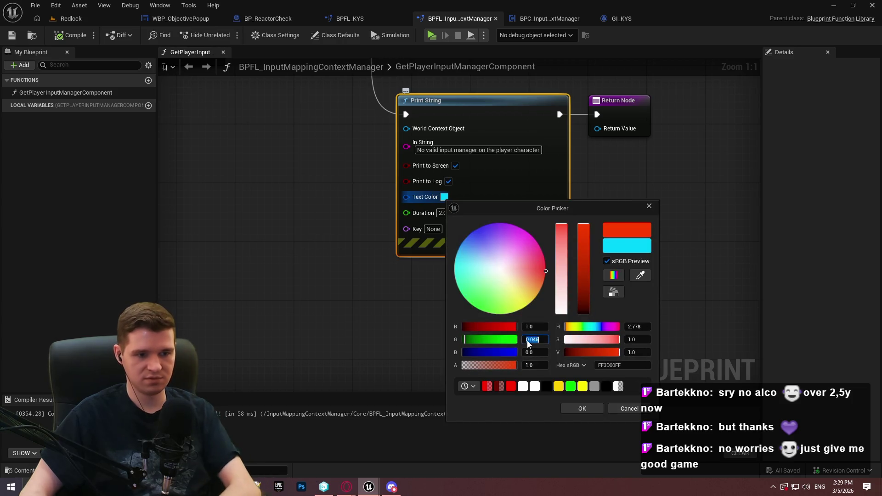
pyautogui.write('0')
pyautogui.press('Return')
pyautogui.click(575, 408)
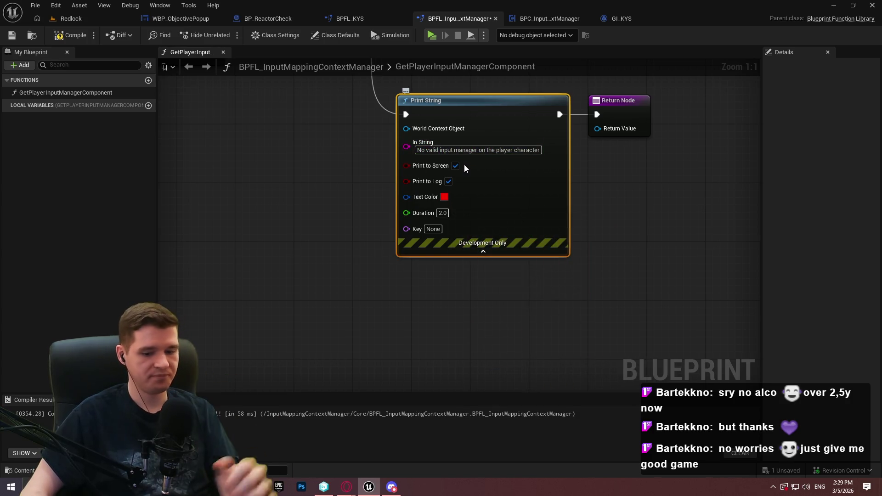
# Raise the Print String message duration to 5.0
pyautogui.click(627, 235)
pyautogui.moveTo(627, 235); pyautogui.dragTo(610, 318)
pyautogui.moveTo(424, 314); pyautogui.dragTo(675, 314)
pyautogui.moveTo(458, 135); pyautogui.dragTo(387, 228)
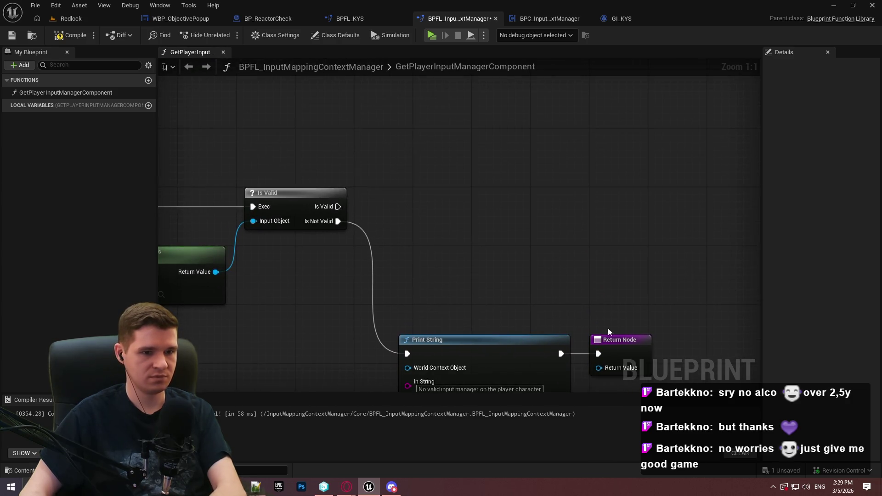
# Duplicate the Return Node and wire it to the valid branch, returning the component
pyautogui.click(621, 351)
pyautogui.hotkey('ctrl', 'd')
pyautogui.moveTo(517, 236); pyautogui.dragTo(215, 272)
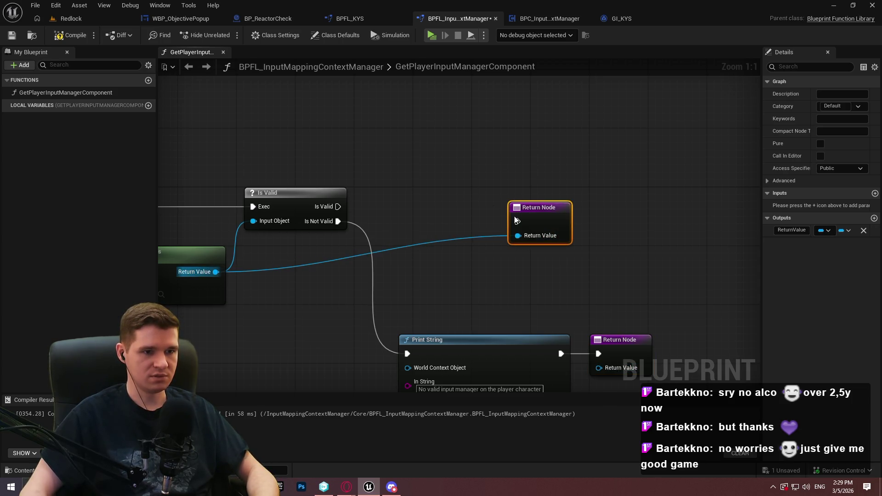
pyautogui.moveTo(518, 221)
pyautogui.mouseDown()
pyautogui.moveTo(333, 206)
pyautogui.moveTo(454, 236)
pyautogui.moveTo(415, 187)
pyautogui.mouseUp()
pyautogui.click(409, 210)
pyautogui.moveTo(517, 221); pyautogui.dragTo(338, 207)
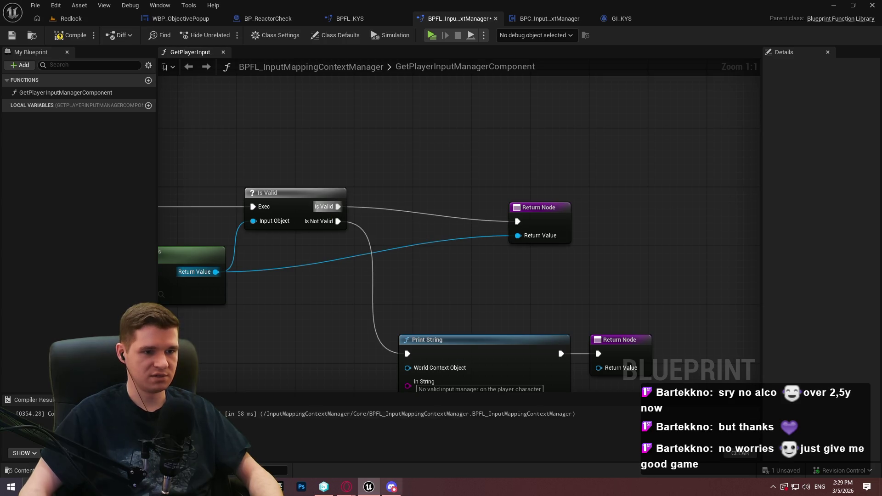
# Line the Return Node up beside Is Valid, tick Pure for the function, and save
pyautogui.moveTo(536, 231); pyautogui.dragTo(518, 216)
pyautogui.click(588, 195)
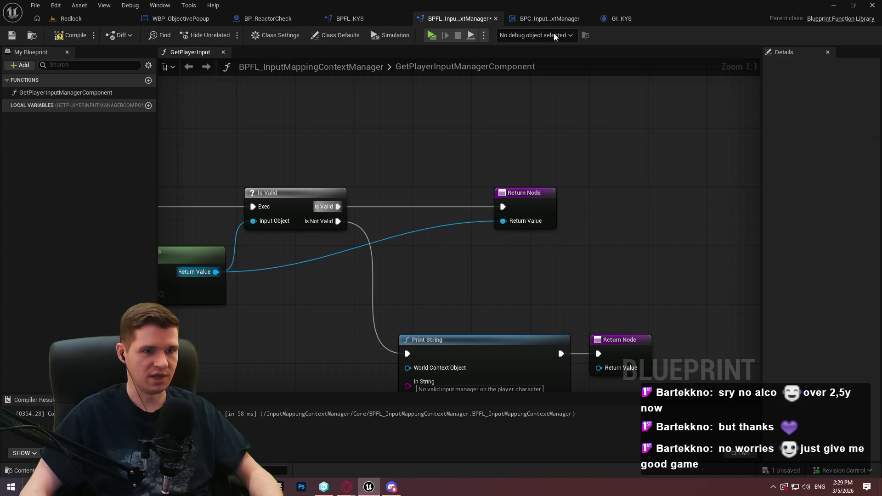
pyautogui.click(520, 194)
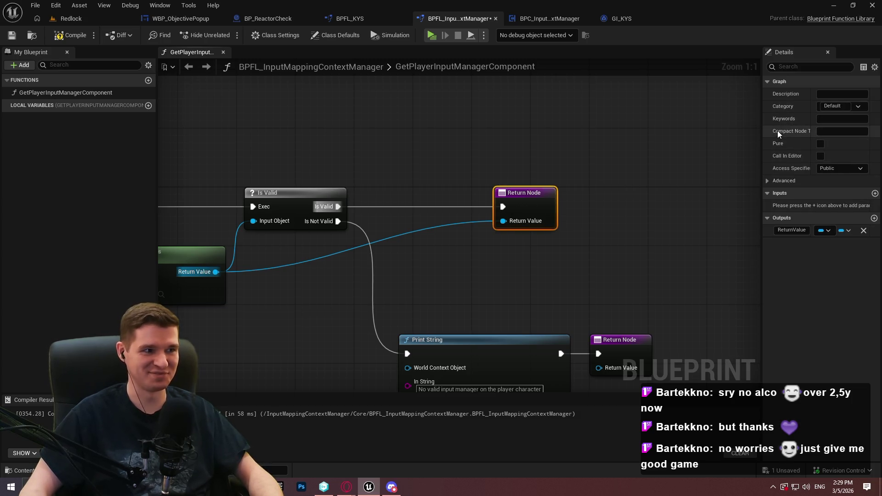
pyautogui.click(821, 143)
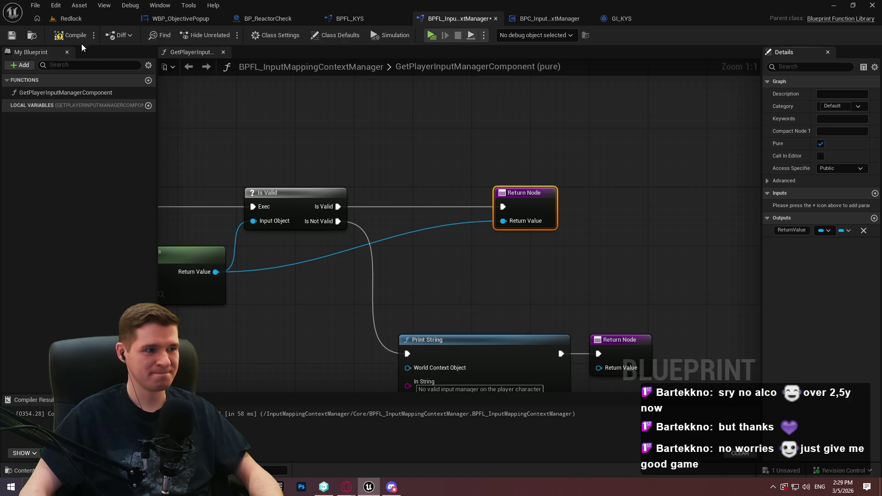
pyautogui.click(12, 36)
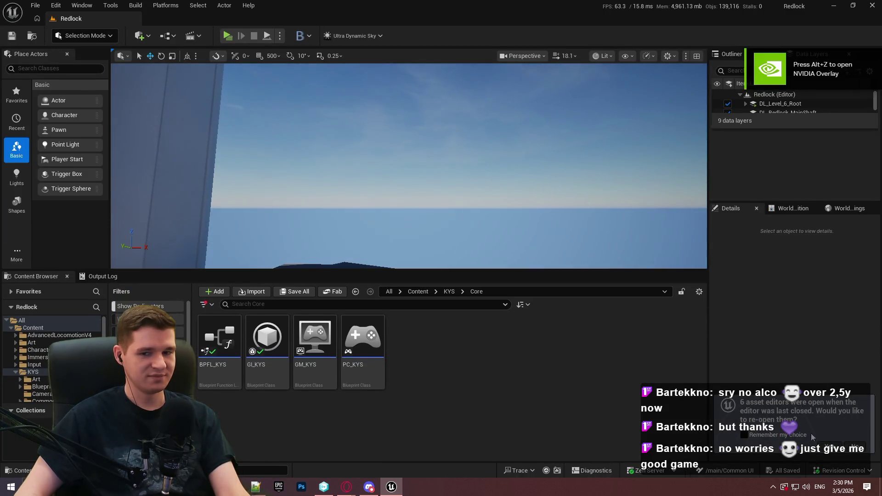
# Dismiss the reopen-editors offer, then open BPFL_KYS, GI_KYS and its ResetDeaths function graph
pyautogui.click(855, 447)
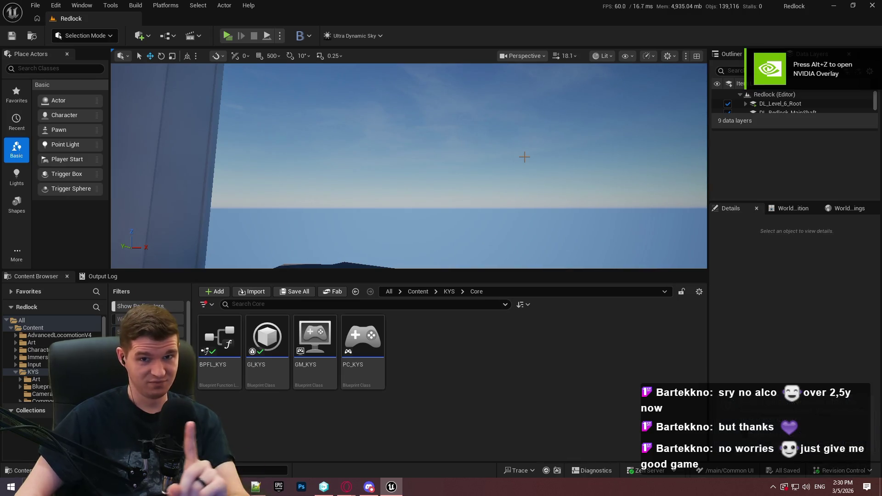
pyautogui.doubleClick(219, 340)
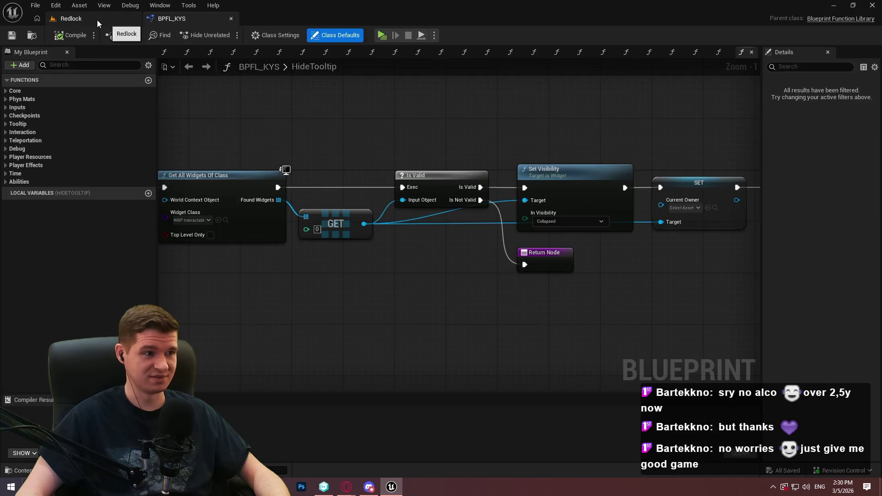
pyautogui.click(97, 20)
pyautogui.doubleClick(264, 339)
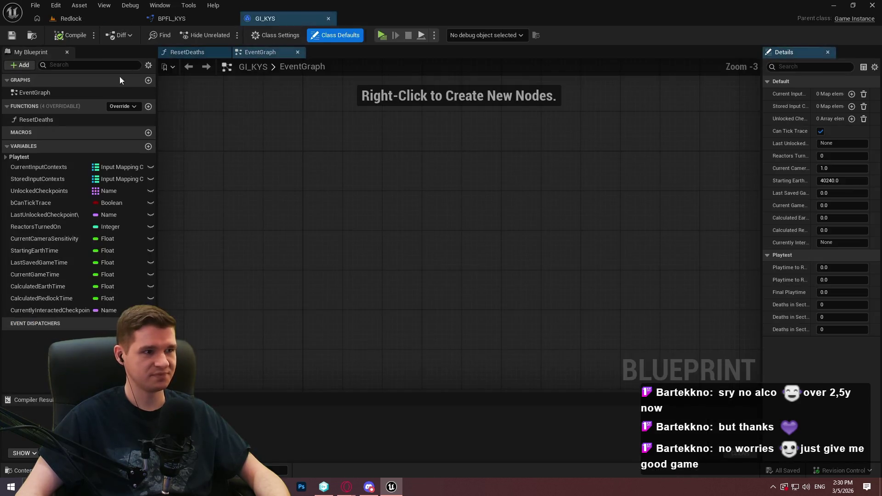
pyautogui.click(105, 23)
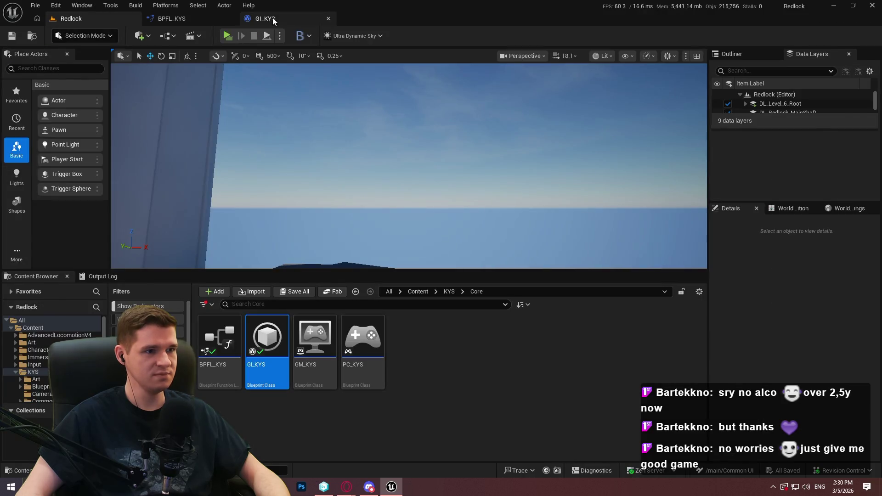
pyautogui.click(273, 21)
pyautogui.click(31, 120)
pyautogui.doubleClick(32, 121)
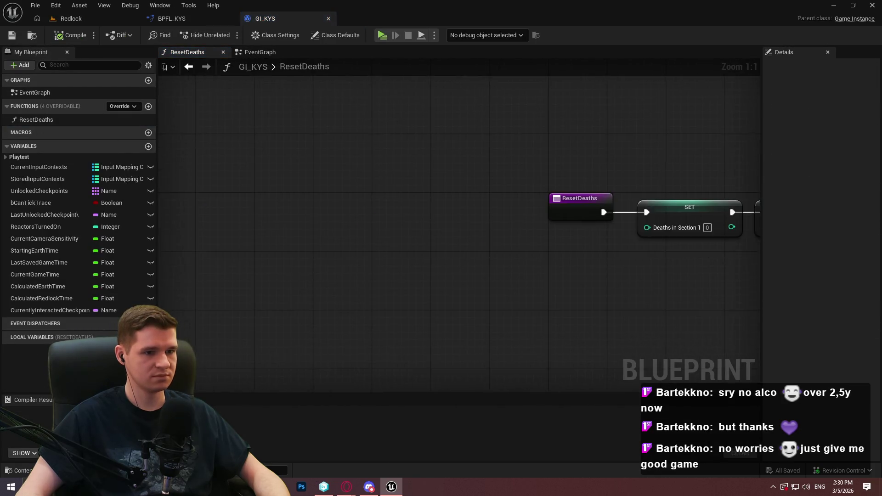
pyautogui.click(105, 21)
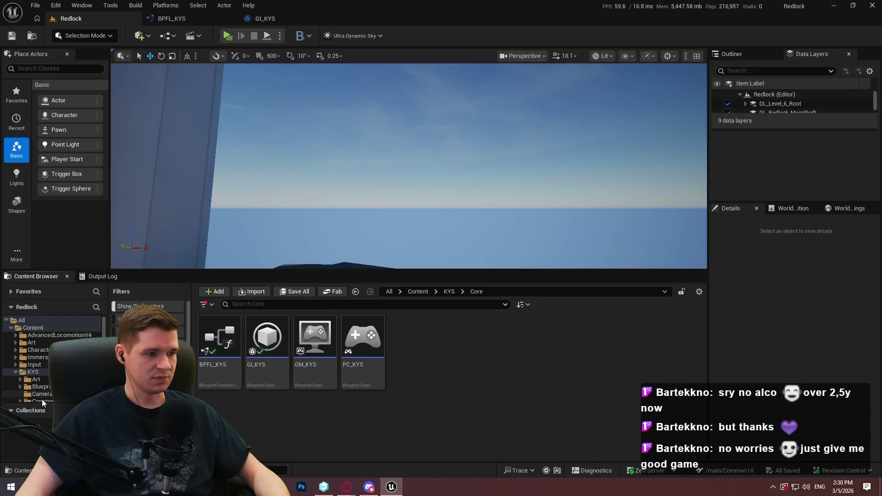
# Open the plugin's function library from Core and BPC_InputMappingContextManager from Blueprints > ActorComponent
pyautogui.scroll(-5, 104, 326)
pyautogui.click(32, 390)
pyautogui.doubleClick(225, 351)
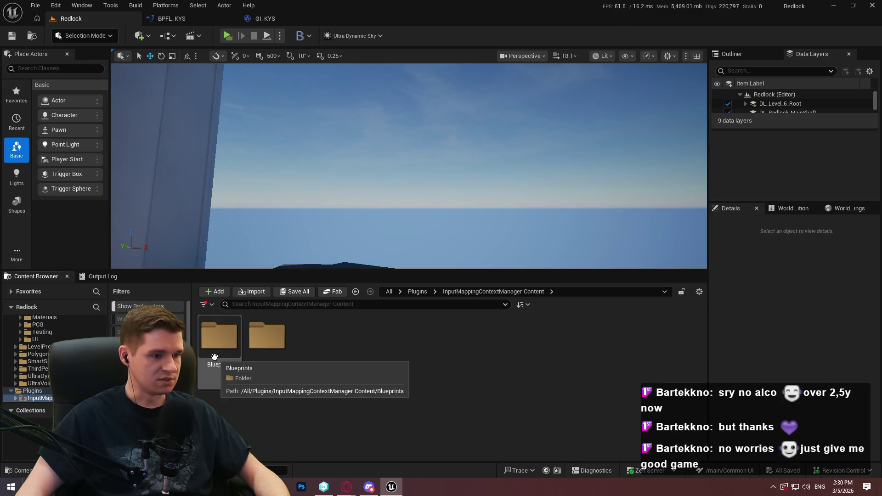
pyautogui.click(232, 359)
pyautogui.click(246, 363)
pyautogui.doubleClick(245, 364)
pyautogui.doubleClick(229, 373)
pyautogui.click(510, 292)
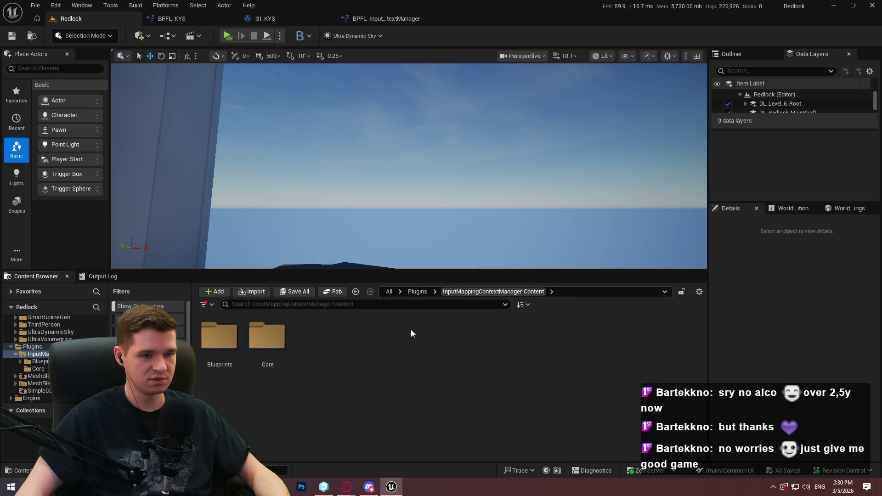
pyautogui.doubleClick(212, 364)
pyautogui.doubleClick(212, 364)
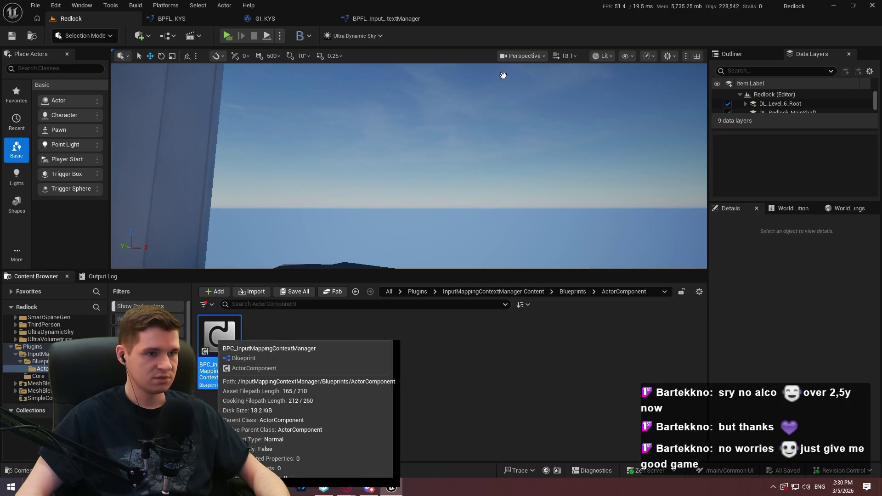
pyautogui.doubleClick(214, 333)
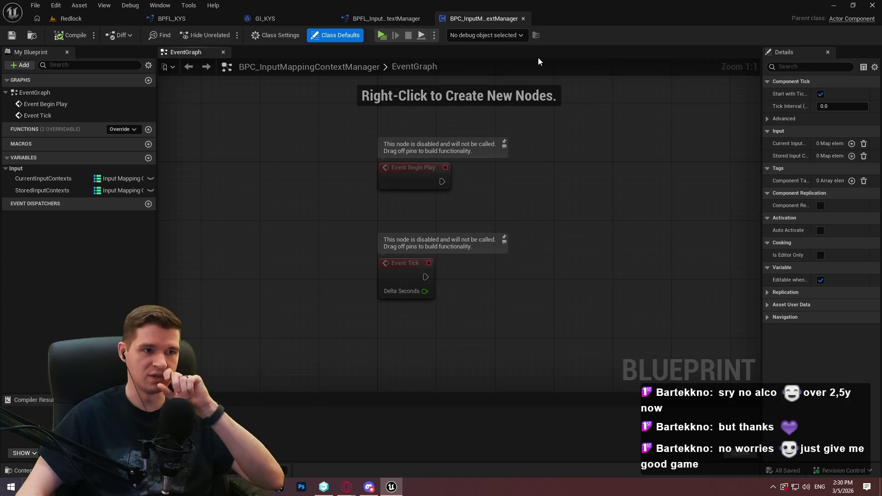
# Set the GetPlayerInputManagerComponent function's Category to Input Manager
pyautogui.click(386, 19)
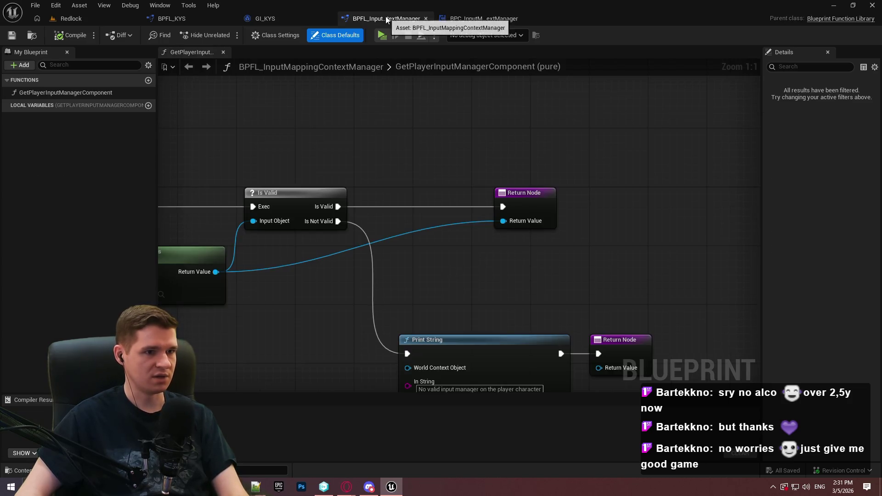
pyautogui.scroll(-3, 560, 141)
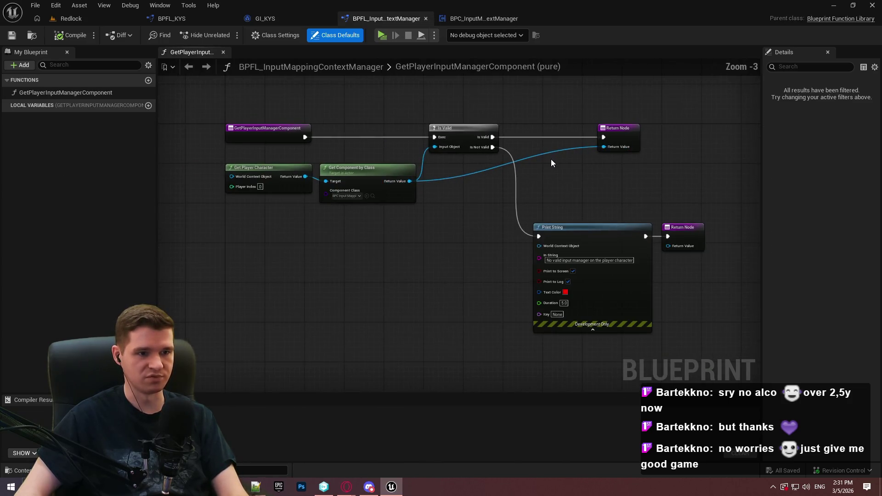
pyautogui.click(50, 92)
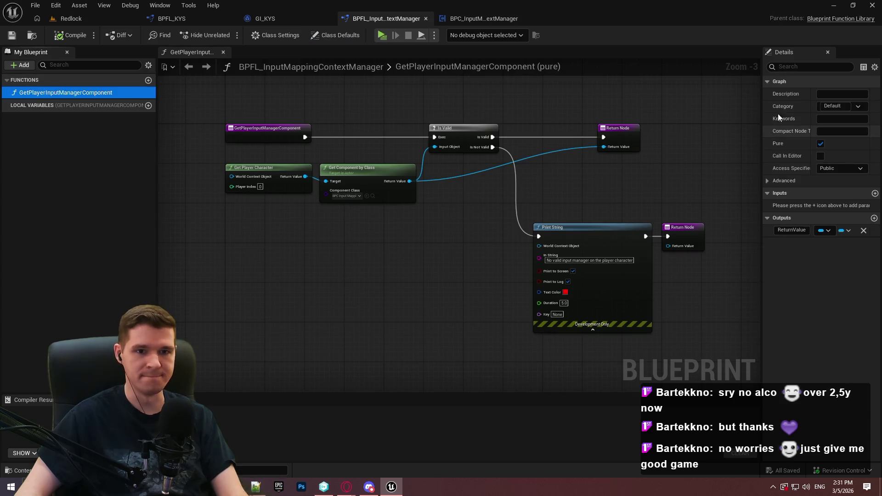
pyautogui.click(843, 106)
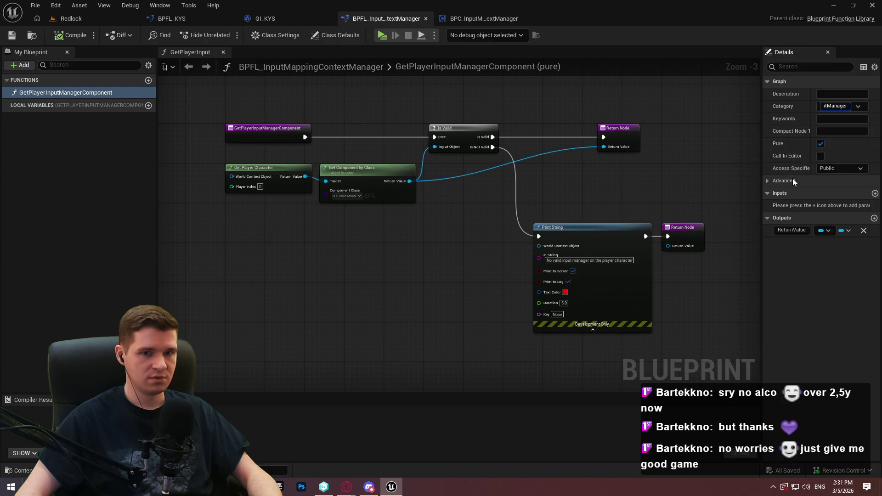
pyautogui.press('Return')
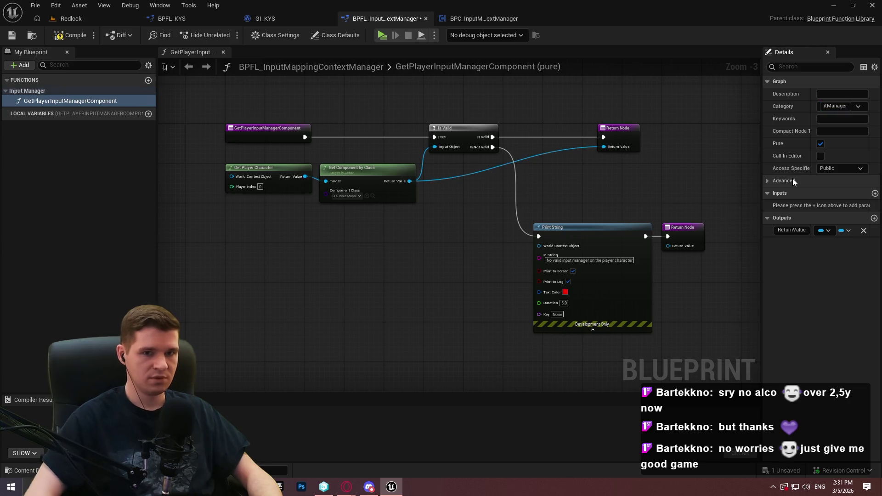
# Confirm the function appears under Input Manager in the graph's action list
pyautogui.rightClick(390, 269)
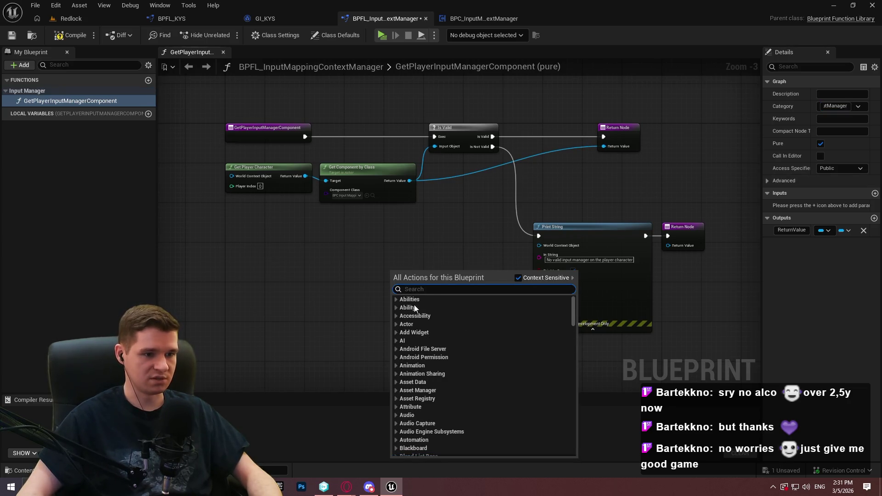
pyautogui.scroll(-1, 435, 357)
pyautogui.moveTo(575, 312); pyautogui.dragTo(573, 335)
pyautogui.scroll(-5, 568, 343)
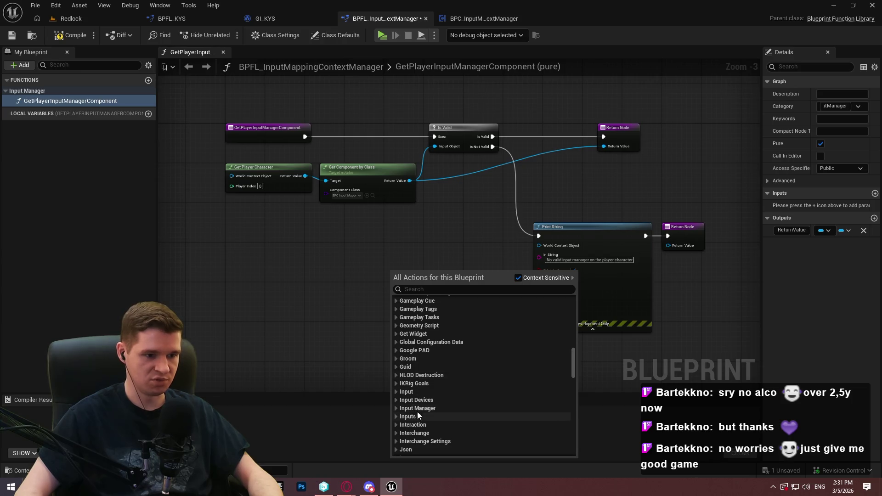
pyautogui.click(396, 409)
pyautogui.scroll(-2, 418, 388)
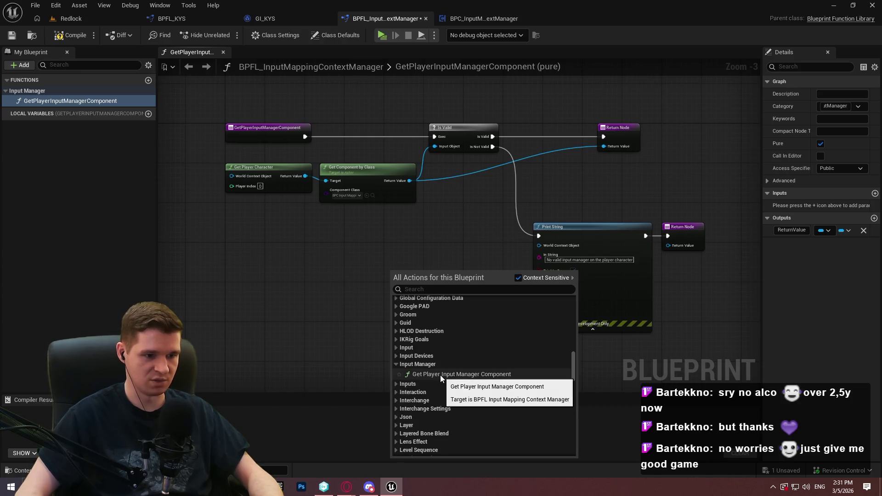
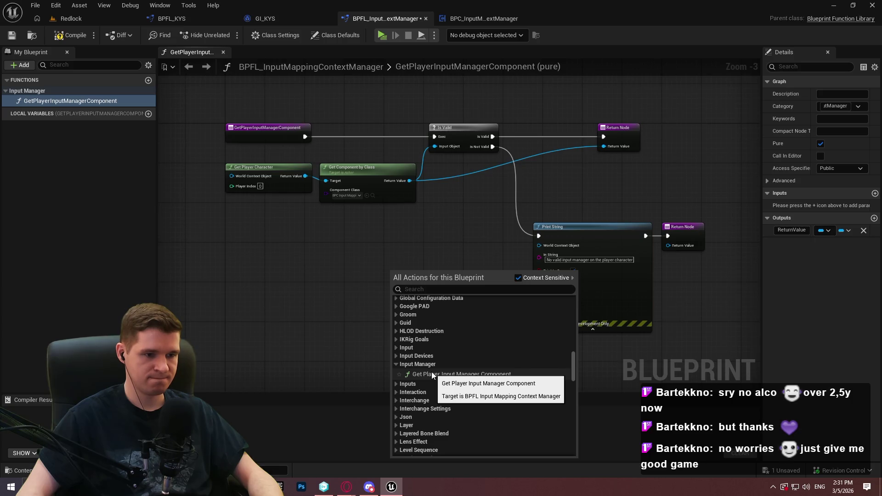
# Widen the Details panel, then compile and save BPFL_InputMappingContextManager
pyautogui.click(260, 247)
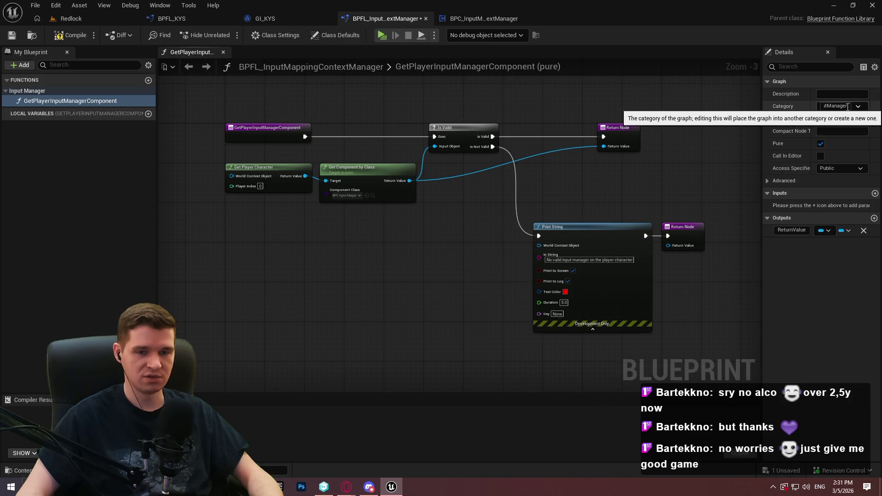
pyautogui.moveTo(761, 88)
pyautogui.mouseDown()
pyautogui.moveTo(652, 95)
pyautogui.moveTo(762, 96)
pyautogui.moveTo(730, 103)
pyautogui.moveTo(738, 112)
pyautogui.mouseUp()
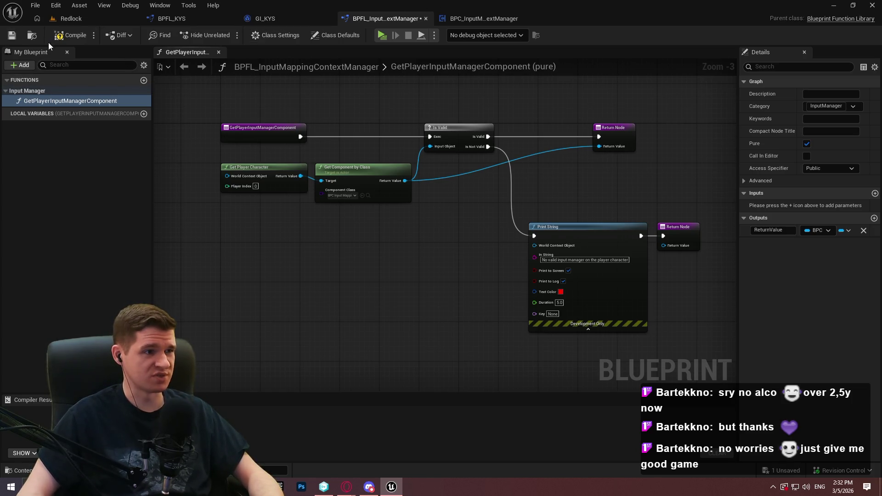
pyautogui.click(11, 39)
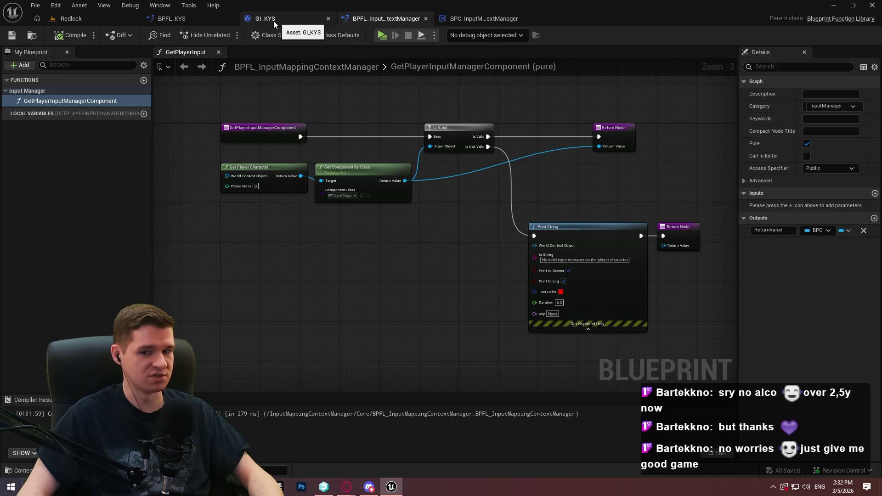
# Switch over to the GI_KYS game instance blueprint
pyautogui.click(283, 22)
pyautogui.click(347, 17)
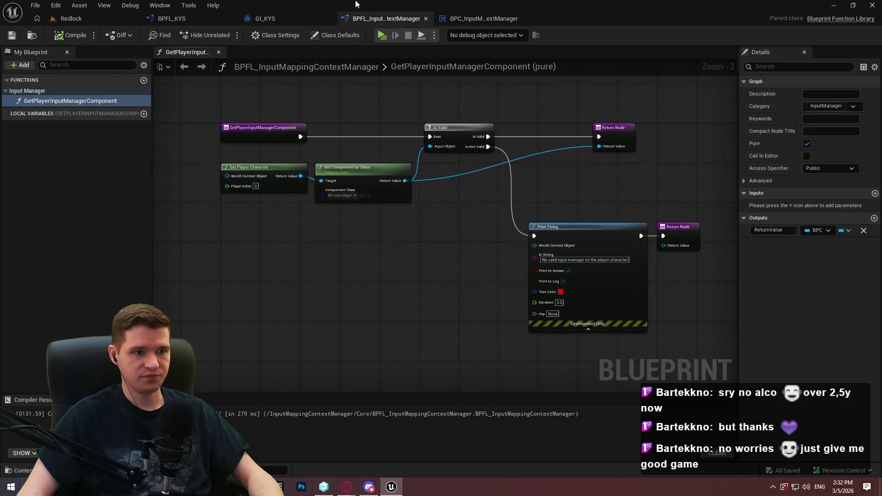
pyautogui.click(273, 20)
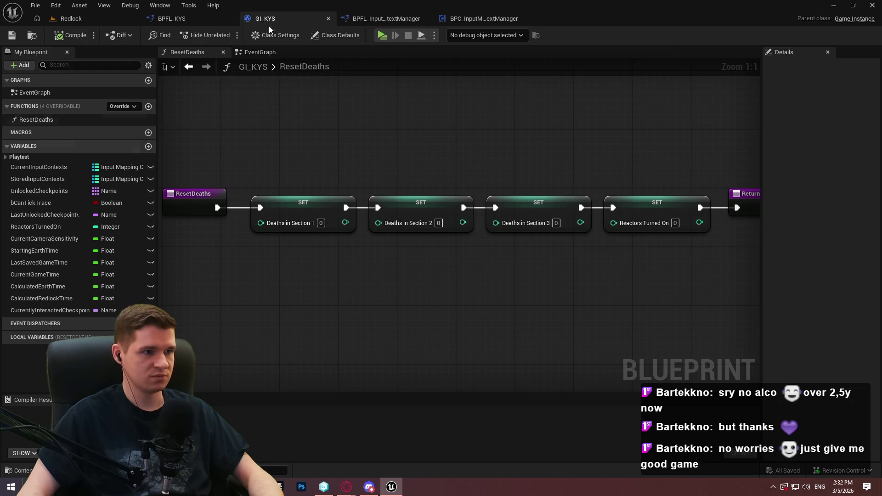
# Copy StoreInputs from BPFL_KYS's Inputs category into the Input Manager category
pyautogui.click(176, 19)
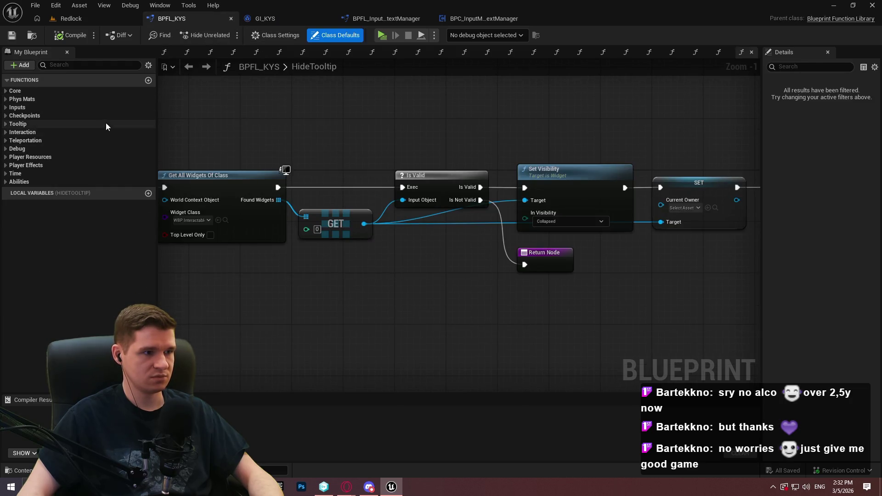
pyautogui.click(13, 107)
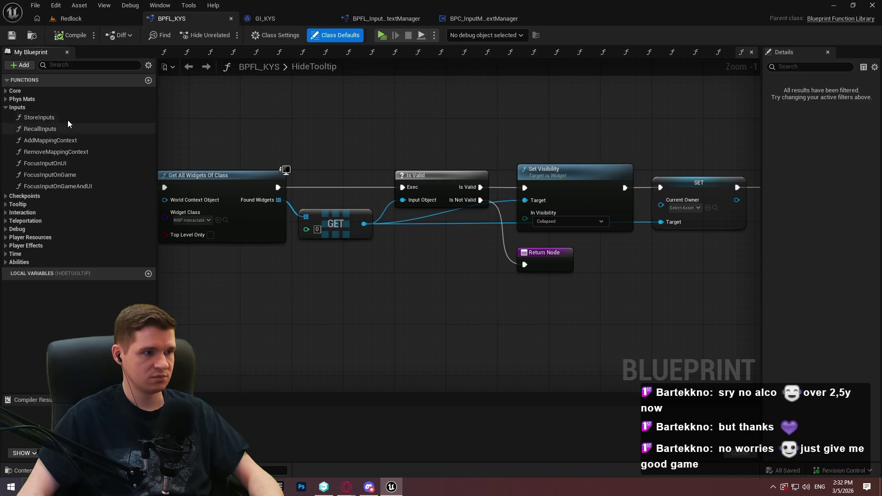
pyautogui.click(64, 119)
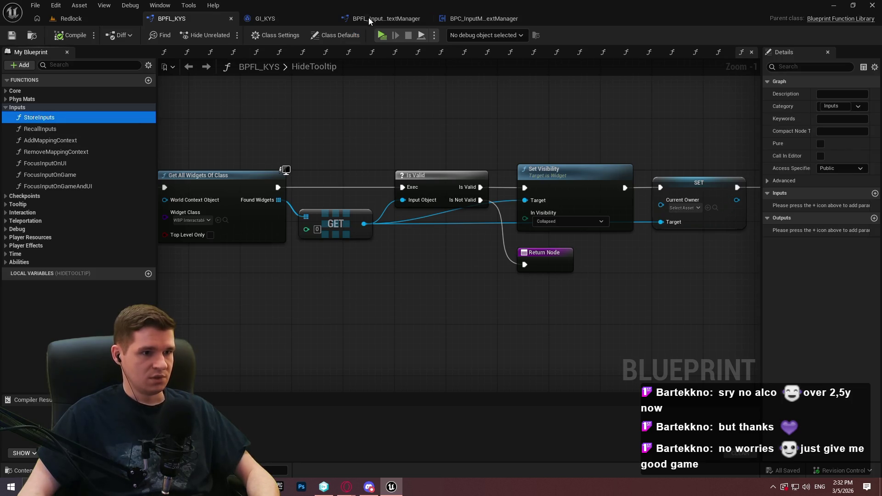
pyautogui.click(380, 19)
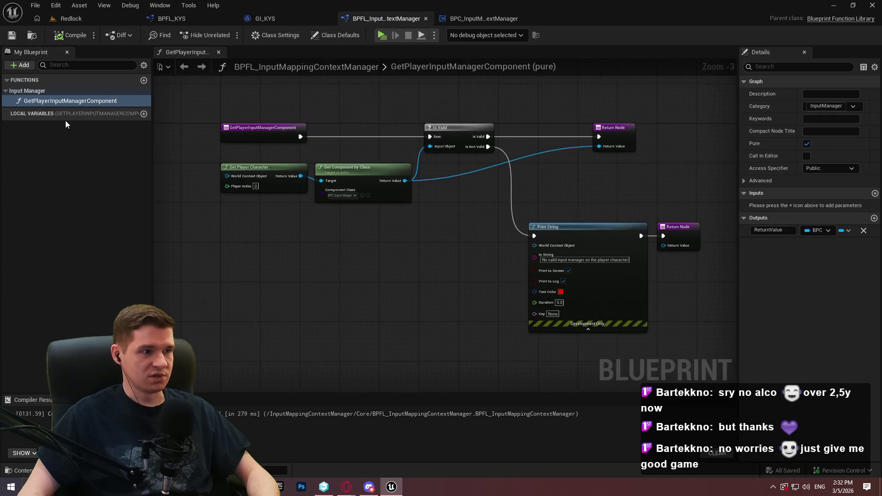
pyautogui.click(45, 91)
pyautogui.moveTo(125, 114); pyautogui.dragTo(44, 113)
pyautogui.doubleClick(42, 113)
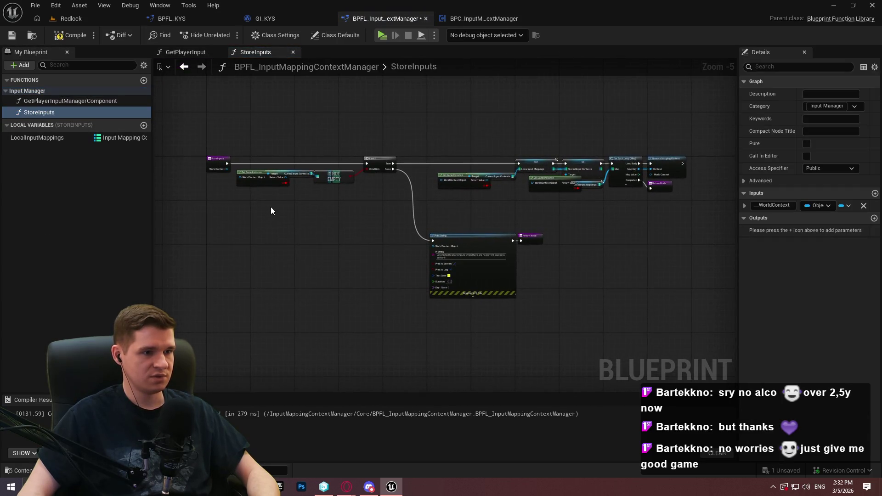
# Paste RecallInputs from BPFL_KYS into the manager library's Input Manager category
pyautogui.click(265, 22)
pyautogui.click(182, 24)
pyautogui.click(40, 130)
pyautogui.click(376, 23)
pyautogui.click(57, 112)
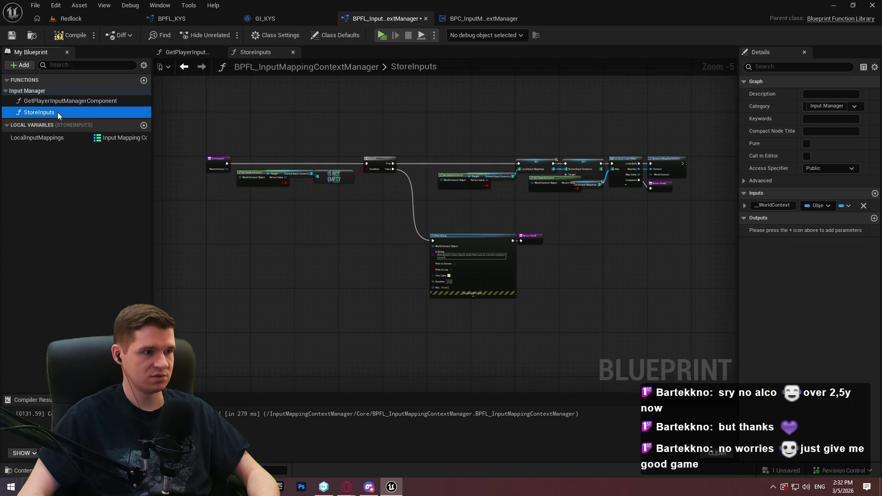
pyautogui.hotkey('ctrl', 'v')
pyautogui.click(54, 123)
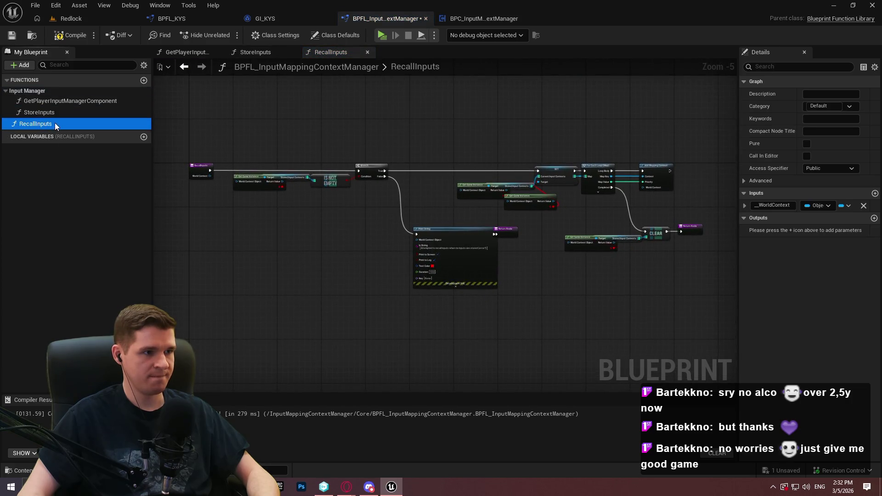
pyautogui.moveTo(51, 125)
pyautogui.mouseDown()
pyautogui.moveTo(61, 124)
pyautogui.moveTo(38, 89)
pyautogui.mouseUp()
pyautogui.click(73, 18)
pyautogui.click(55, 5)
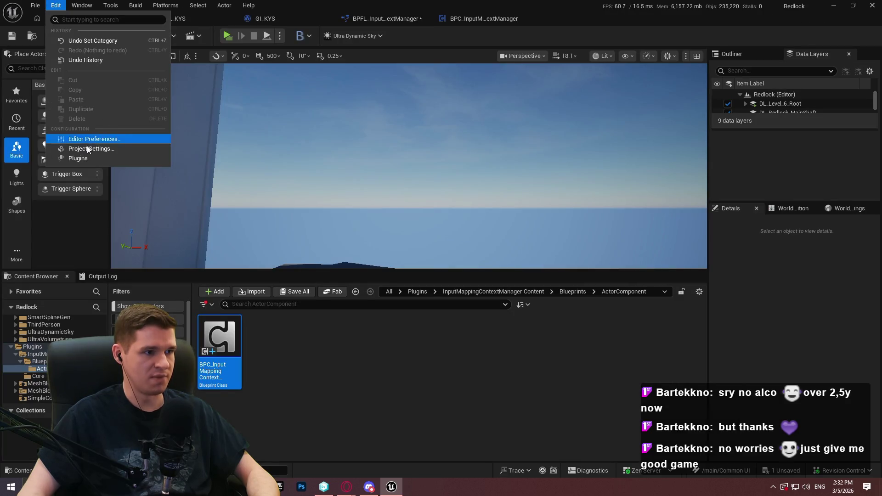
# Open the Plugins browser filtered to Project > Input and edit InputMappingContextManager
pyautogui.click(69, 146)
pyautogui.click(56, 5)
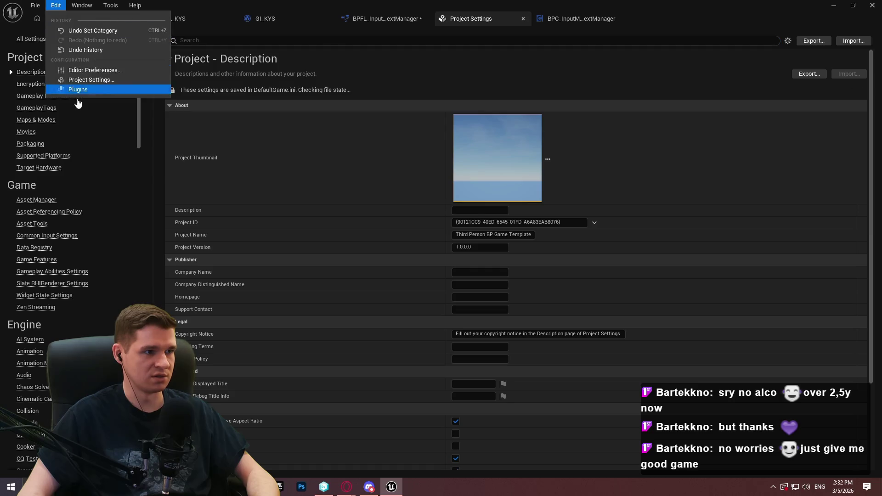
pyautogui.click(73, 88)
pyautogui.click(39, 92)
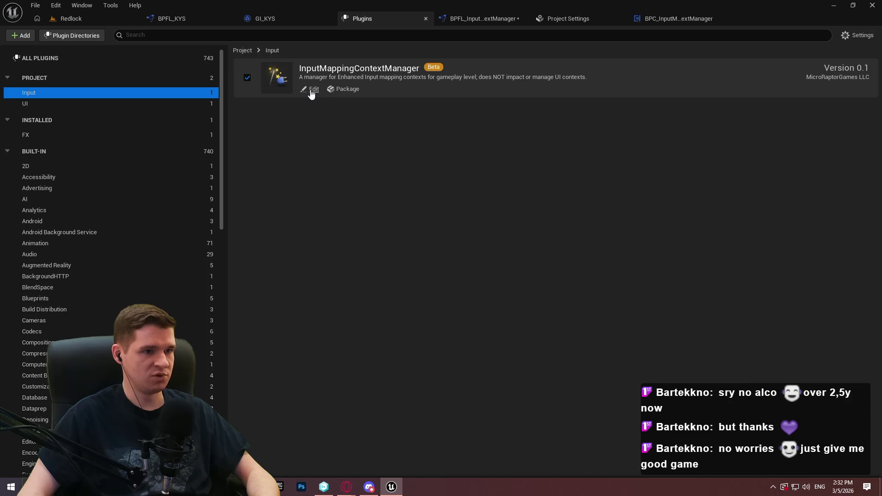
pyautogui.click(311, 90)
# Add an EnhancedInput plugin dependency, enabled and activated, and confirm with Ok
pyautogui.scroll(-2, 413, 312)
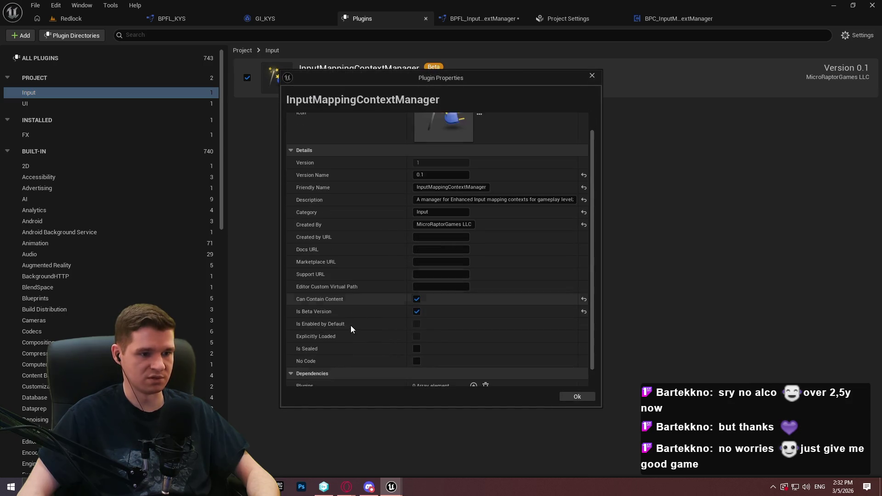
pyautogui.scroll(-1, 353, 325)
pyautogui.scroll(-1, 441, 360)
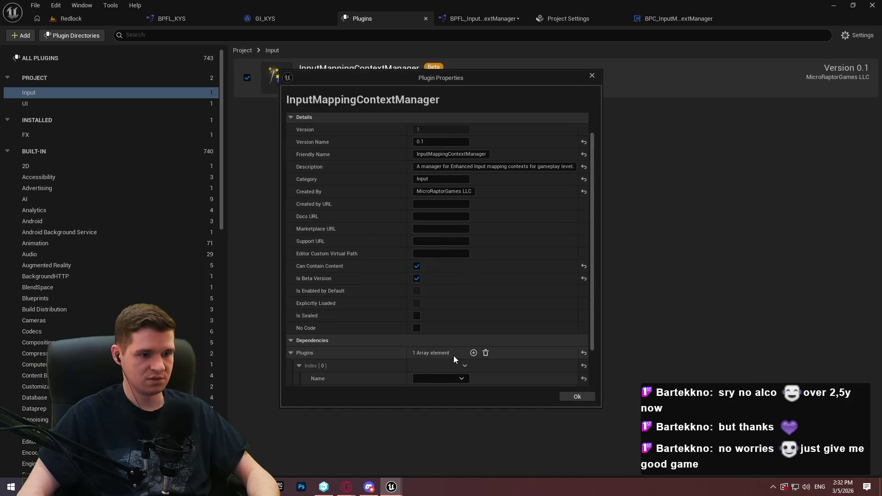
pyautogui.click(451, 366)
pyautogui.click(446, 330)
pyautogui.write('enh')
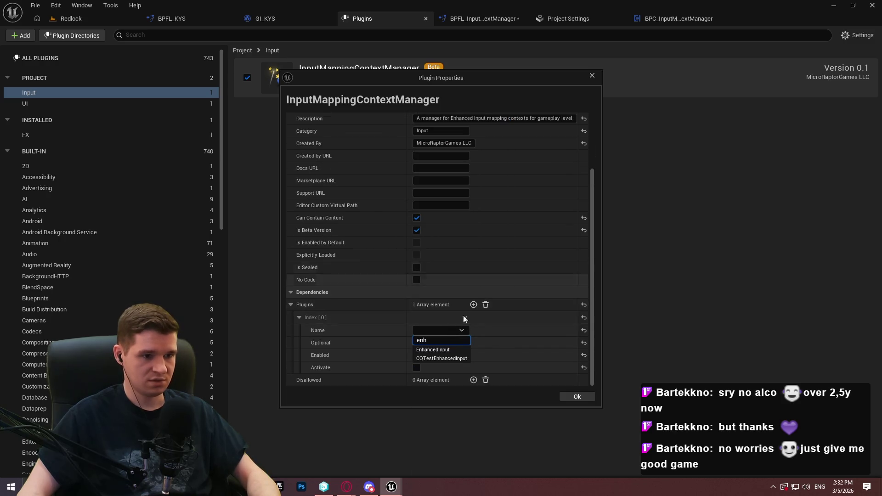
pyautogui.click(443, 348)
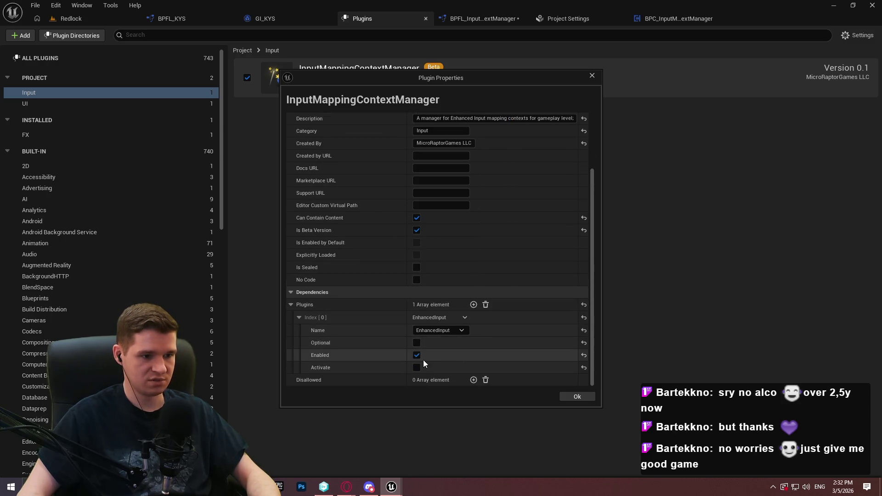
pyautogui.click(417, 368)
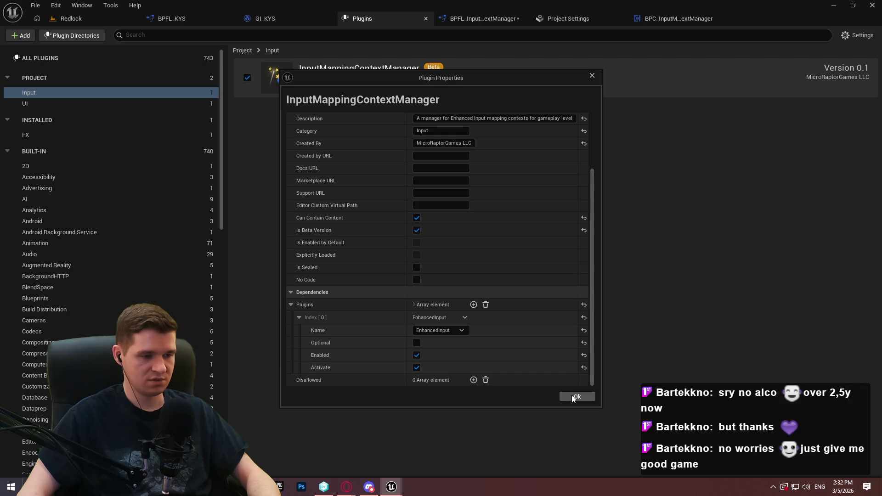
pyautogui.click(574, 396)
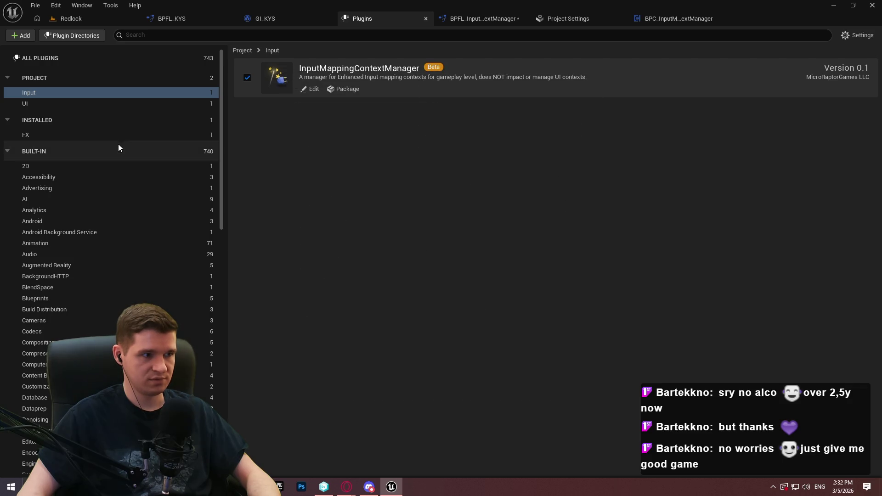
# Compare the project's Input and UI plugins, then return to the RecallInputs graph
pyautogui.click(56, 104)
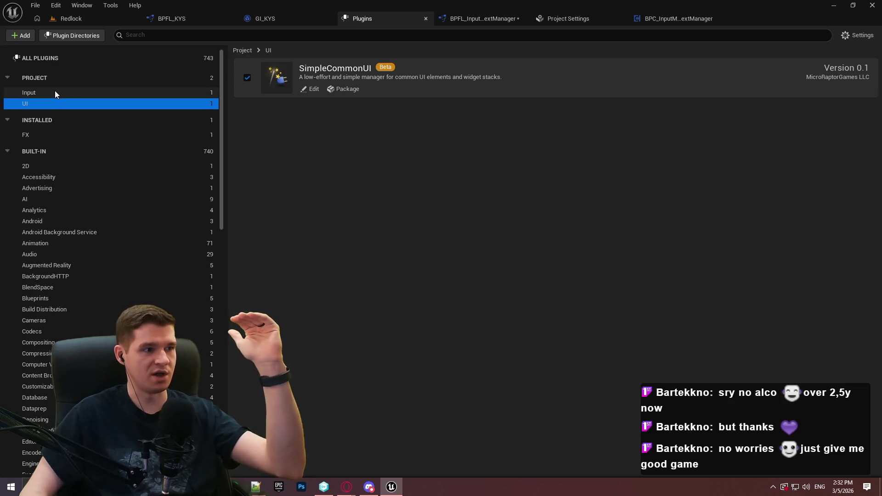
pyautogui.click(58, 91)
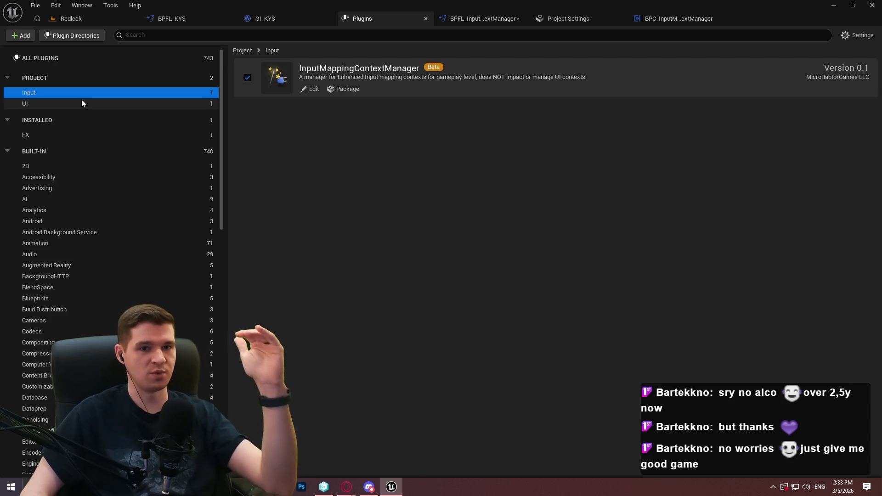
pyautogui.click(77, 102)
pyautogui.click(78, 93)
pyautogui.click(74, 104)
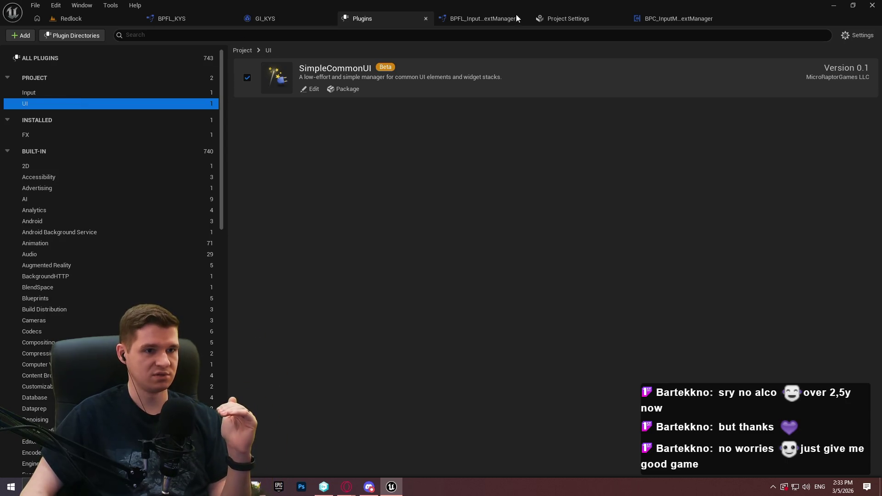
pyautogui.click(515, 17)
pyautogui.scroll(5, 282, 196)
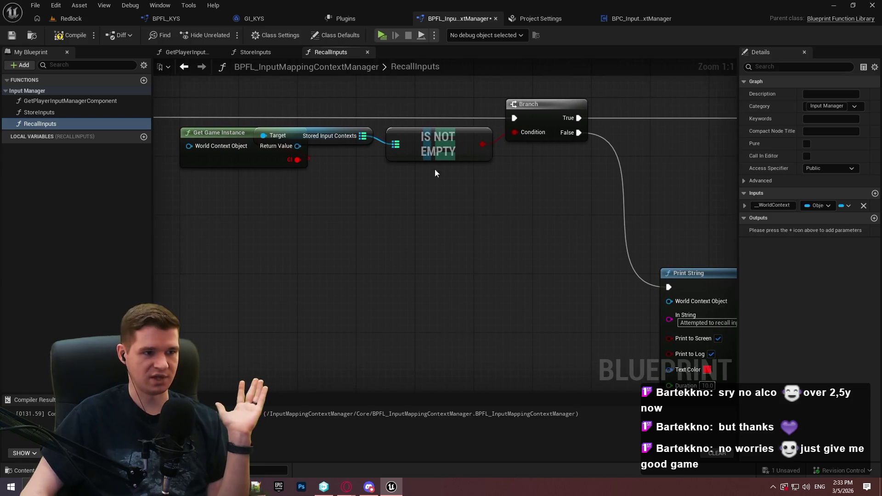
# Replace Get Game Instance with GetPlayerInputManagerComponent, feeding its Stored Input Contexts into IS NOT EMPTY
pyautogui.click(338, 151)
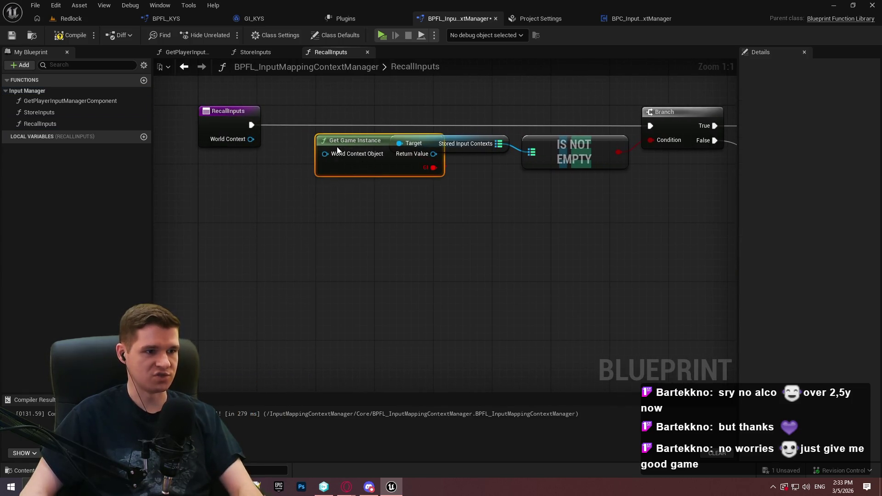
pyautogui.press('Delete')
pyautogui.moveTo(60, 100)
pyautogui.mouseDown()
pyautogui.moveTo(301, 201)
pyautogui.moveTo(248, 189)
pyautogui.mouseUp()
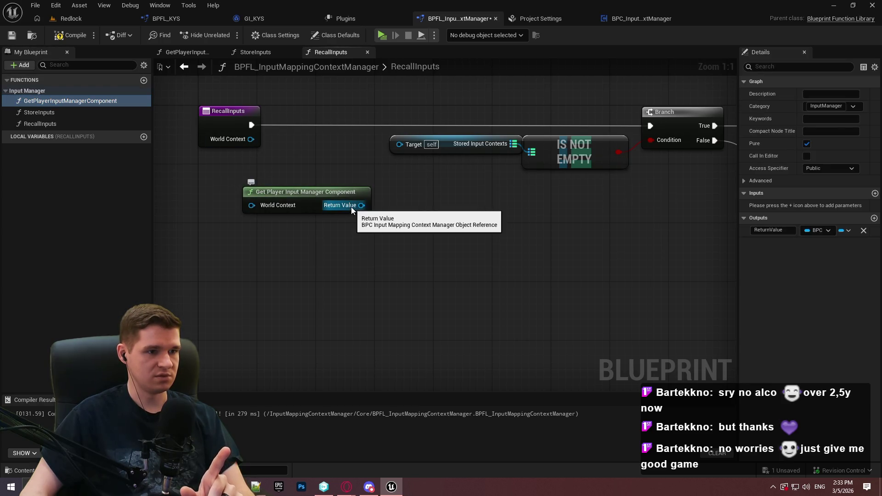
pyautogui.moveTo(356, 206); pyautogui.dragTo(414, 144)
pyautogui.moveTo(410, 146)
pyautogui.mouseDown()
pyautogui.moveTo(422, 222)
pyautogui.moveTo(413, 221)
pyautogui.mouseUp()
pyautogui.write('stored')
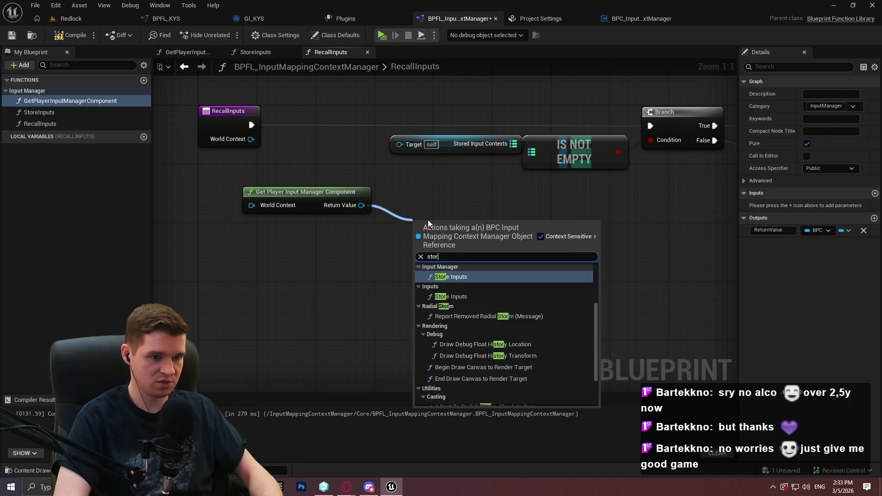
pyautogui.click(466, 285)
pyautogui.moveTo(520, 224); pyautogui.dragTo(531, 152)
pyautogui.click(455, 145)
pyautogui.press('Delete')
pyautogui.moveTo(462, 218)
pyautogui.mouseDown()
pyautogui.moveTo(443, 189)
pyautogui.moveTo(429, 189)
pyautogui.mouseUp()
pyautogui.moveTo(439, 237)
pyautogui.mouseDown()
pyautogui.moveTo(317, 181)
pyautogui.moveTo(333, 119)
pyautogui.mouseUp()
# Move the RecallInputs entry node left and review the rest of the graph
pyautogui.click(311, 172)
pyautogui.moveTo(224, 120); pyautogui.dragTo(188, 120)
pyautogui.click(537, 226)
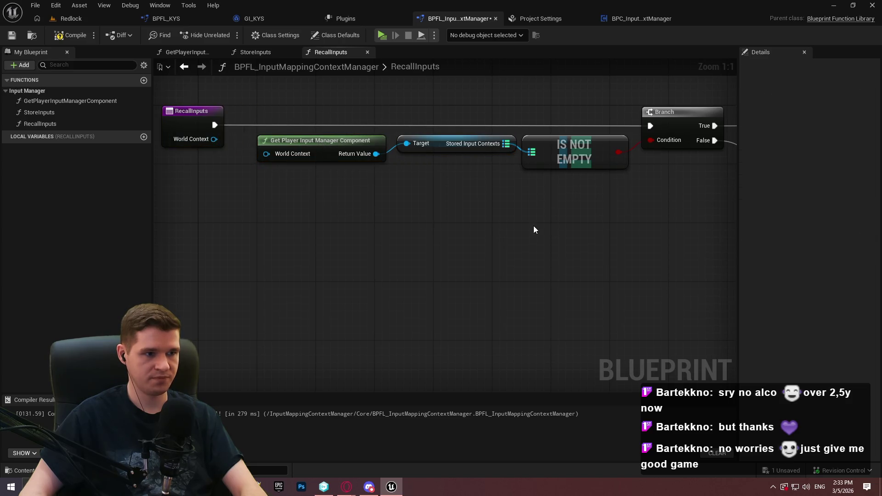
pyautogui.scroll(-2, 535, 225)
pyautogui.moveTo(581, 236)
pyautogui.mouseDown()
pyautogui.moveTo(558, 202)
pyautogui.moveTo(277, 196)
pyautogui.mouseUp()
pyautogui.scroll(1, 277, 196)
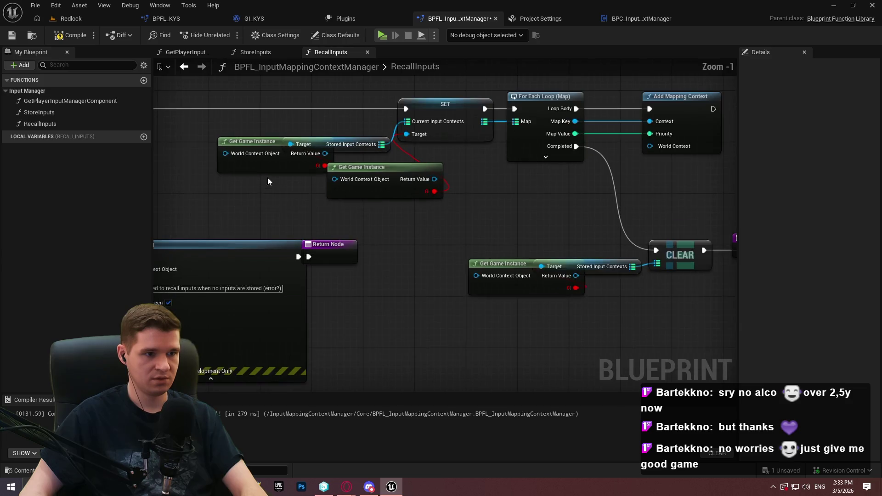
pyautogui.moveTo(423, 213); pyautogui.dragTo(223, 138)
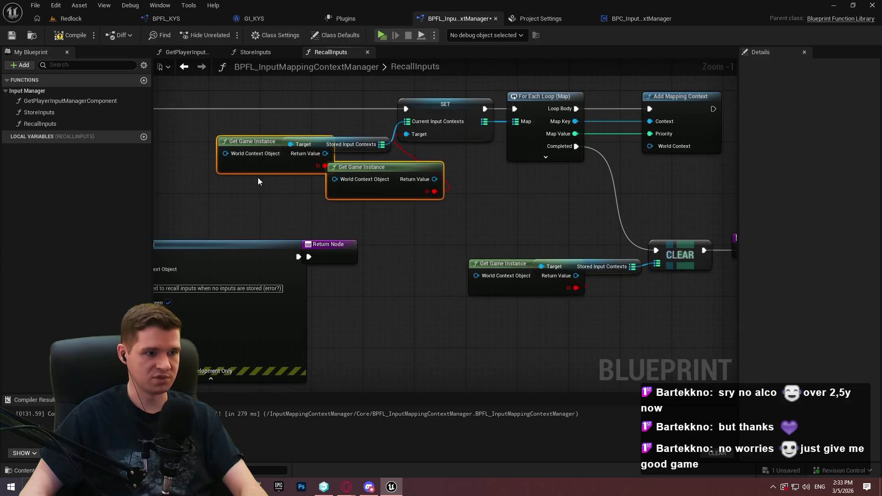
pyautogui.scroll(1, 259, 177)
pyautogui.moveTo(259, 177)
pyautogui.mouseDown()
pyautogui.moveTo(501, 222)
pyautogui.moveTo(257, 200)
pyautogui.moveTo(274, 123)
pyautogui.mouseUp()
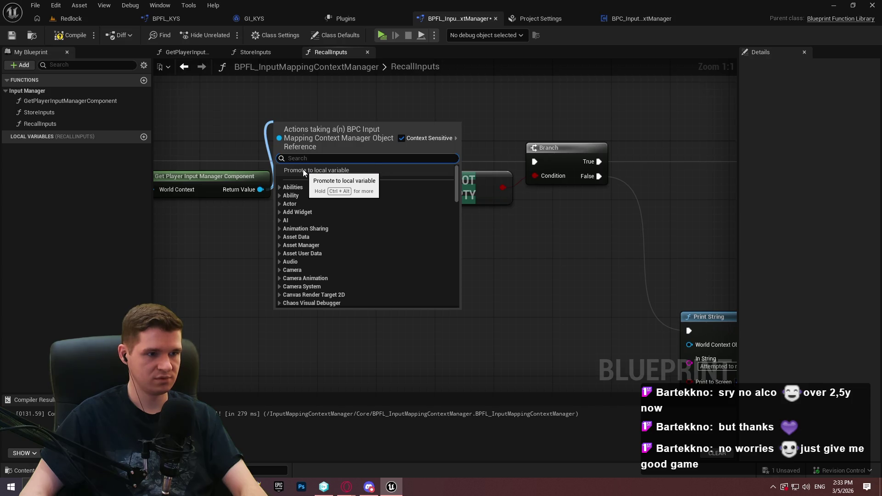
# Promote the component to a LocalComponent local variable, set at RecallInputs' start
pyautogui.click(302, 169)
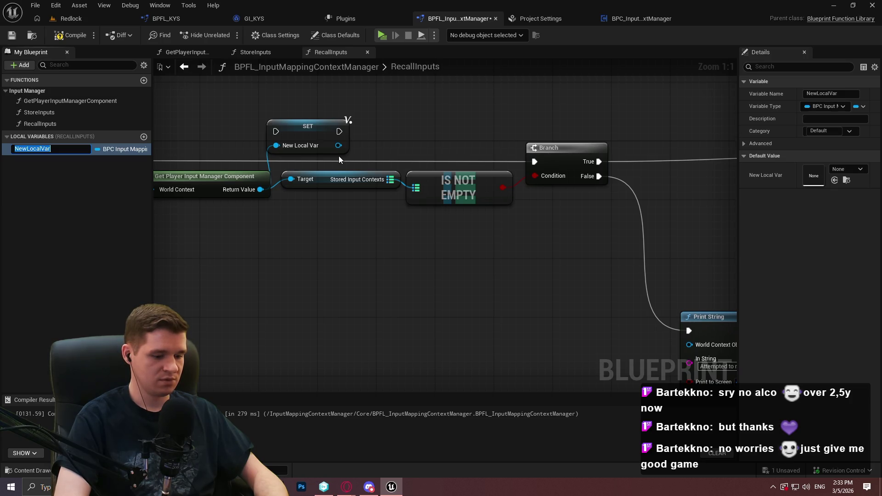
pyautogui.write('LocalCompone')
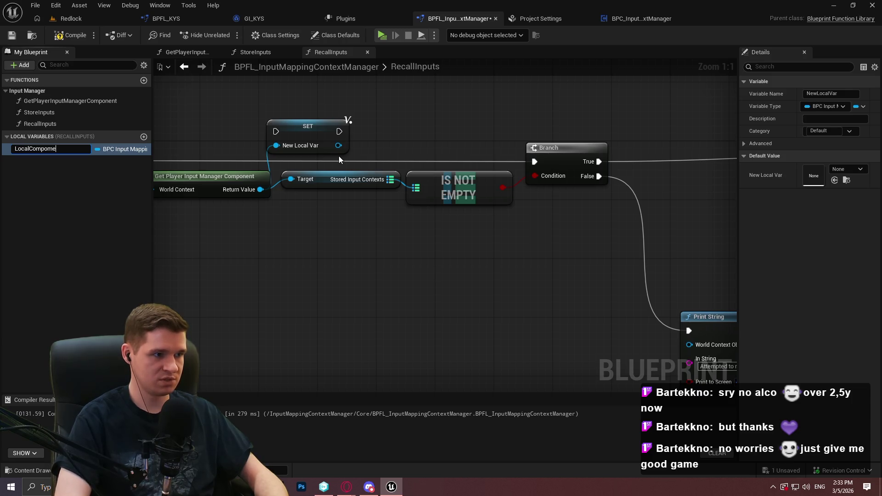
pyautogui.write('nt')
pyautogui.press('Return')
pyautogui.moveTo(339, 159)
pyautogui.mouseDown()
pyautogui.moveTo(480, 158)
pyautogui.moveTo(480, 142)
pyautogui.moveTo(299, 170)
pyautogui.mouseUp()
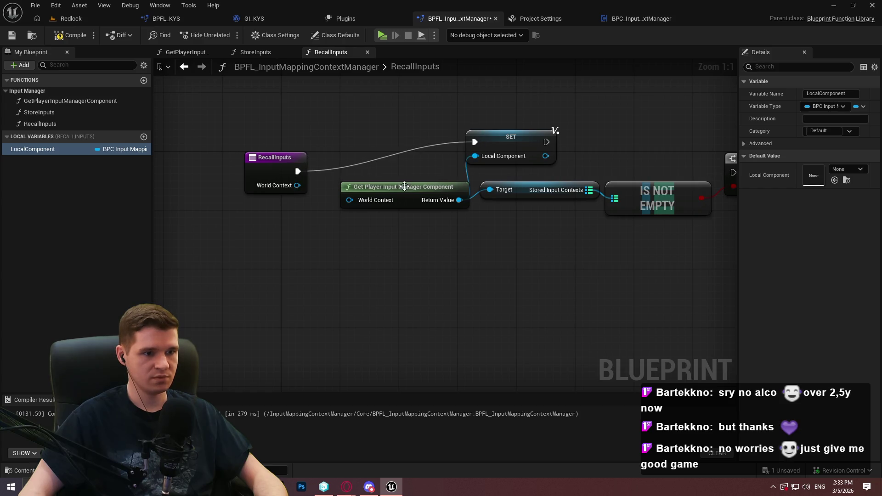
pyautogui.moveTo(405, 192); pyautogui.dragTo(368, 192)
pyautogui.doubleClick(368, 191)
pyautogui.scroll(3, 511, 158)
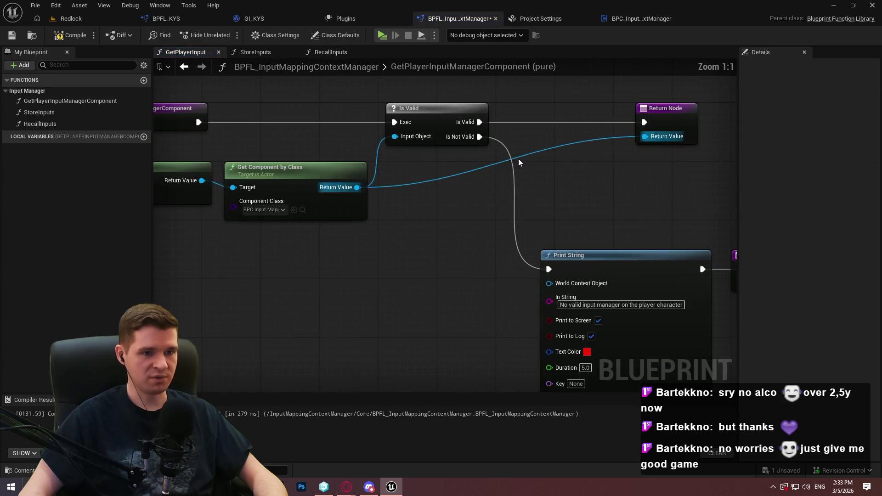
# Add a bValid Boolean output, tick it on the success Return Node, and save
pyautogui.click(538, 132)
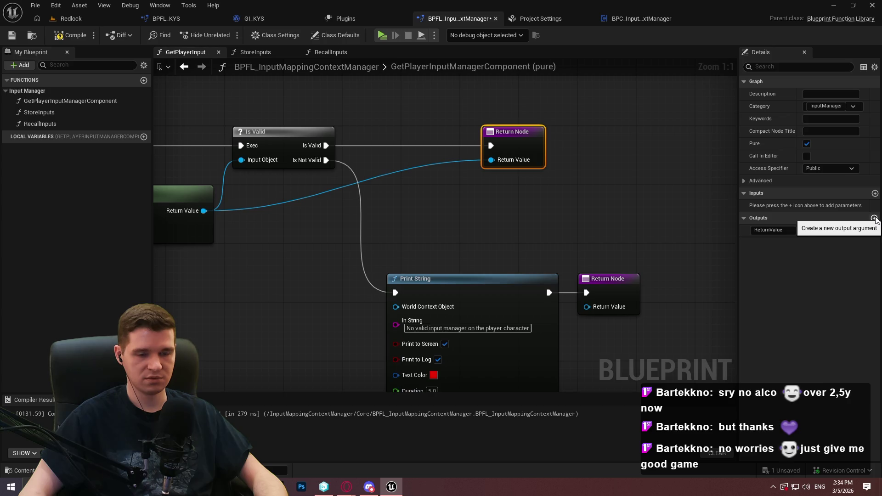
pyautogui.click(875, 219)
pyautogui.moveTo(741, 242); pyautogui.dragTo(742, 230)
pyautogui.click(776, 230)
pyautogui.write('bValid')
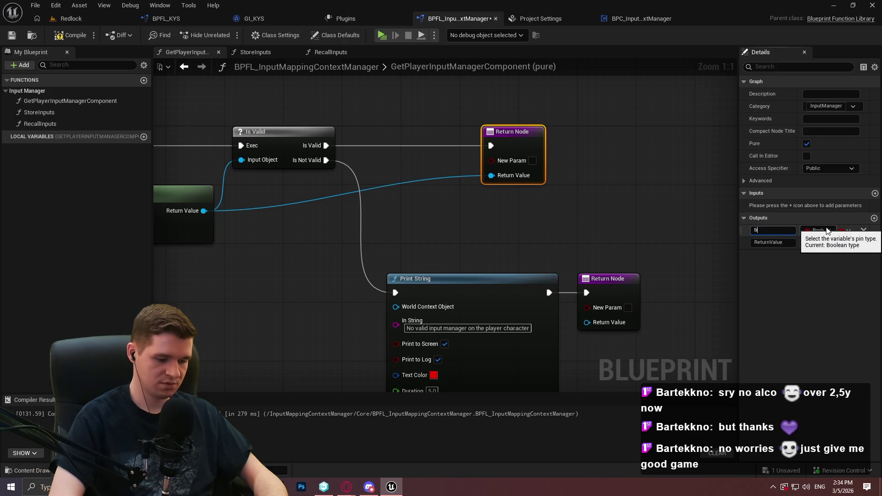
pyautogui.press('Return')
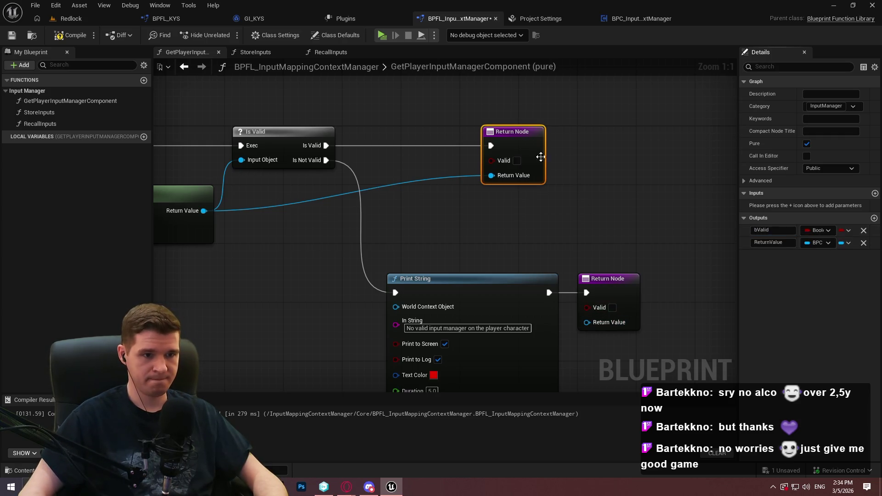
pyautogui.click(518, 161)
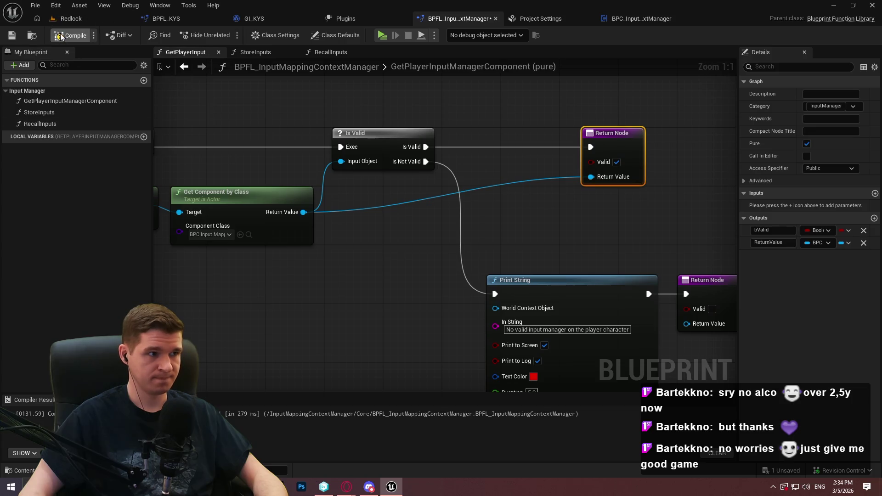
pyautogui.click(8, 40)
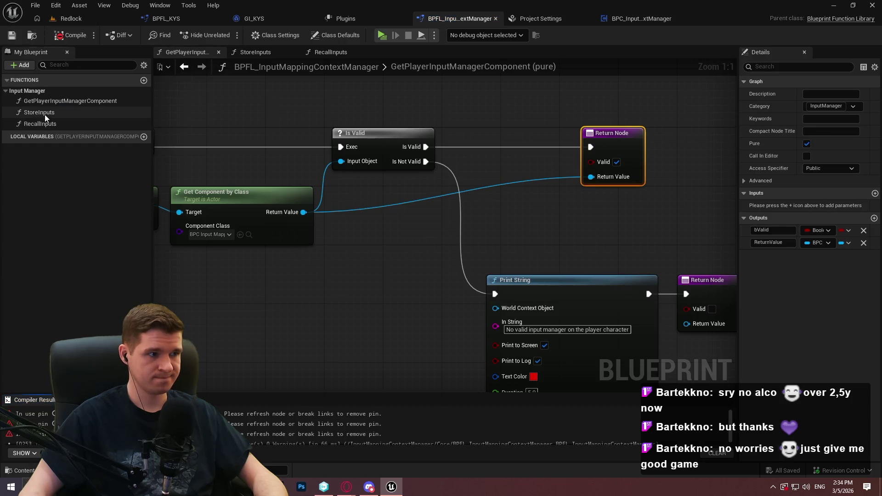
# In RecallInputs, branch on Valid after entry and run the LocalComponent SET on True
pyautogui.doubleClick(45, 114)
pyautogui.doubleClick(46, 123)
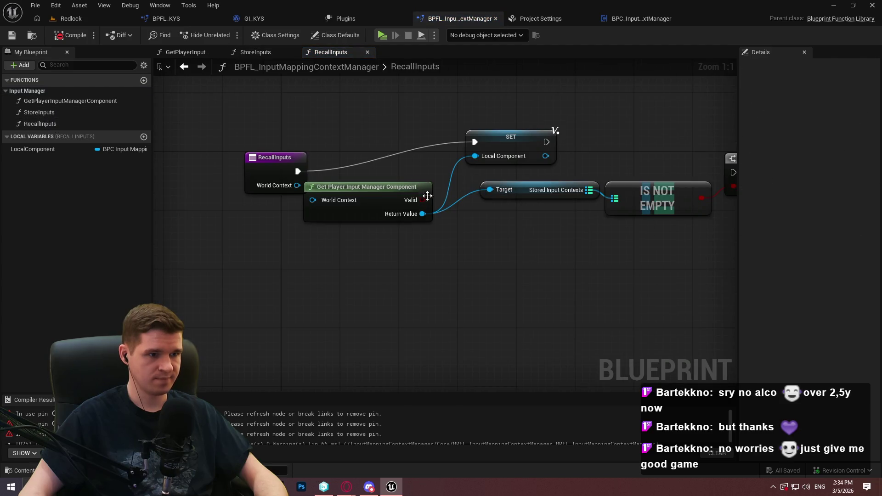
pyautogui.click(476, 253)
pyautogui.moveTo(421, 200); pyautogui.dragTo(360, 240)
pyautogui.moveTo(482, 276); pyautogui.dragTo(382, 253)
pyautogui.moveTo(486, 250)
pyautogui.mouseDown()
pyautogui.moveTo(295, 171)
pyautogui.moveTo(193, 236)
pyautogui.moveTo(211, 247)
pyautogui.mouseUp()
pyautogui.moveTo(327, 244)
pyautogui.mouseDown()
pyautogui.moveTo(321, 283)
pyautogui.moveTo(330, 272)
pyautogui.mouseUp()
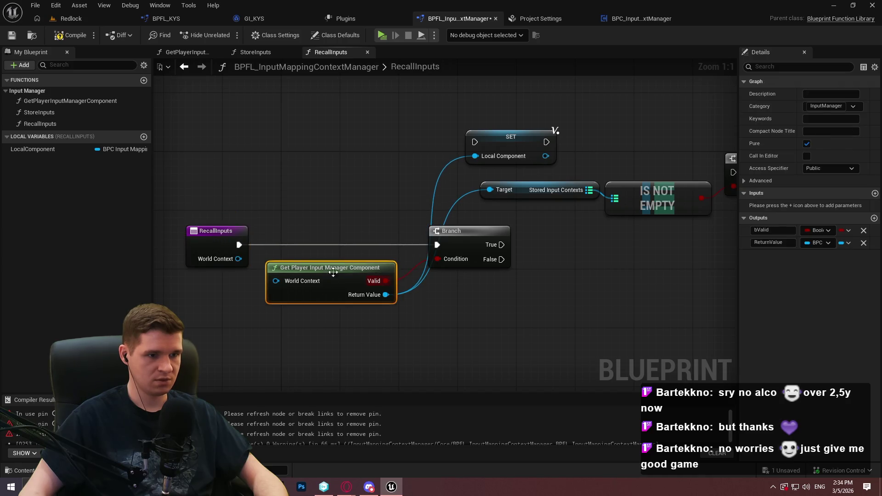
pyautogui.click(494, 256)
pyautogui.moveTo(478, 119); pyautogui.dragTo(551, 222)
pyautogui.moveTo(468, 226); pyautogui.dragTo(515, 226)
pyautogui.click(533, 268)
# Add a Return Node on False, feed the stored component into Stored Input Contexts, and tidy nodes
pyautogui.moveTo(436, 221)
pyautogui.mouseDown()
pyautogui.moveTo(503, 326)
pyautogui.moveTo(492, 318)
pyautogui.mouseUp()
pyautogui.write('return')
pyautogui.press('Return')
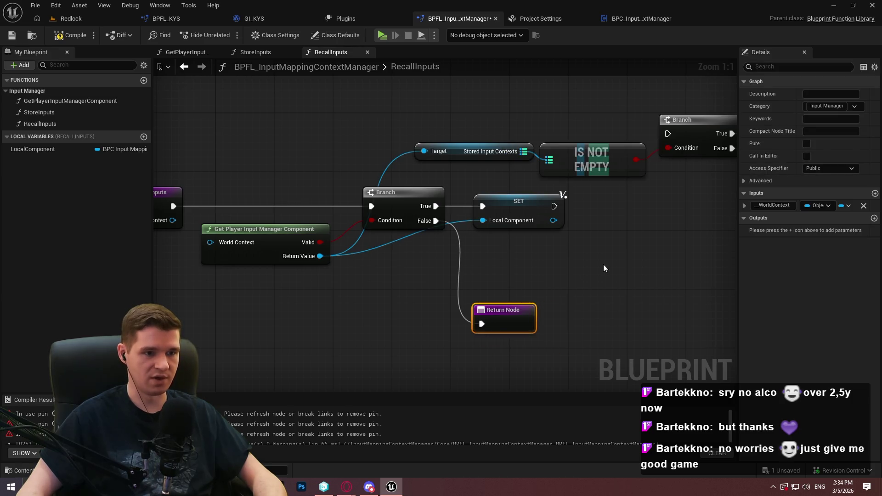
pyautogui.click(604, 264)
pyautogui.moveTo(479, 241); pyautogui.dragTo(350, 172)
pyautogui.moveTo(415, 244)
pyautogui.mouseDown()
pyautogui.moveTo(159, 138)
pyautogui.moveTo(621, 315)
pyautogui.moveTo(133, 162)
pyautogui.moveTo(365, 183)
pyautogui.moveTo(62, 259)
pyautogui.mouseUp()
pyautogui.moveTo(352, 235)
pyautogui.mouseDown()
pyautogui.moveTo(177, 155)
pyautogui.moveTo(192, 161)
pyautogui.mouseUp()
pyautogui.moveTo(358, 172)
pyautogui.mouseDown()
pyautogui.moveTo(643, 173)
pyautogui.moveTo(337, 176)
pyautogui.moveTo(358, 174)
pyautogui.mouseUp()
pyautogui.moveTo(500, 265)
pyautogui.mouseDown()
pyautogui.moveTo(209, 259)
pyautogui.moveTo(13, 214)
pyautogui.mouseUp()
pyautogui.moveTo(38, 153)
pyautogui.mouseDown()
pyautogui.moveTo(506, 183)
pyautogui.moveTo(382, 214)
pyautogui.mouseUp()
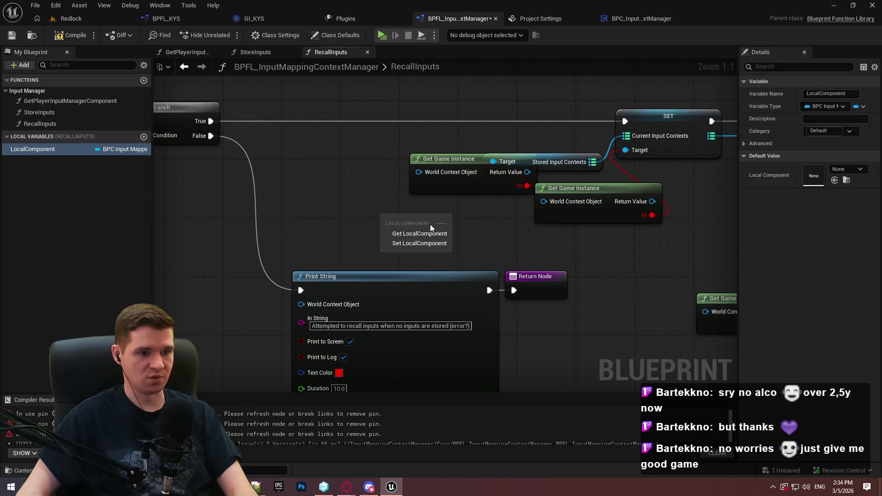
# Feed LocalComponent's Stored Input Contexts into the SET node
pyautogui.click(416, 232)
pyautogui.moveTo(437, 219); pyautogui.dragTo(522, 229)
pyautogui.write('stored')
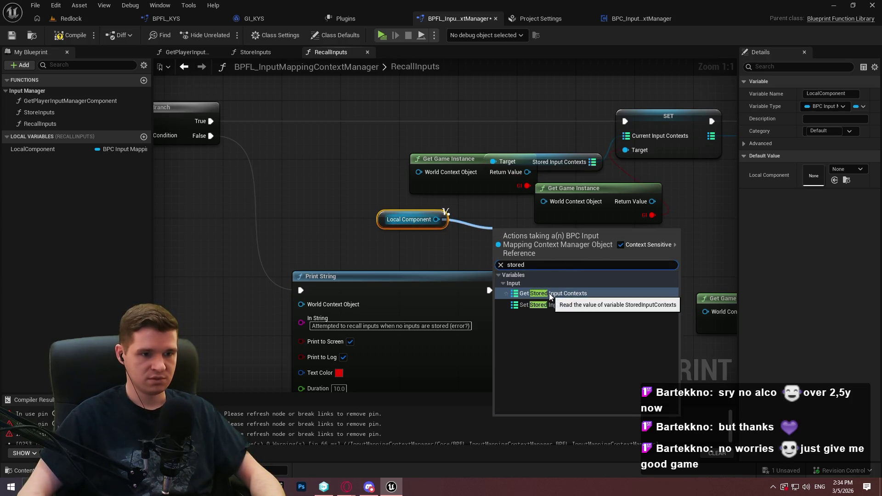
pyautogui.click(549, 293)
pyautogui.moveTo(597, 235)
pyautogui.mouseDown()
pyautogui.moveTo(673, 139)
pyautogui.moveTo(625, 136)
pyautogui.mouseUp()
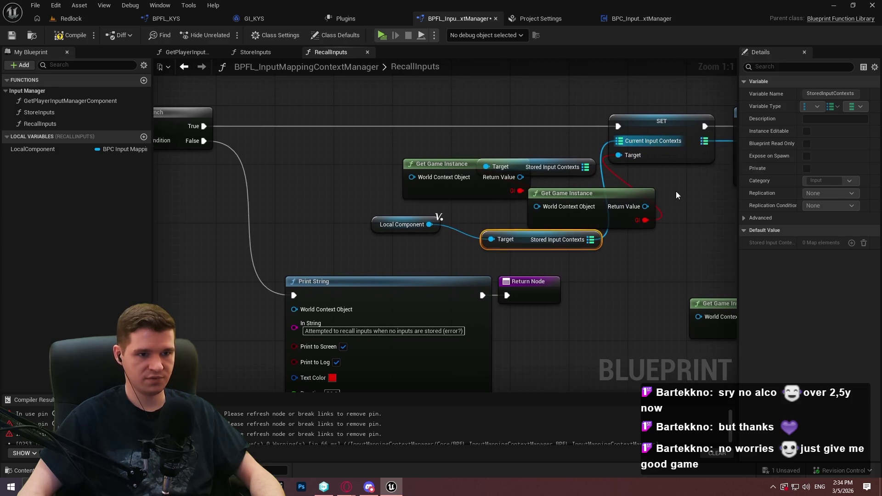
pyautogui.moveTo(520, 238)
pyautogui.mouseDown()
pyautogui.moveTo(491, 224)
pyautogui.moveTo(368, 255)
pyautogui.moveTo(541, 278)
pyautogui.mouseUp()
pyautogui.click(440, 231)
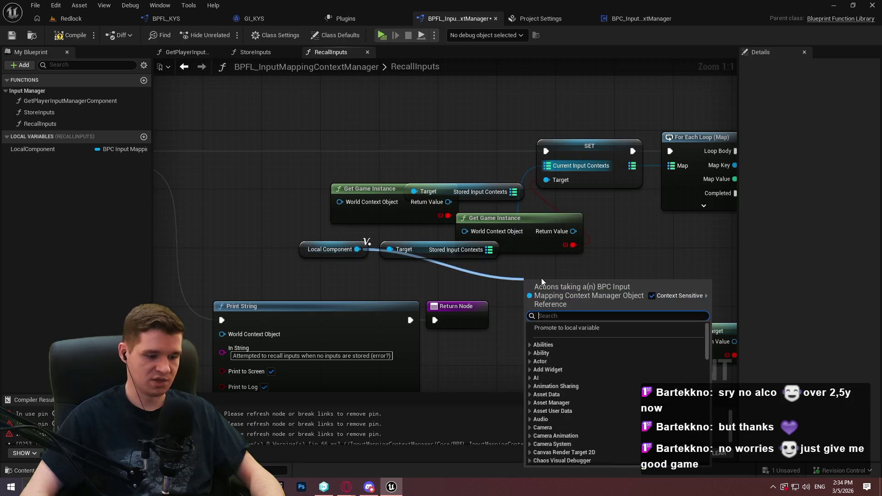
# Add a Set Current Input Contexts node feeding the loop and delete the old game instance nodes
pyautogui.write('current in')
pyautogui.press('Down')
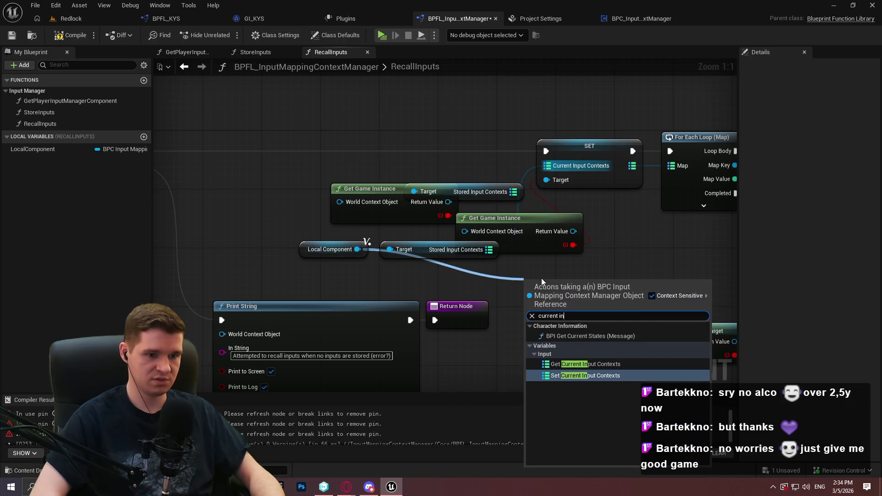
pyautogui.press('Return')
pyautogui.moveTo(616, 305)
pyautogui.mouseDown()
pyautogui.moveTo(698, 178)
pyautogui.moveTo(675, 167)
pyautogui.mouseUp()
pyautogui.moveTo(376, 122)
pyautogui.mouseDown()
pyautogui.moveTo(384, 136)
pyautogui.moveTo(578, 218)
pyautogui.mouseUp()
pyautogui.press('Delete')
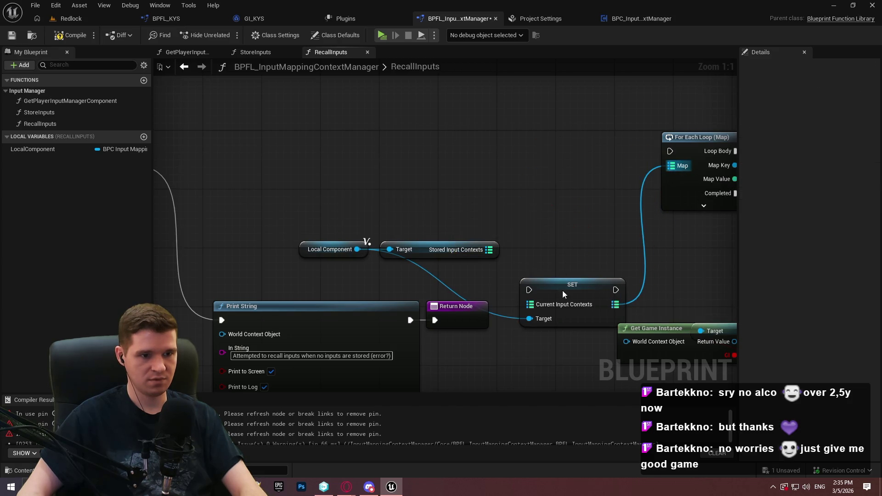
# Wire the new SET between the Branch and the For Each Loop, rerouting its Target wire
pyautogui.moveTo(561, 291); pyautogui.dragTo(583, 156)
pyautogui.moveTo(637, 152); pyautogui.dragTo(674, 150)
pyautogui.moveTo(551, 150)
pyautogui.mouseDown()
pyautogui.moveTo(365, 166)
pyautogui.moveTo(316, 151)
pyautogui.mouseUp()
pyautogui.moveTo(595, 250)
pyautogui.mouseDown()
pyautogui.moveTo(478, 246)
pyautogui.moveTo(512, 187)
pyautogui.mouseUp()
pyautogui.moveTo(579, 187); pyautogui.dragTo(624, 167)
pyautogui.moveTo(517, 206); pyautogui.dragTo(388, 170)
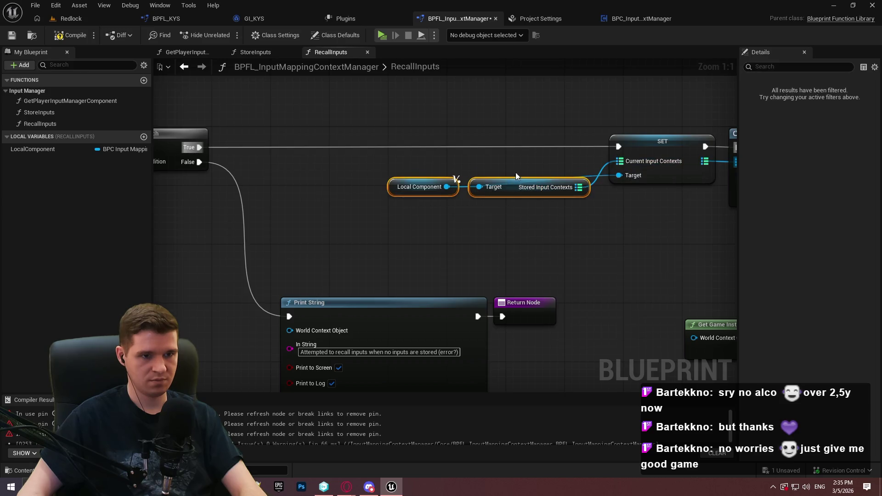
pyautogui.moveTo(516, 184); pyautogui.dragTo(523, 169)
pyautogui.doubleClick(598, 176)
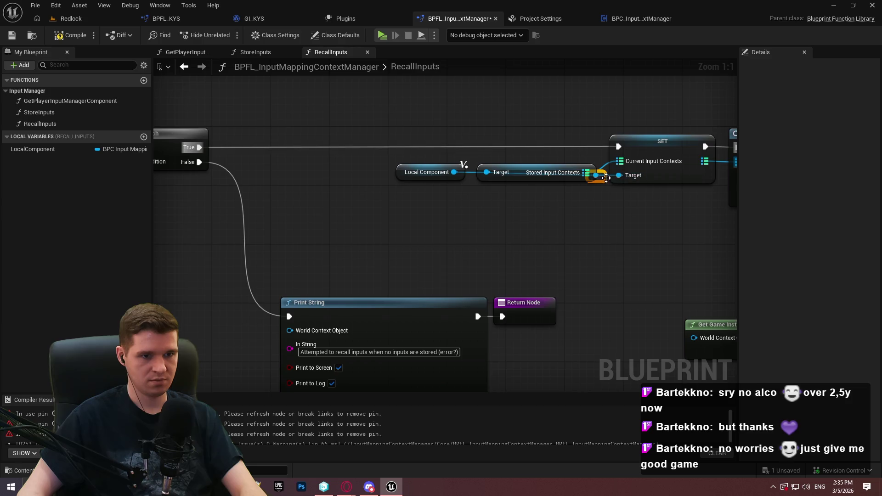
pyautogui.moveTo(503, 193); pyautogui.dragTo(605, 193)
# Make CLEAR use a copied LocalComponent Stored Input Contexts getter instead of the game instance
pyautogui.scroll(-1, 600, 217)
pyautogui.moveTo(669, 240)
pyautogui.mouseDown()
pyautogui.moveTo(560, 246)
pyautogui.moveTo(415, 199)
pyautogui.mouseUp()
pyautogui.moveTo(379, 231); pyautogui.dragTo(532, 177)
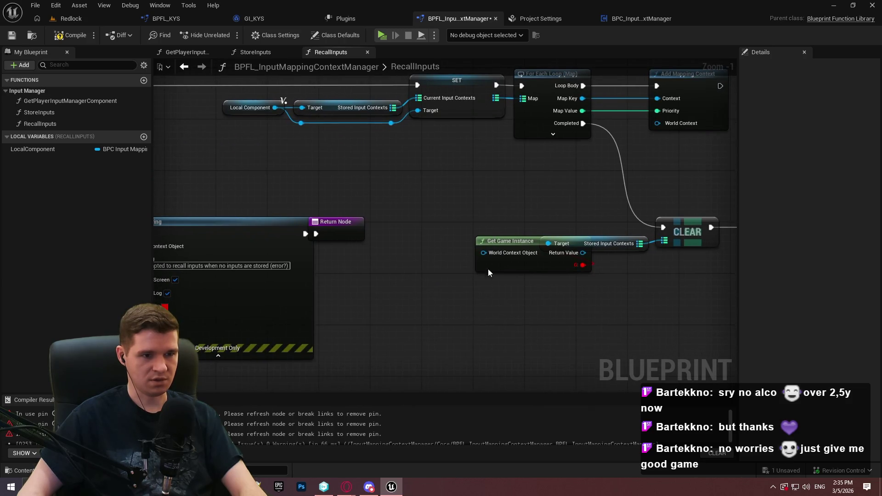
pyautogui.moveTo(488, 288); pyautogui.dragTo(583, 291)
pyautogui.press('Delete')
pyautogui.moveTo(237, 90); pyautogui.dragTo(344, 110)
pyautogui.hotkey('ctrl', 'c')
pyautogui.hotkey('ctrl', 'v')
pyautogui.moveTo(605, 249)
pyautogui.mouseDown()
pyautogui.moveTo(679, 238)
pyautogui.moveTo(664, 239)
pyautogui.mouseUp()
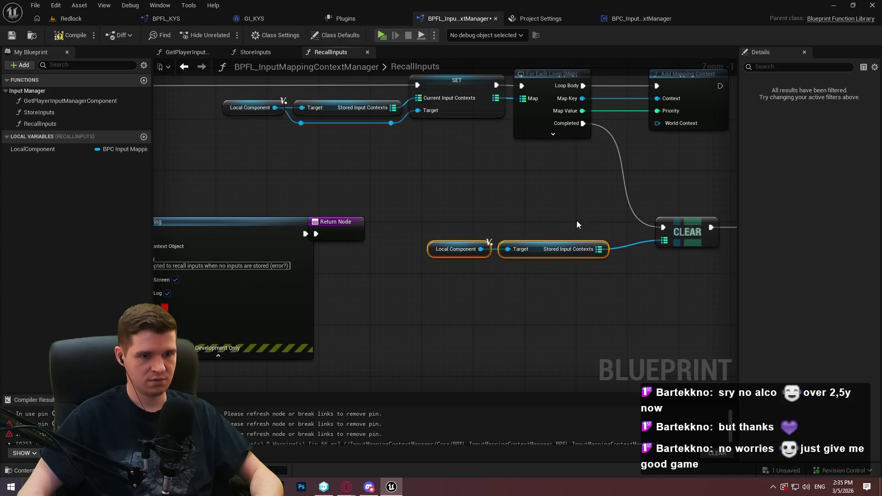
pyautogui.moveTo(535, 246); pyautogui.dragTo(577, 247)
# Align the invalid-path Return Node and view the whole RecallInputs function
pyautogui.moveTo(365, 255)
pyautogui.mouseDown()
pyautogui.moveTo(649, 257)
pyautogui.moveTo(648, 230)
pyautogui.mouseUp()
pyautogui.click(639, 230)
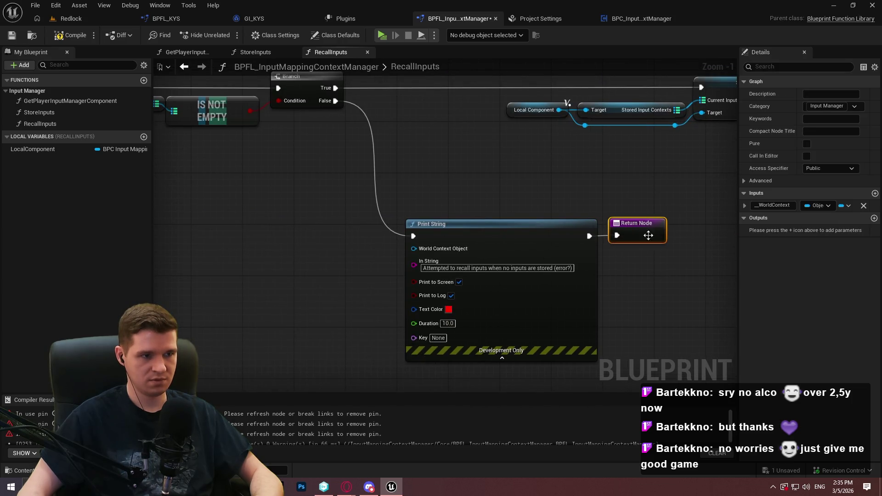
pyautogui.click(648, 250)
pyautogui.scroll(-2, 606, 250)
pyautogui.moveTo(607, 249); pyautogui.dragTo(423, 260)
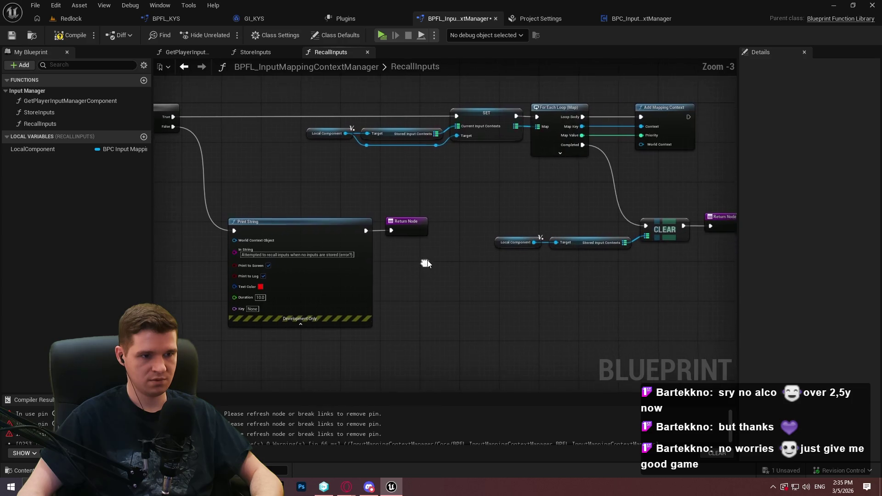
# Compile and save the library, then select RecallInputs' IS NOT EMPTY check and Branch
pyautogui.click(64, 38)
pyautogui.click(12, 36)
pyautogui.scroll(3, 385, 184)
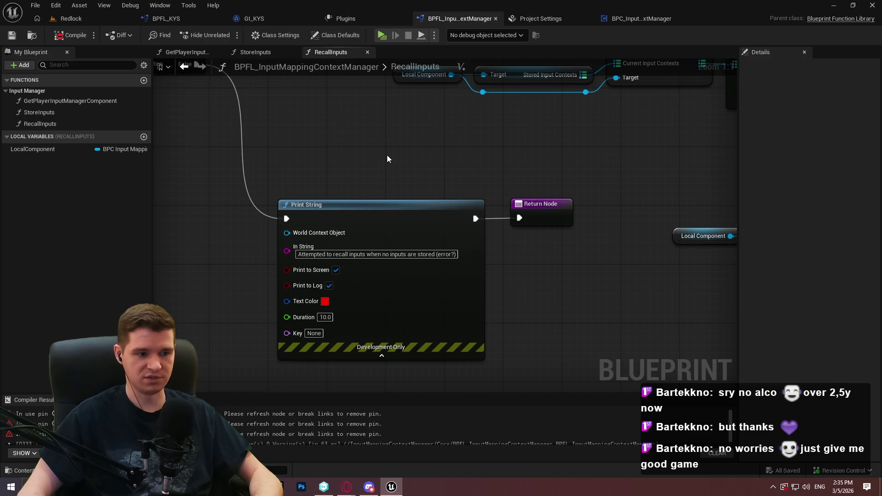
pyautogui.moveTo(386, 106)
pyautogui.mouseDown()
pyautogui.moveTo(470, 178)
pyautogui.moveTo(626, 212)
pyautogui.moveTo(678, 214)
pyautogui.mouseUp()
pyautogui.scroll(-1, 470, 177)
pyautogui.moveTo(642, 183); pyautogui.dragTo(611, 153)
pyautogui.moveTo(651, 248)
pyautogui.mouseDown()
pyautogui.moveTo(275, 228)
pyautogui.moveTo(275, 201)
pyautogui.mouseUp()
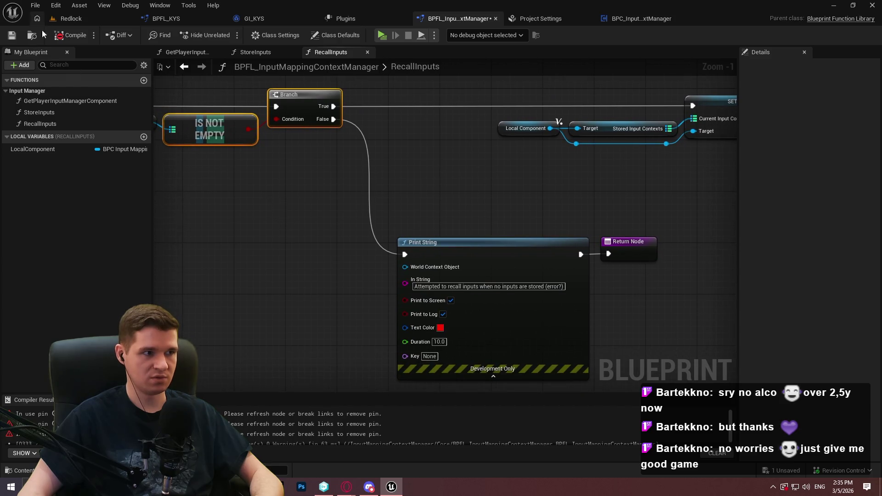
# Save the blueprint again from the File menu and clear the node selection
pyautogui.click(35, 6)
pyautogui.click(68, 80)
pyautogui.click(464, 181)
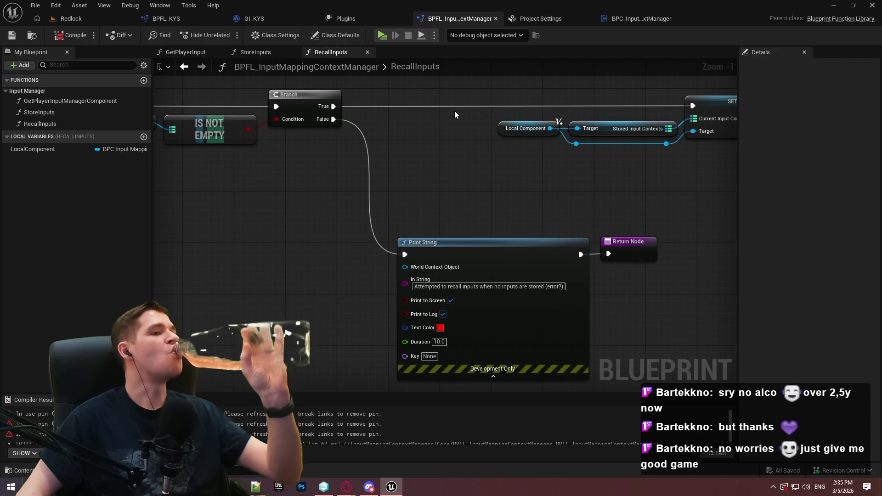
pyautogui.scroll(-2, 468, 94)
pyautogui.moveTo(368, 189)
pyautogui.mouseDown()
pyautogui.moveTo(615, 188)
pyautogui.moveTo(740, 219)
pyautogui.moveTo(403, 188)
pyautogui.mouseUp()
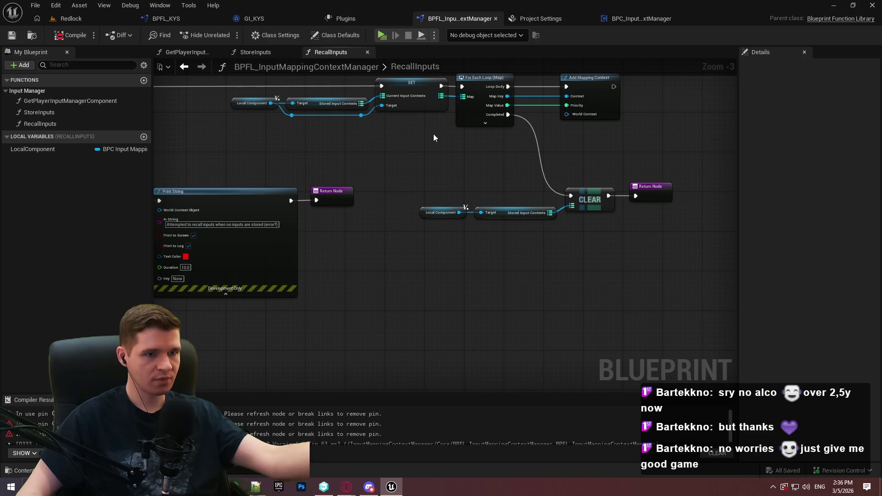
# Compare StoreInputs with RecallInputs and select RecallInputs' component getter, Branch and SET nodes
pyautogui.click(252, 55)
pyautogui.click(332, 50)
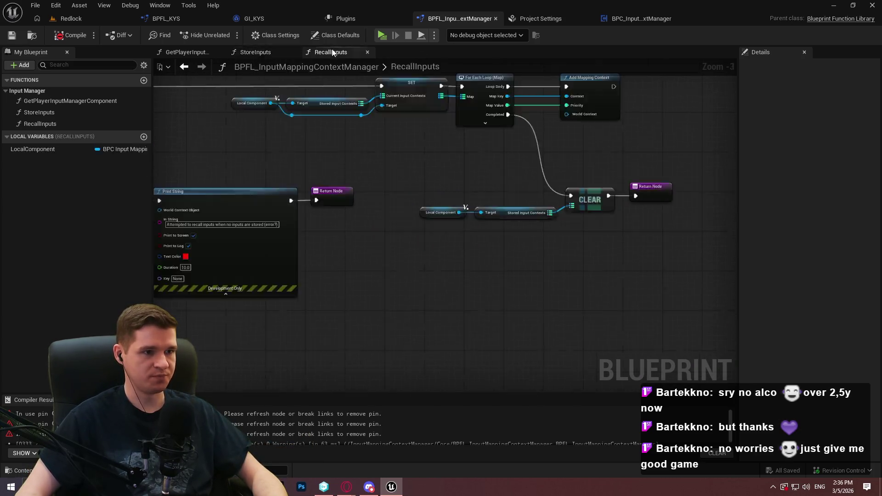
pyautogui.moveTo(376, 152); pyautogui.dragTo(551, 221)
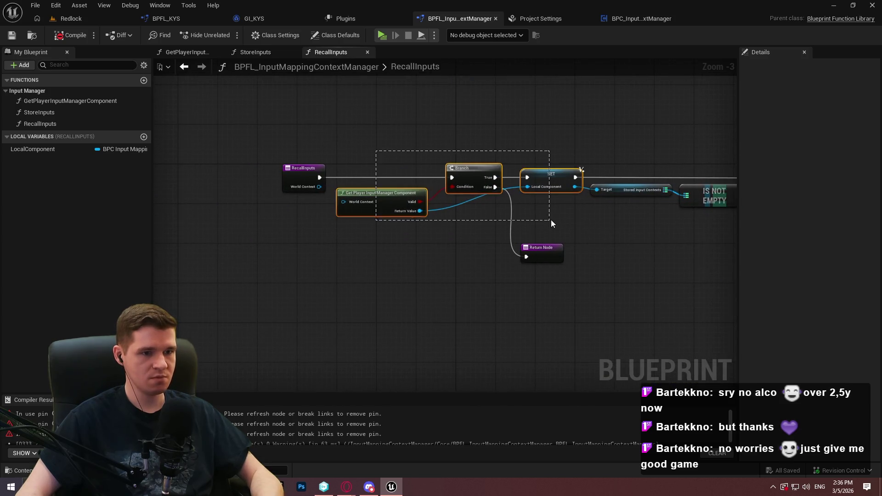
# Paste the component check into StoreInputs, create the LocalComponent local variable, and delete Get Game Instance
pyautogui.click(255, 52)
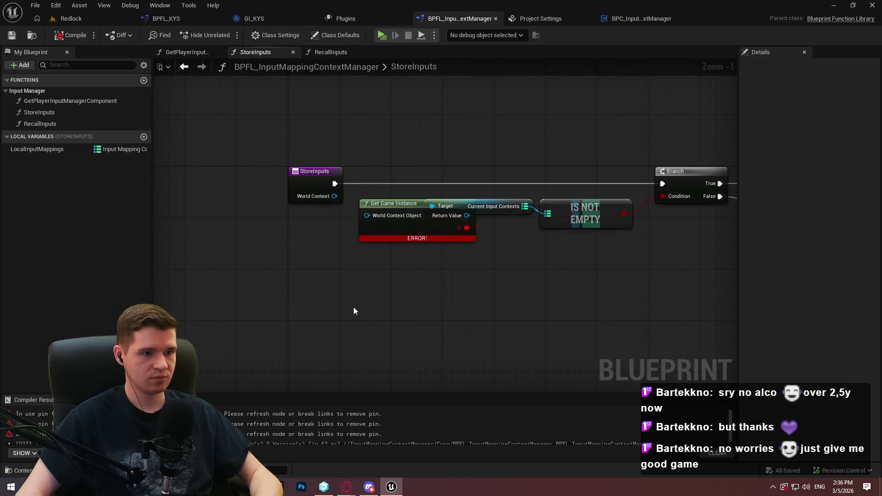
pyautogui.hotkey('ctrl', 'v')
pyautogui.rightClick(507, 316)
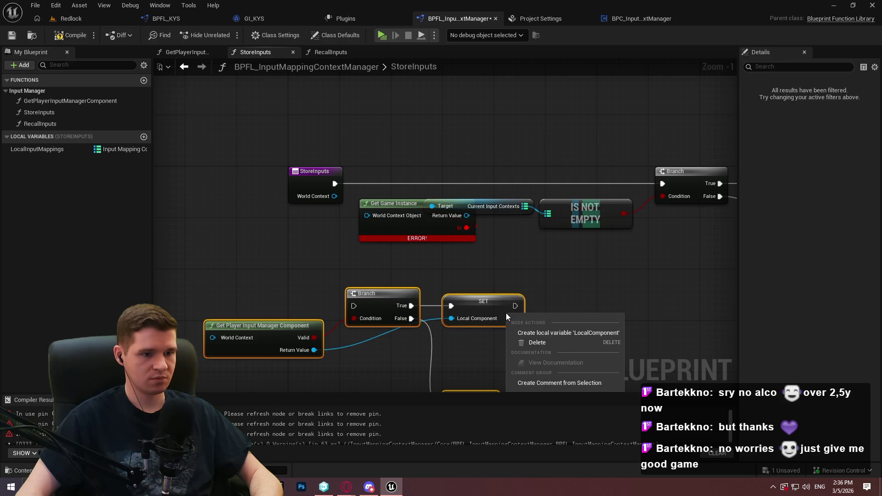
pyautogui.click(552, 332)
pyautogui.moveTo(372, 194); pyautogui.dragTo(374, 192)
pyautogui.press('Delete')
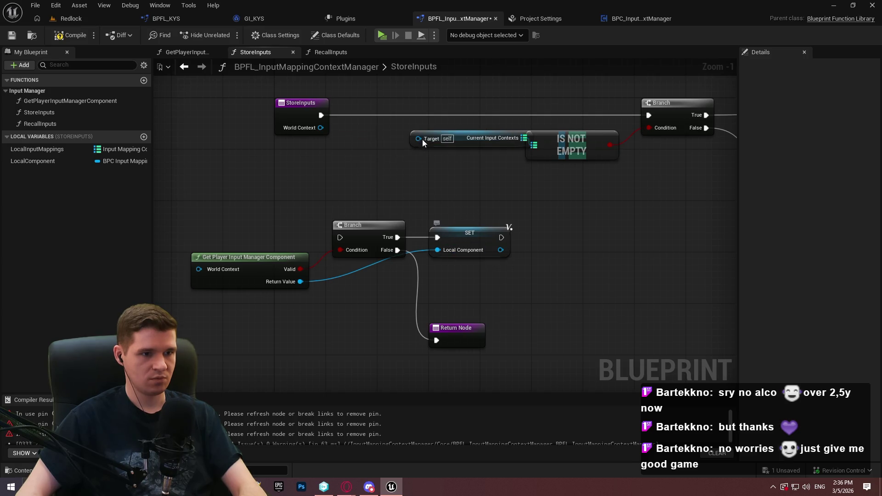
# Feed the component's Current Input Contexts into IS NOT EMPTY, replacing the old self-target getter
pyautogui.moveTo(300, 282); pyautogui.dragTo(444, 288)
pyautogui.write('curen')
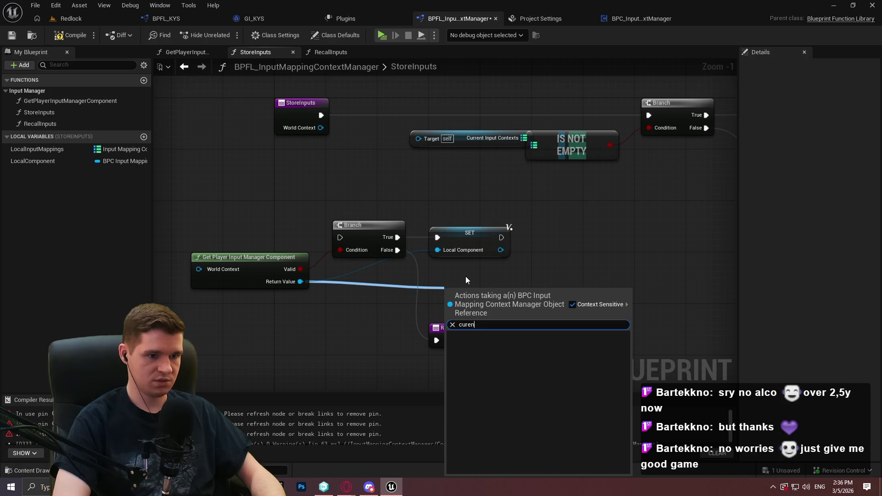
pyautogui.press('BackSpace')
pyautogui.write('rent in')
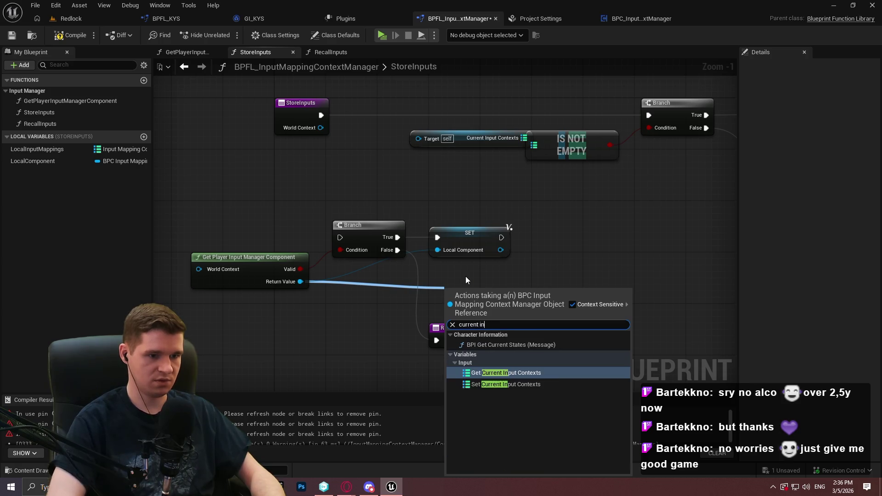
pyautogui.press('Return')
pyautogui.moveTo(549, 292)
pyautogui.mouseDown()
pyautogui.moveTo(528, 121)
pyautogui.moveTo(535, 150)
pyautogui.mouseUp()
pyautogui.click(478, 139)
pyautogui.press('Delete')
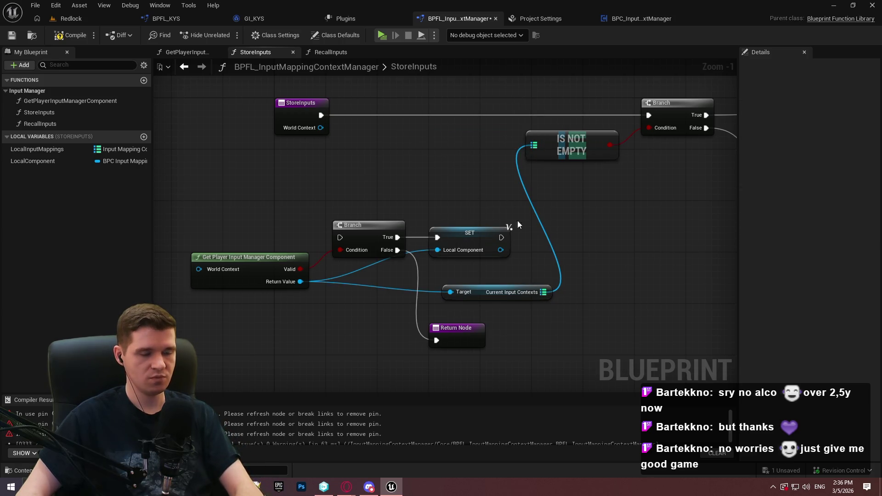
# Wire StoreInputs' execution through both Branches and SET, tidy the layout, and add a LocalComponent getter
pyautogui.moveTo(502, 237); pyautogui.dragTo(648, 115)
pyautogui.moveTo(321, 115)
pyautogui.mouseDown()
pyautogui.moveTo(338, 244)
pyautogui.moveTo(340, 237)
pyautogui.moveTo(186, 252)
pyautogui.moveTo(136, 228)
pyautogui.moveTo(278, 227)
pyautogui.mouseUp()
pyautogui.click(296, 173)
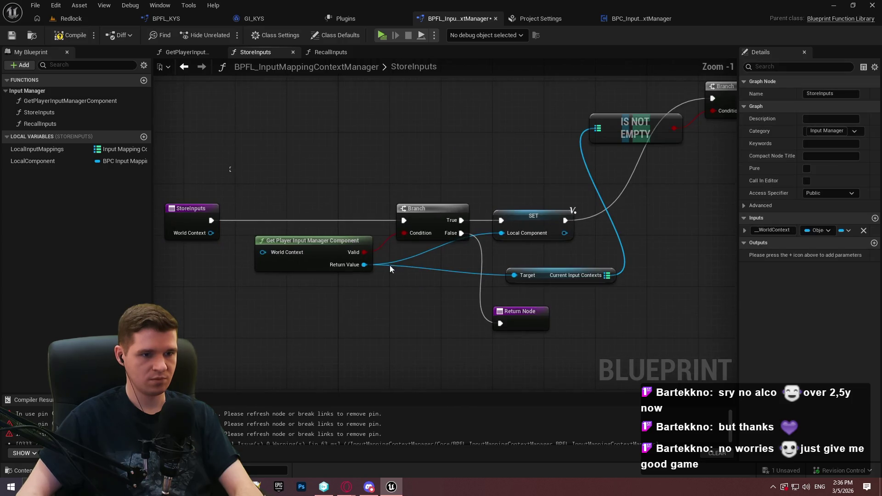
pyautogui.moveTo(248, 340); pyautogui.dragTo(565, 203)
pyautogui.moveTo(535, 277)
pyautogui.mouseDown()
pyautogui.moveTo(476, 153)
pyautogui.moveTo(483, 155)
pyautogui.mouseUp()
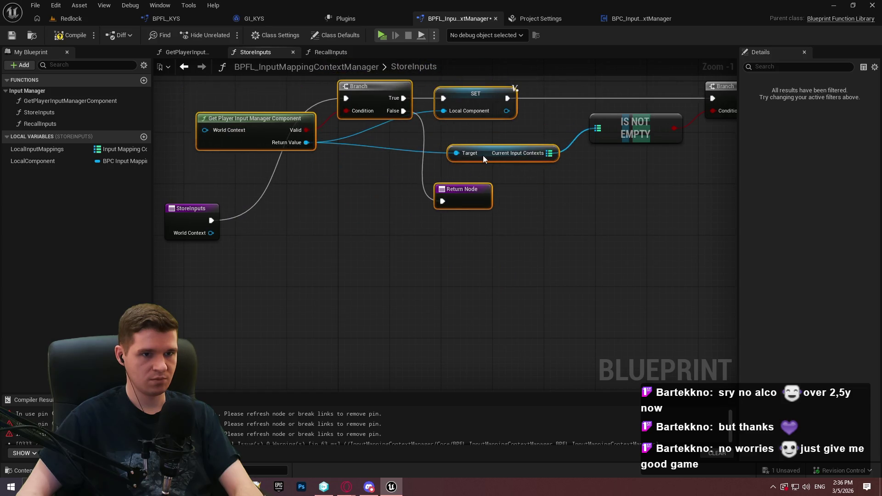
pyautogui.moveTo(627, 124); pyautogui.dragTo(606, 155)
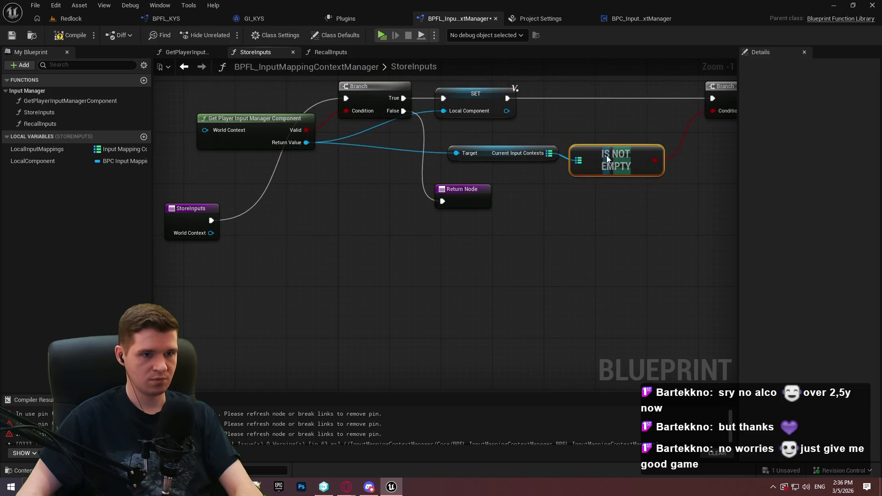
pyautogui.moveTo(408, 242)
pyautogui.mouseDown()
pyautogui.moveTo(322, 123)
pyautogui.moveTo(331, 116)
pyautogui.mouseUp()
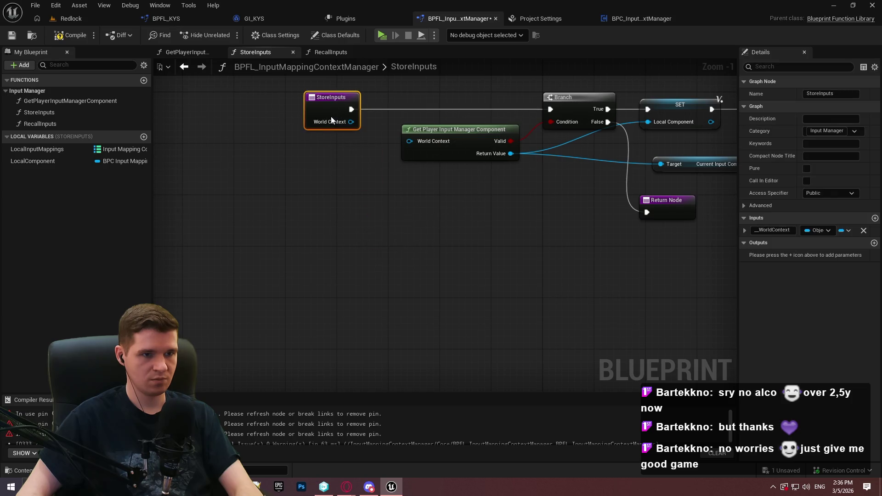
pyautogui.scroll(-1, 529, 233)
pyautogui.moveTo(528, 233)
pyautogui.mouseDown()
pyautogui.moveTo(478, 240)
pyautogui.moveTo(419, 193)
pyautogui.moveTo(464, 209)
pyautogui.moveTo(407, 200)
pyautogui.mouseUp()
pyautogui.scroll(2, 407, 200)
pyautogui.moveTo(326, 189); pyautogui.dragTo(324, 184)
# Feed Local Component's Current Input Contexts into SET Local Input Mappings and delete both Get Game Instance nodes
pyautogui.moveTo(401, 170)
pyautogui.mouseDown()
pyautogui.moveTo(464, 201)
pyautogui.moveTo(286, 248)
pyautogui.moveTo(323, 244)
pyautogui.mouseUp()
pyautogui.click(324, 243)
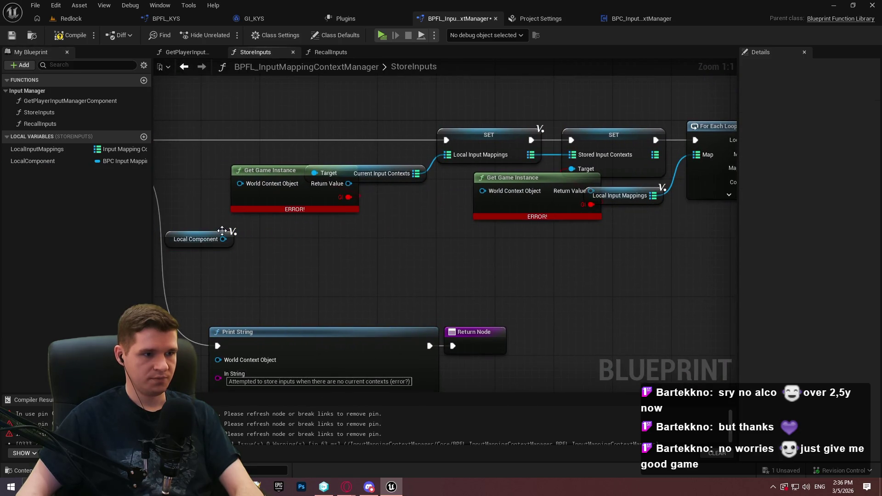
pyautogui.moveTo(224, 239); pyautogui.dragTo(307, 235)
pyautogui.write('current in')
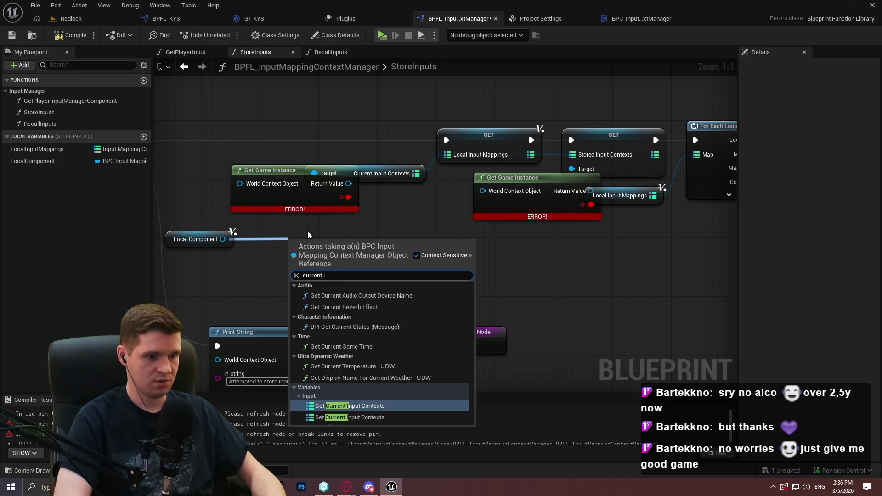
pyautogui.press('Return')
pyautogui.moveTo(394, 247); pyautogui.dragTo(447, 154)
pyautogui.press('Delete')
pyautogui.moveTo(324, 248)
pyautogui.mouseDown()
pyautogui.moveTo(302, 232)
pyautogui.moveTo(280, 241)
pyautogui.moveTo(350, 159)
pyautogui.moveTo(341, 155)
pyautogui.mouseUp()
pyautogui.keyDown('ctrl'); pyautogui.click(223, 233); pyautogui.keyUp('ctrl')
pyautogui.click(494, 194)
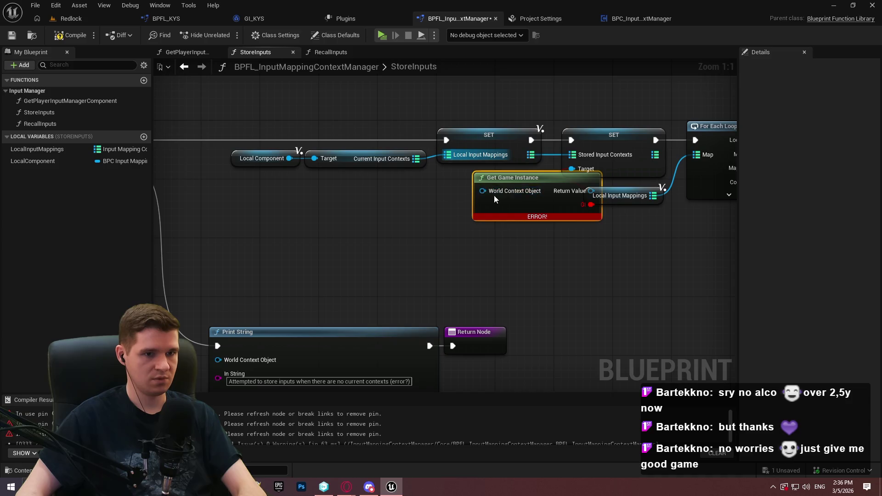
pyautogui.press('Delete')
# Replace the Stored Input Contexts setter with one on LocalComponent, chain it to For Each Loop, and compile
pyautogui.moveTo(21, 159)
pyautogui.mouseDown()
pyautogui.moveTo(387, 223)
pyautogui.moveTo(418, 243)
pyautogui.moveTo(467, 239)
pyautogui.moveTo(414, 216)
pyautogui.moveTo(549, 200)
pyautogui.mouseUp()
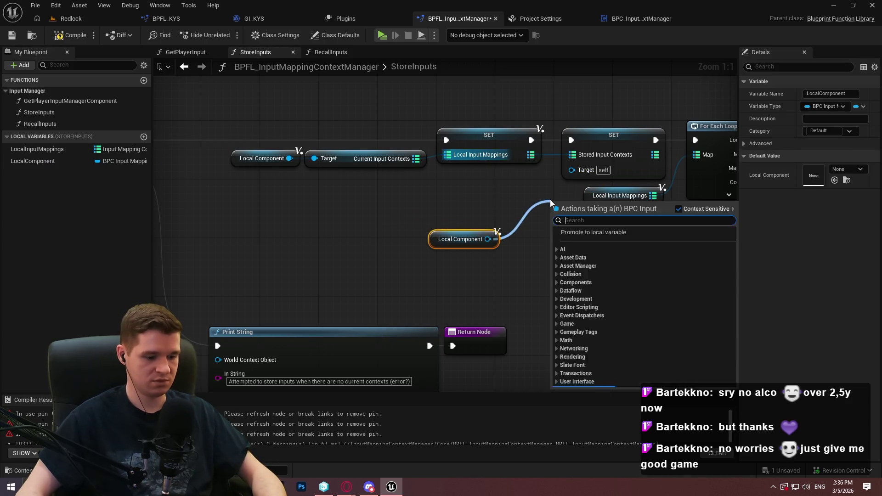
pyautogui.write('stored in')
pyautogui.press('Down')
pyautogui.press('Return')
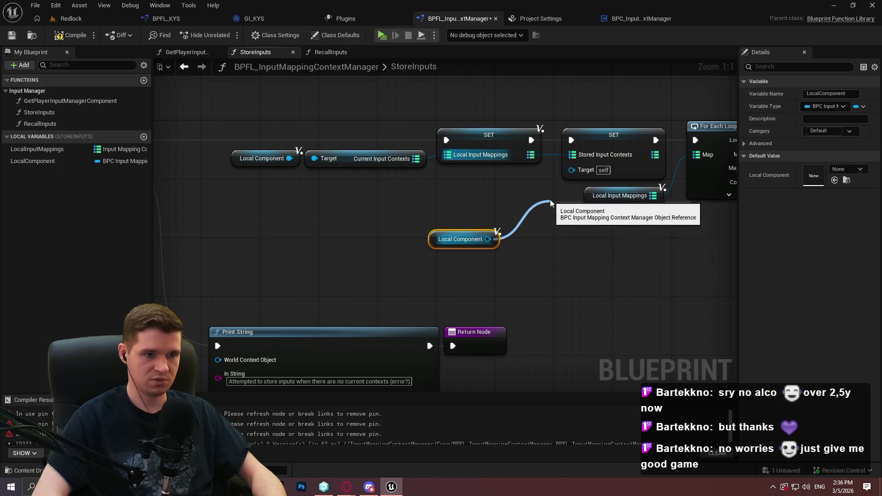
pyautogui.moveTo(558, 228); pyautogui.dragTo(531, 155)
pyautogui.click(620, 135)
pyautogui.press('Delete')
pyautogui.moveTo(590, 216)
pyautogui.mouseDown()
pyautogui.moveTo(605, 142)
pyautogui.moveTo(532, 141)
pyautogui.mouseUp()
pyautogui.moveTo(656, 141); pyautogui.dragTo(696, 140)
pyautogui.click(510, 242)
pyautogui.moveTo(500, 243)
pyautogui.mouseDown()
pyautogui.moveTo(539, 255)
pyautogui.moveTo(543, 184)
pyautogui.mouseUp()
pyautogui.moveTo(644, 269)
pyautogui.mouseDown()
pyautogui.moveTo(329, 253)
pyautogui.moveTo(733, 109)
pyautogui.mouseUp()
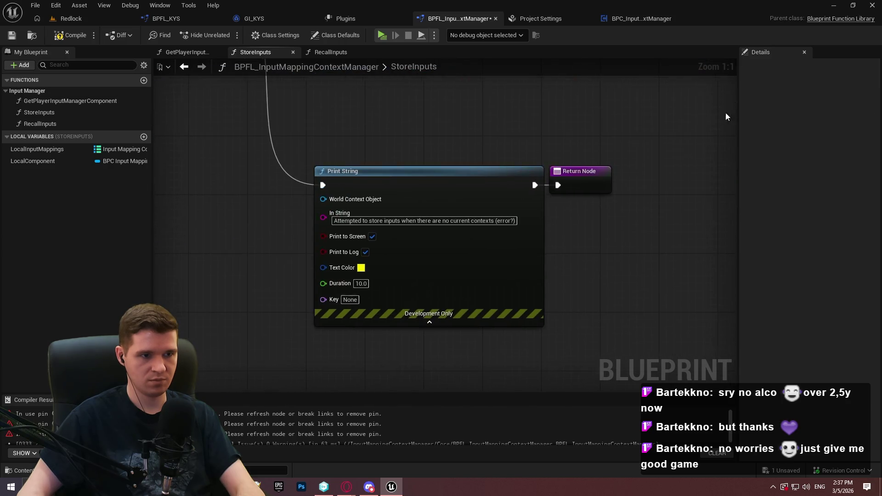
pyautogui.click(59, 37)
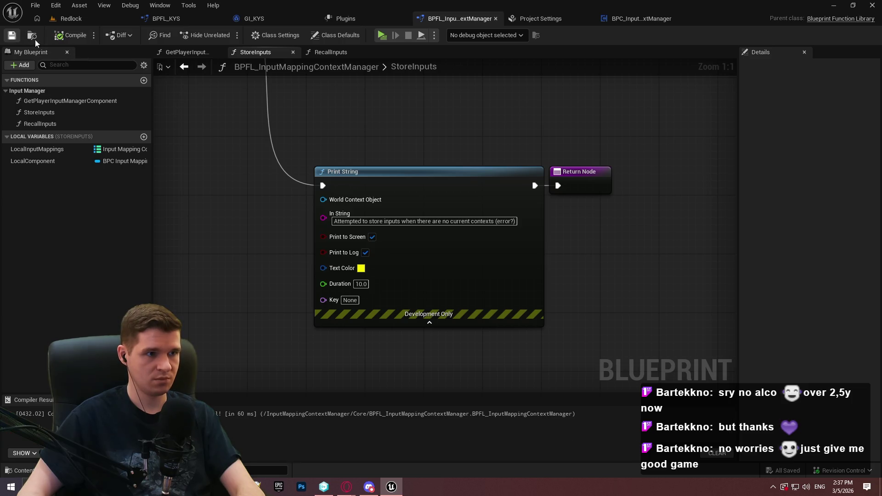
# Copy AddMappingContext from BPFL_KYS into the manager library's Input Manager category
pyautogui.scroll(-1, 445, 112)
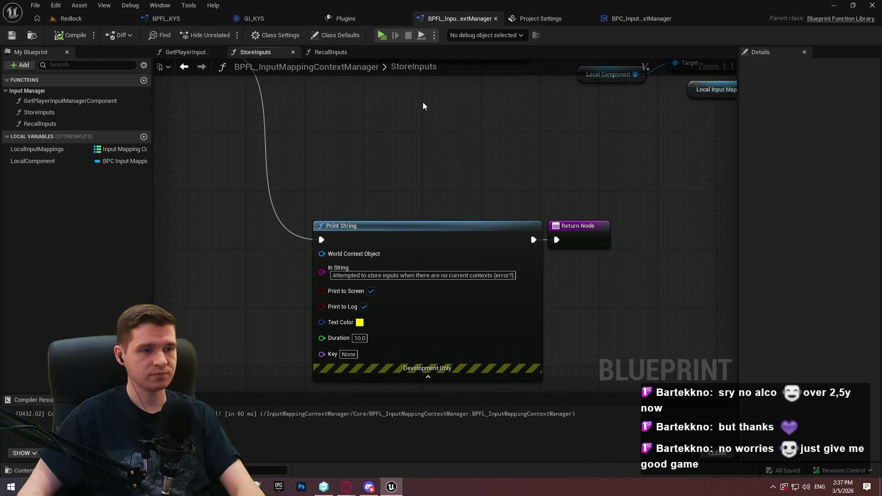
pyautogui.scroll(-2, 407, 129)
pyautogui.moveTo(397, 232); pyautogui.dragTo(456, 202)
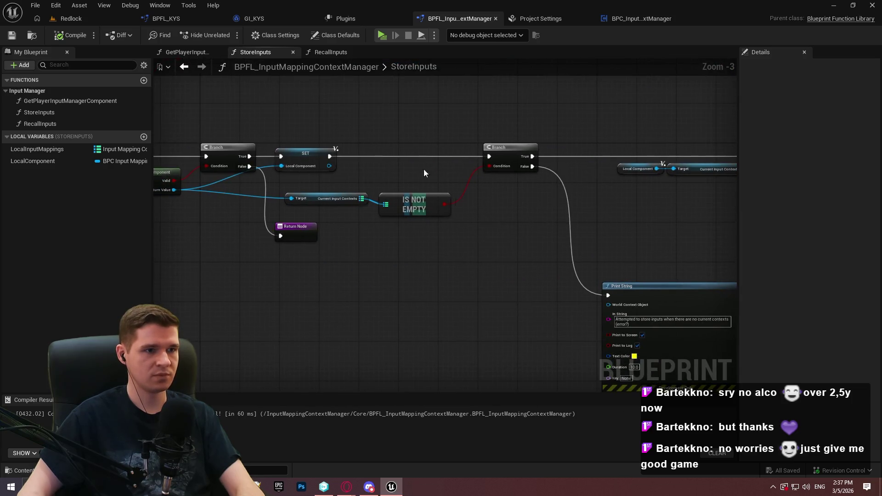
pyautogui.click(194, 22)
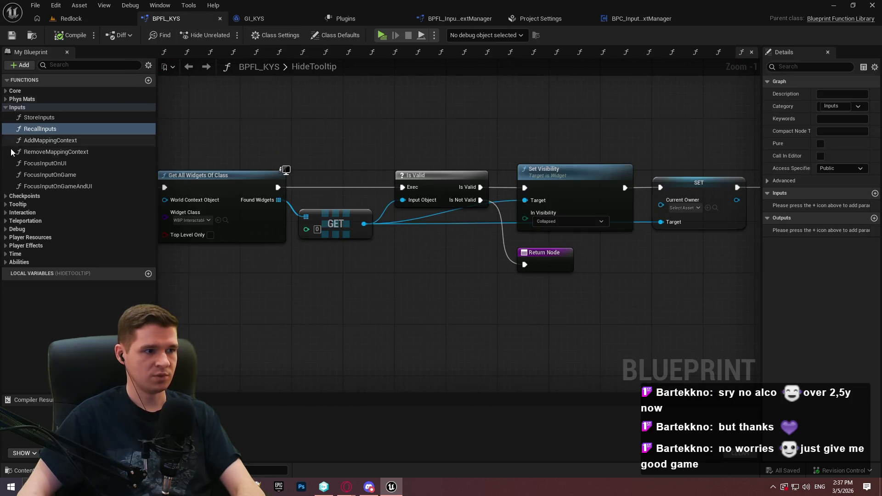
pyautogui.click(41, 139)
pyautogui.click(477, 20)
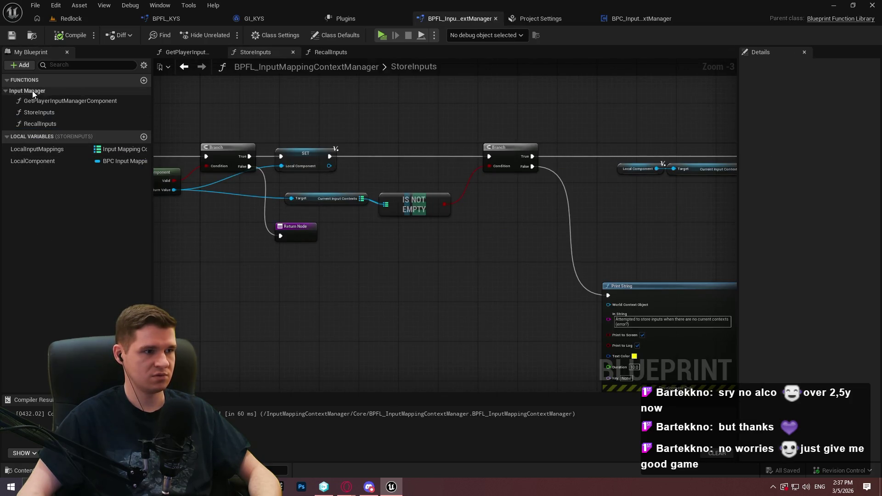
pyautogui.click(33, 90)
pyautogui.hotkey('ctrl', 'v')
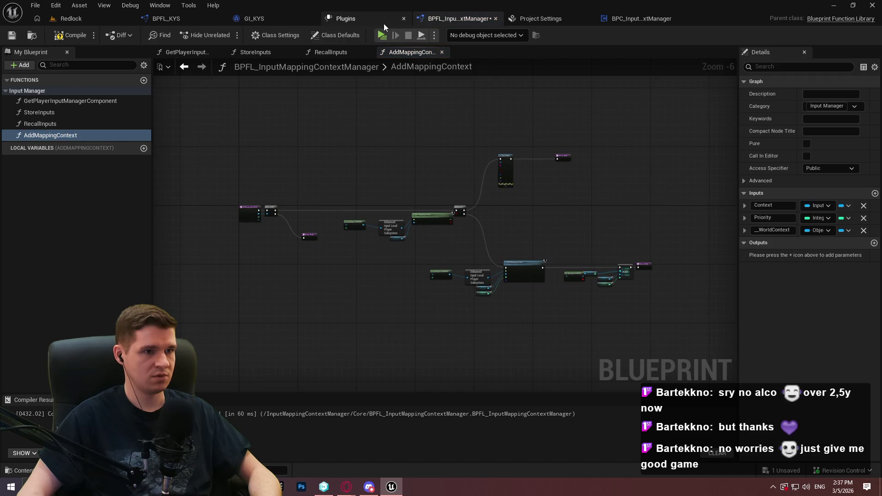
# Copy RemoveMappingContext into Input Manager too, then open the AddMappingContext graph
pyautogui.click(197, 19)
pyautogui.click(43, 153)
pyautogui.hotkey('ctrl', 'c')
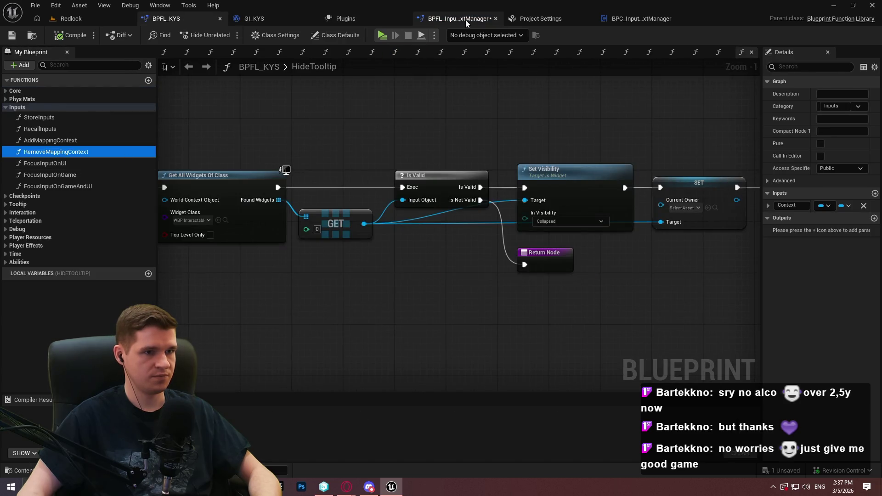
pyautogui.click(457, 19)
pyautogui.click(25, 92)
pyautogui.hotkey('ctrl', 'v')
pyautogui.click(59, 136)
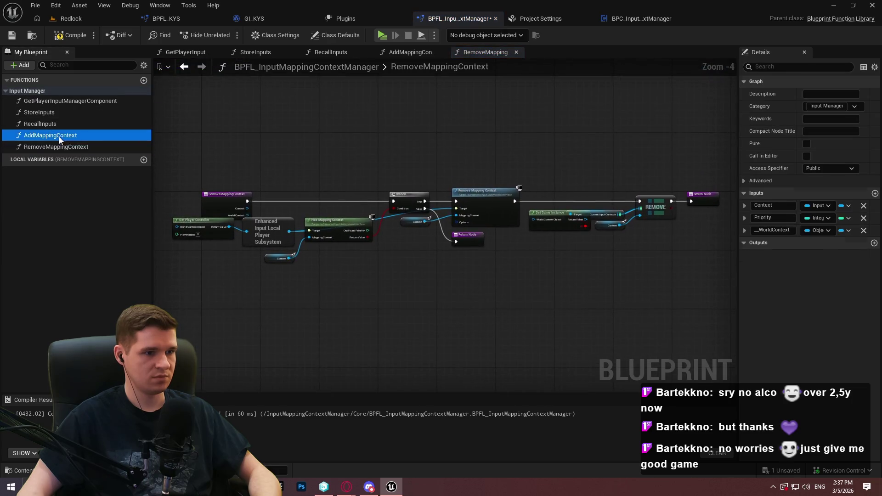
pyautogui.doubleClick(57, 136)
pyautogui.scroll(4, 408, 244)
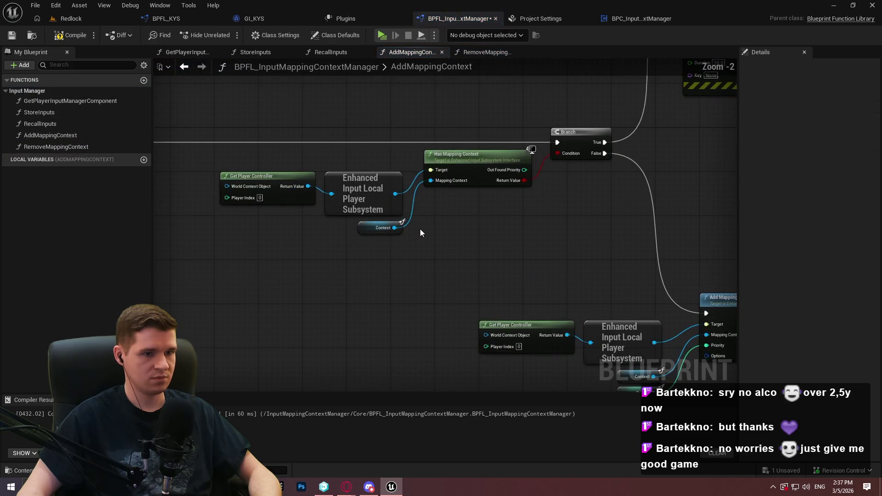
# Compile AddMappingContext and review its Has Mapping Context check, warning Print String and Add Mapping Context call
pyautogui.moveTo(419, 232); pyautogui.dragTo(169, 175)
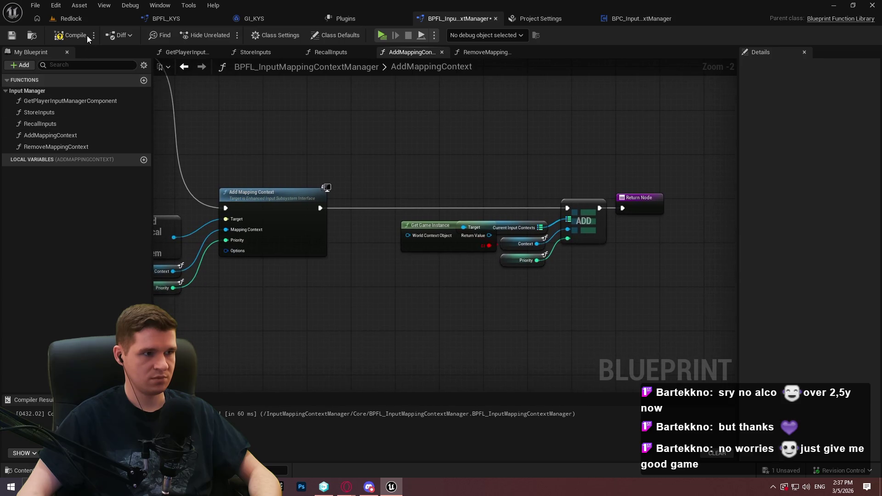
pyautogui.click(70, 35)
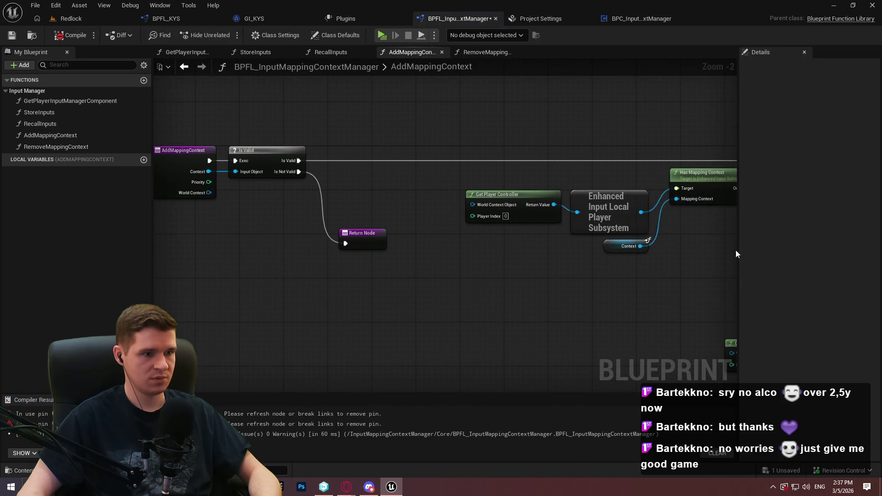
pyautogui.scroll(2, 294, 218)
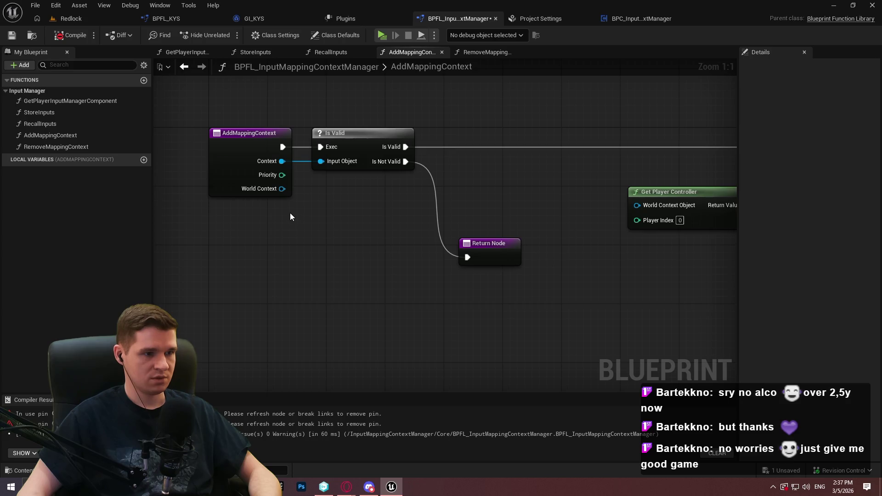
pyautogui.moveTo(536, 197); pyautogui.dragTo(239, 186)
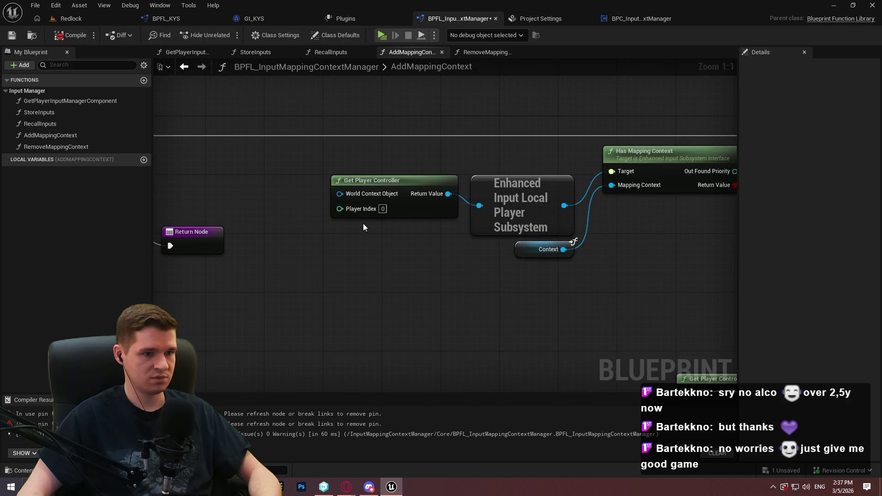
pyautogui.moveTo(663, 242)
pyautogui.mouseDown()
pyautogui.moveTo(450, 234)
pyautogui.moveTo(283, 269)
pyautogui.moveTo(246, 324)
pyautogui.mouseUp()
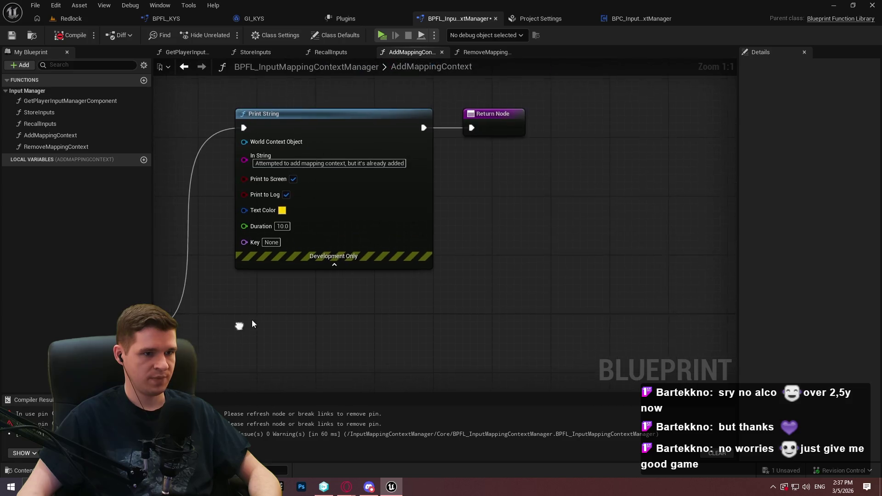
pyautogui.moveTo(500, 299); pyautogui.dragTo(721, 143)
pyautogui.moveTo(368, 229); pyautogui.dragTo(695, 212)
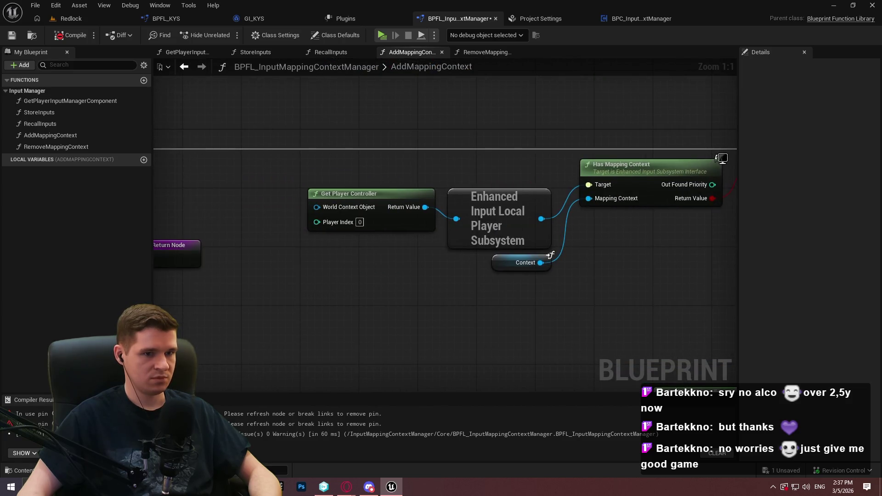
pyautogui.moveTo(322, 230)
pyautogui.mouseDown()
pyautogui.moveTo(588, 212)
pyautogui.moveTo(543, 146)
pyautogui.moveTo(325, 85)
pyautogui.mouseUp()
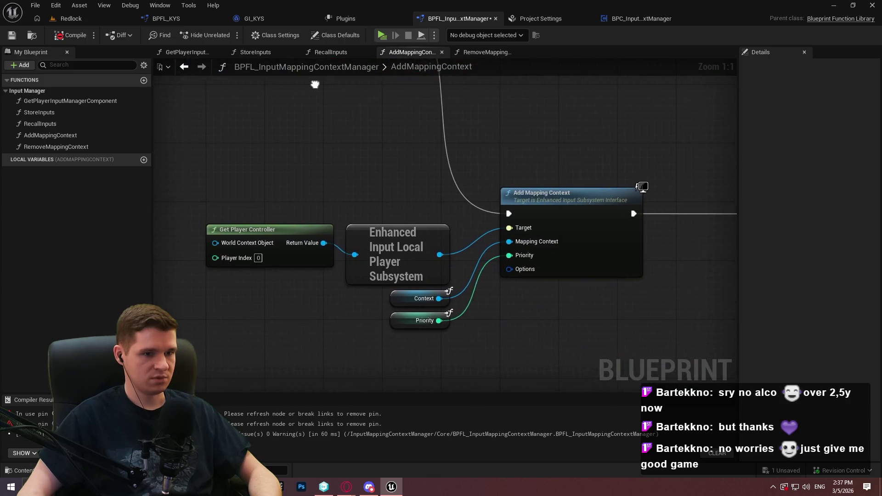
pyautogui.moveTo(666, 115); pyautogui.dragTo(251, 106)
pyautogui.moveTo(322, 83)
pyautogui.mouseDown()
pyautogui.moveTo(639, 96)
pyautogui.moveTo(215, 95)
pyautogui.mouseUp()
# Replace Get Game Instance with Get Player Input Manager Component's Current Input Contexts feeding the ADD node
pyautogui.moveTo(190, 181)
pyautogui.mouseDown()
pyautogui.moveTo(200, 142)
pyautogui.moveTo(281, 247)
pyautogui.moveTo(320, 260)
pyautogui.mouseUp()
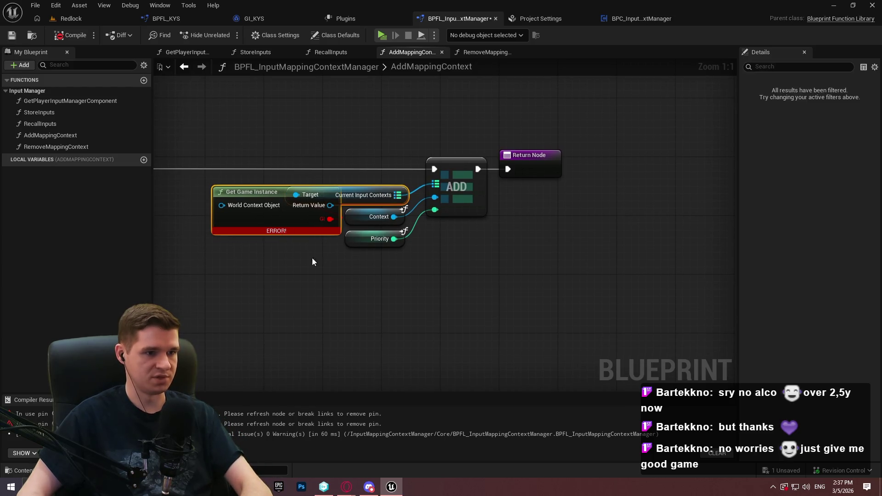
pyautogui.press('Delete')
pyautogui.moveTo(39, 101); pyautogui.dragTo(259, 285)
pyautogui.moveTo(377, 317); pyautogui.dragTo(459, 324)
pyautogui.write('current in')
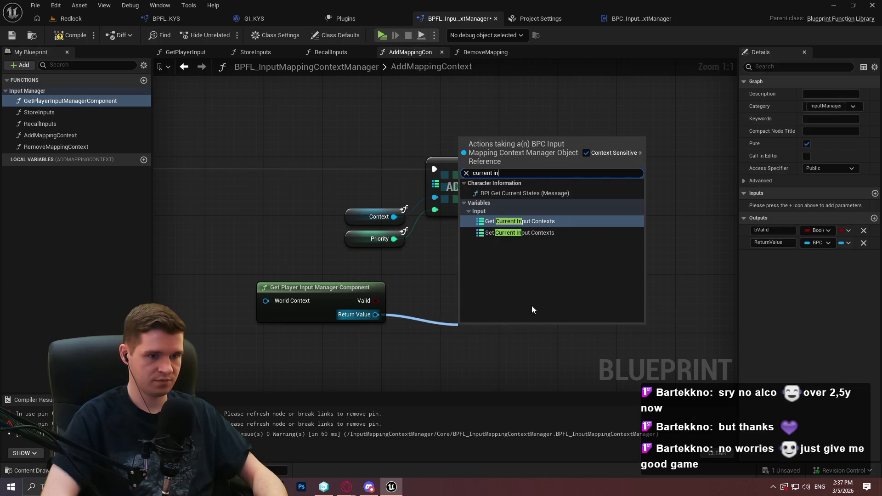
pyautogui.press('Return')
pyautogui.moveTo(566, 327)
pyautogui.mouseDown()
pyautogui.moveTo(410, 187)
pyautogui.moveTo(435, 185)
pyautogui.mouseUp()
pyautogui.click(492, 341)
pyautogui.moveTo(495, 324); pyautogui.dragTo(436, 289)
pyautogui.keyDown('shift'); pyautogui.click(327, 294); pyautogui.keyUp('shift')
pyautogui.moveTo(459, 327)
pyautogui.mouseDown()
pyautogui.moveTo(338, 214)
pyautogui.moveTo(348, 225)
pyautogui.mouseUp()
# Recompile and save the library, and open the RemoveMappingContext graph
pyautogui.moveTo(348, 273)
pyautogui.mouseDown()
pyautogui.moveTo(695, 308)
pyautogui.moveTo(438, 203)
pyautogui.mouseUp()
pyautogui.moveTo(671, 275)
pyautogui.mouseDown()
pyautogui.moveTo(285, 198)
pyautogui.moveTo(326, 203)
pyautogui.mouseUp()
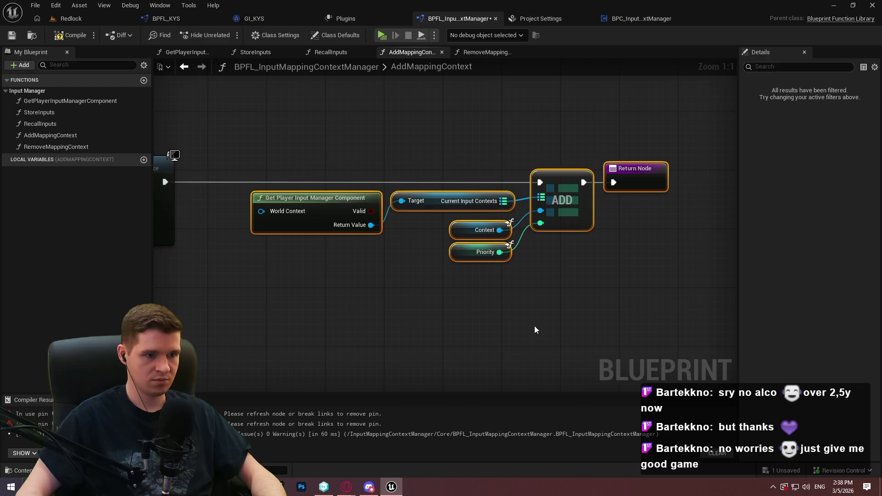
pyautogui.click(536, 330)
pyautogui.click(70, 35)
pyautogui.click(12, 35)
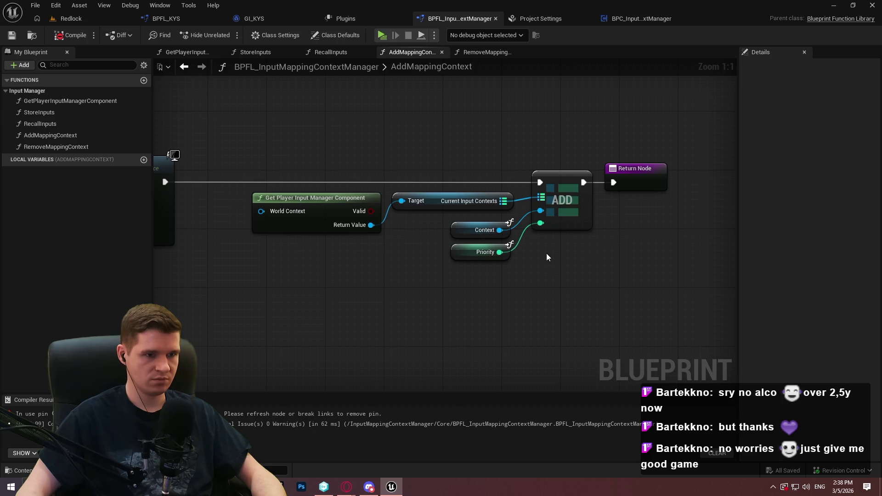
pyautogui.scroll(-3, 546, 253)
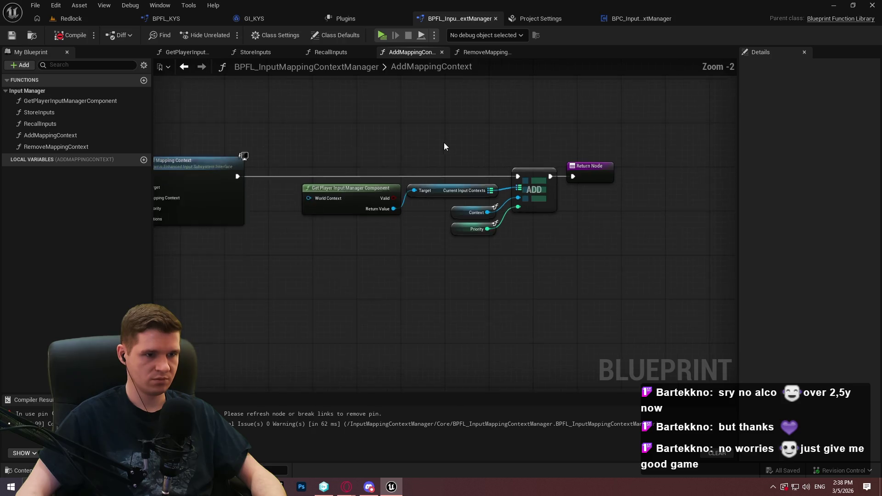
pyautogui.doubleClick(70, 148)
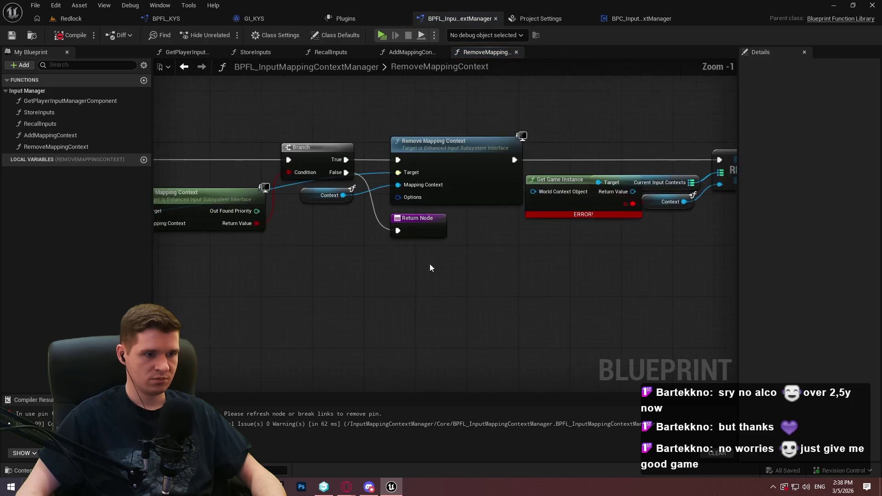
# Wire Get Player Input Manager Component's Current Input Contexts into REMOVE and delete Get Game Instance
pyautogui.moveTo(289, 189)
pyautogui.mouseDown()
pyautogui.moveTo(152, 177)
pyautogui.moveTo(194, 192)
pyautogui.moveTo(228, 189)
pyautogui.mouseUp()
pyautogui.moveTo(281, 207)
pyautogui.mouseDown()
pyautogui.moveTo(685, 285)
pyautogui.moveTo(325, 244)
pyautogui.mouseUp()
pyautogui.moveTo(54, 103); pyautogui.dragTo(302, 226)
pyautogui.moveTo(389, 256); pyautogui.dragTo(445, 258)
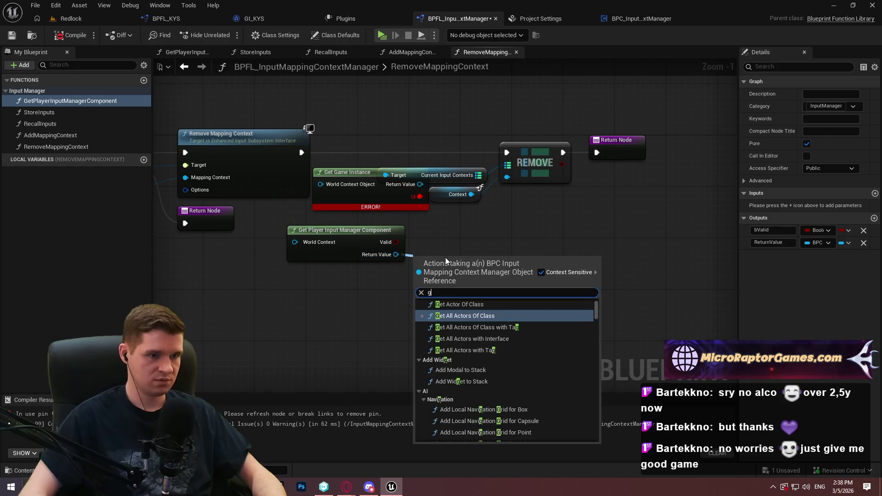
pyautogui.write('current in')
pyautogui.press('Return')
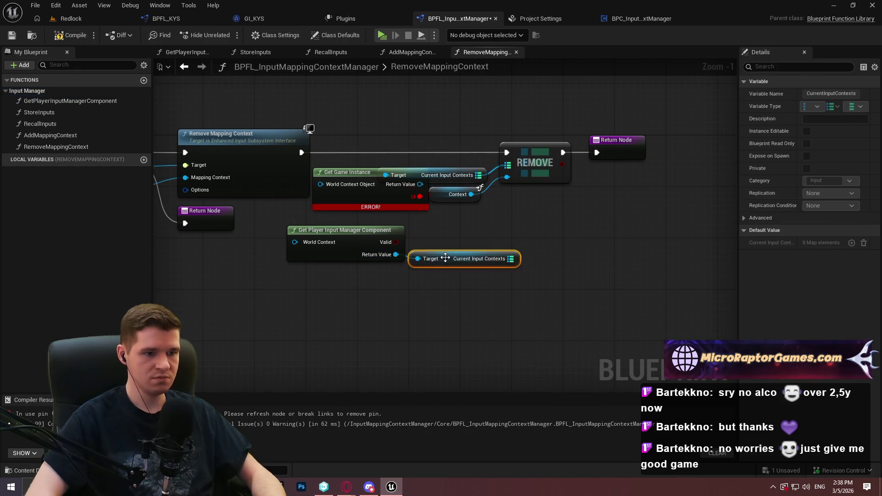
pyautogui.moveTo(511, 259); pyautogui.dragTo(506, 166)
pyautogui.click(414, 178)
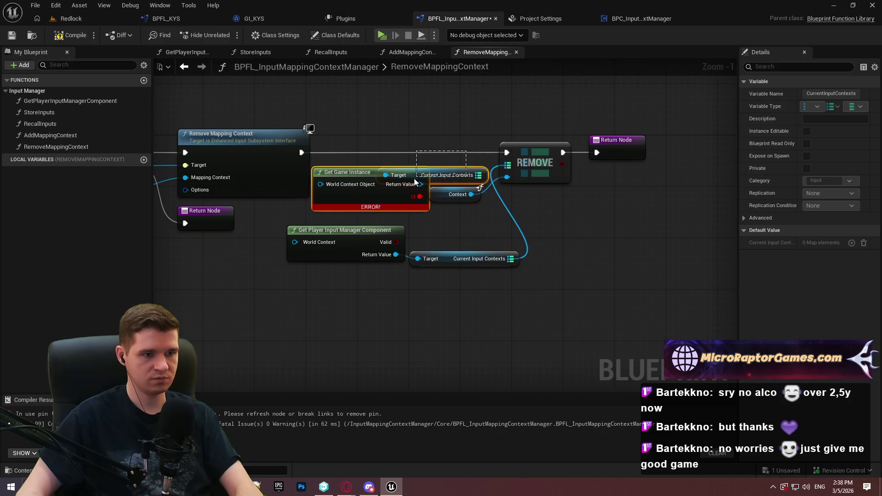
pyautogui.press('Delete')
# Connect REMOVE's execution to the Return Node, tidy the nodes, and save the library
pyautogui.moveTo(652, 198); pyautogui.dragTo(451, 151)
pyautogui.moveTo(563, 152); pyautogui.dragTo(638, 157)
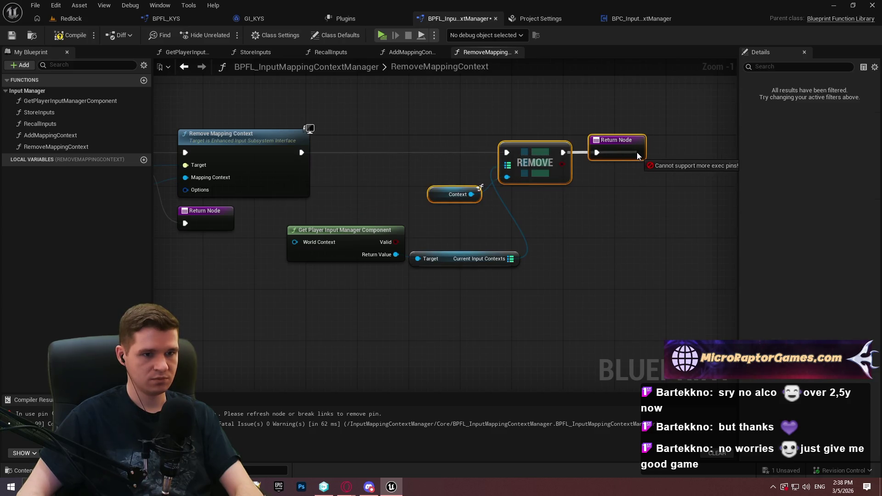
pyautogui.moveTo(586, 164); pyautogui.dragTo(636, 148)
pyautogui.moveTo(541, 288)
pyautogui.mouseDown()
pyautogui.moveTo(588, 255)
pyautogui.moveTo(356, 226)
pyautogui.moveTo(397, 147)
pyautogui.moveTo(407, 149)
pyautogui.moveTo(404, 165)
pyautogui.moveTo(407, 143)
pyautogui.moveTo(414, 170)
pyautogui.mouseUp()
pyautogui.click(425, 119)
pyautogui.click(12, 35)
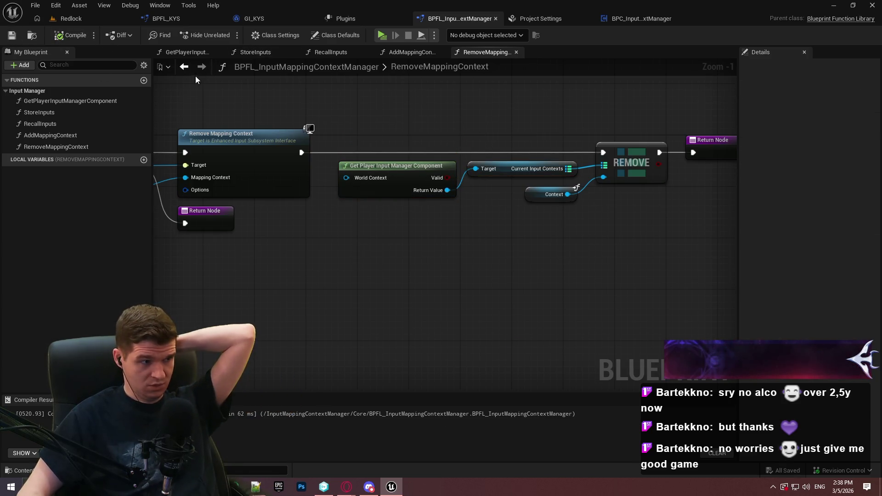
# Open BPFL_KYS's FocusInputOnUI graph and select its Update Tick Trace and Hide Tooltip nodes
pyautogui.click(164, 19)
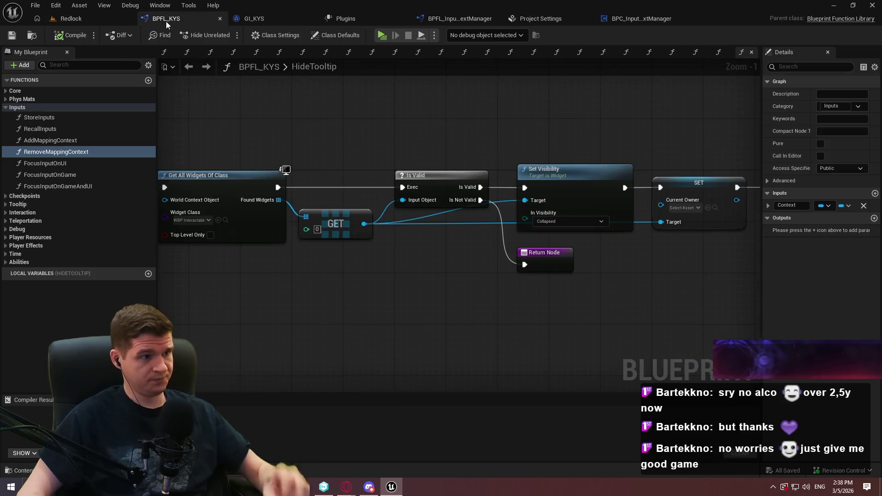
pyautogui.click(62, 163)
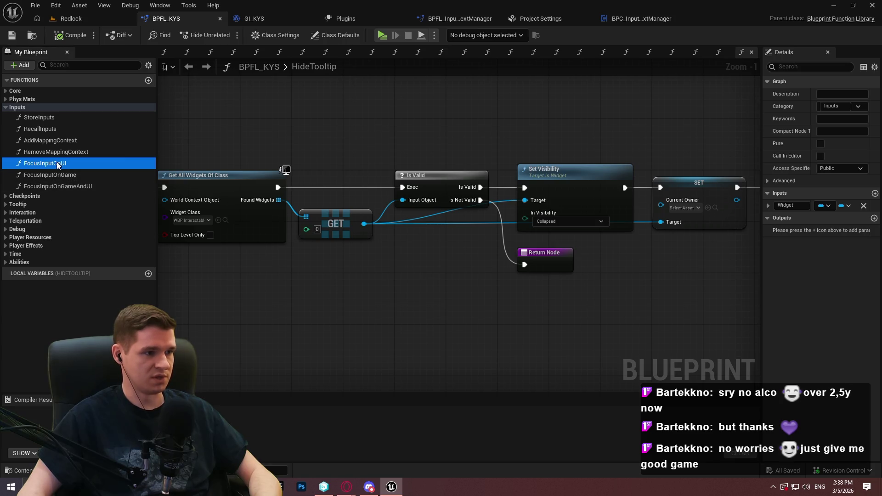
pyautogui.doubleClick(81, 165)
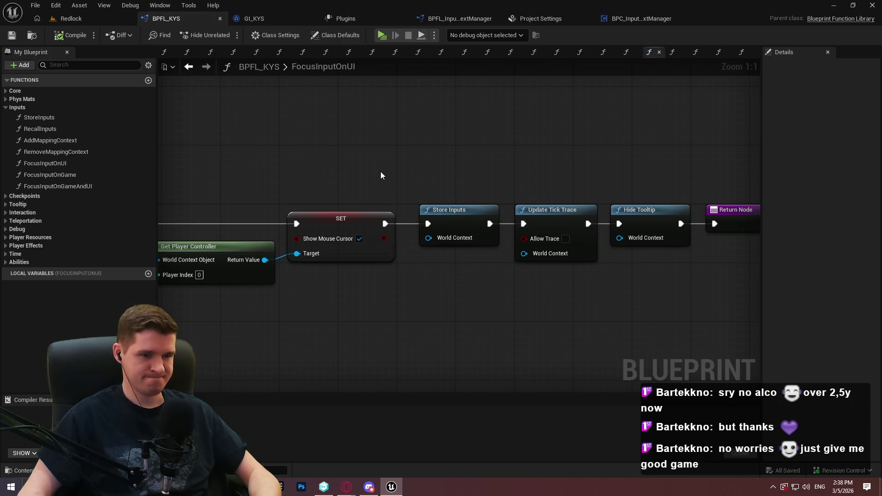
pyautogui.moveTo(321, 129)
pyautogui.mouseDown()
pyautogui.moveTo(431, 149)
pyautogui.moveTo(719, 144)
pyautogui.mouseUp()
pyautogui.moveTo(423, 172)
pyautogui.mouseDown()
pyautogui.moveTo(612, 171)
pyautogui.moveTo(383, 166)
pyautogui.mouseUp()
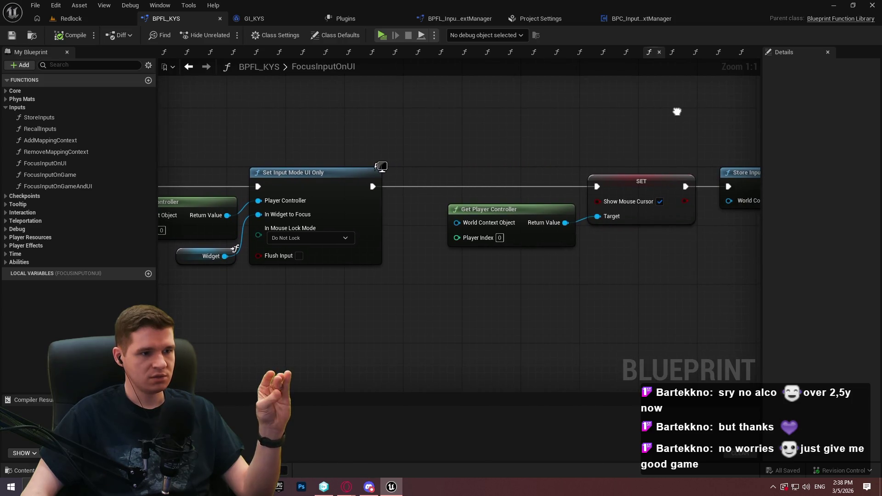
pyautogui.moveTo(677, 111); pyautogui.dragTo(316, 118)
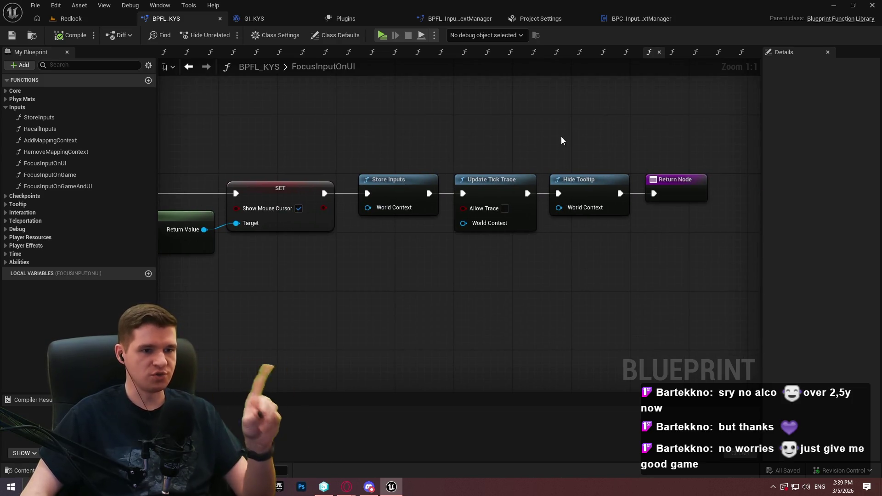
pyautogui.moveTo(503, 150); pyautogui.dragTo(618, 278)
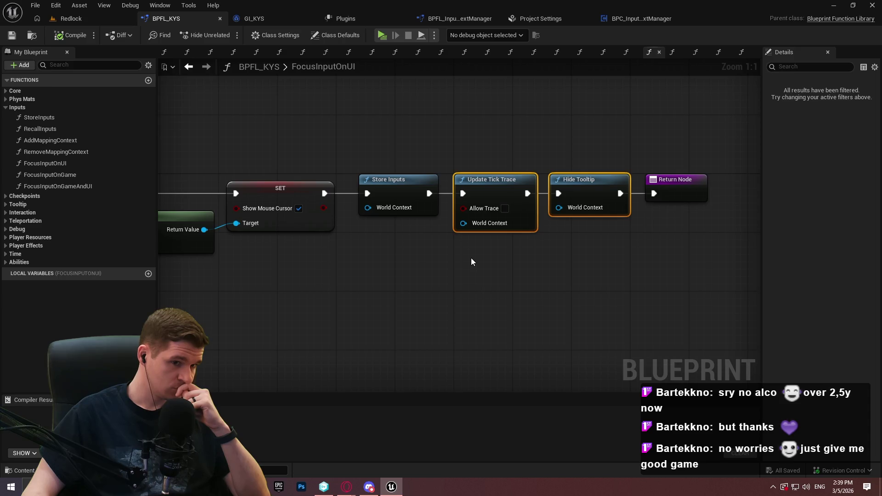
pyautogui.moveTo(511, 169); pyautogui.dragTo(512, 170)
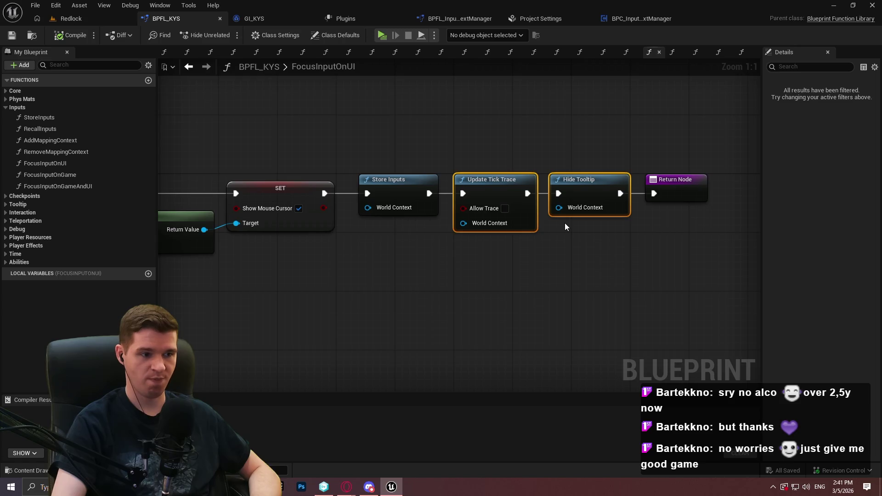
pyautogui.moveTo(554, 248)
pyautogui.mouseDown()
pyautogui.moveTo(660, 278)
pyautogui.moveTo(568, 283)
pyautogui.moveTo(593, 265)
pyautogui.mouseUp()
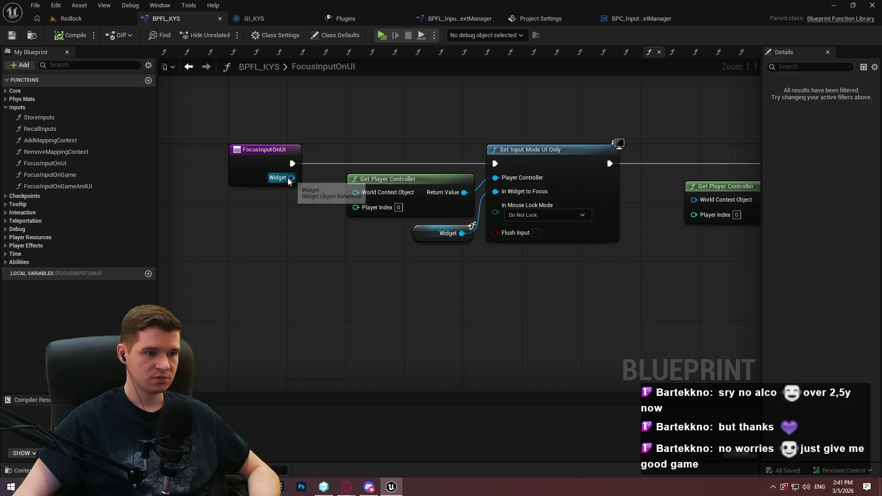
pyautogui.moveTo(637, 303)
pyautogui.mouseDown()
pyautogui.moveTo(387, 284)
pyautogui.moveTo(121, 307)
pyautogui.mouseUp()
pyautogui.moveTo(666, 239); pyautogui.dragTo(546, 148)
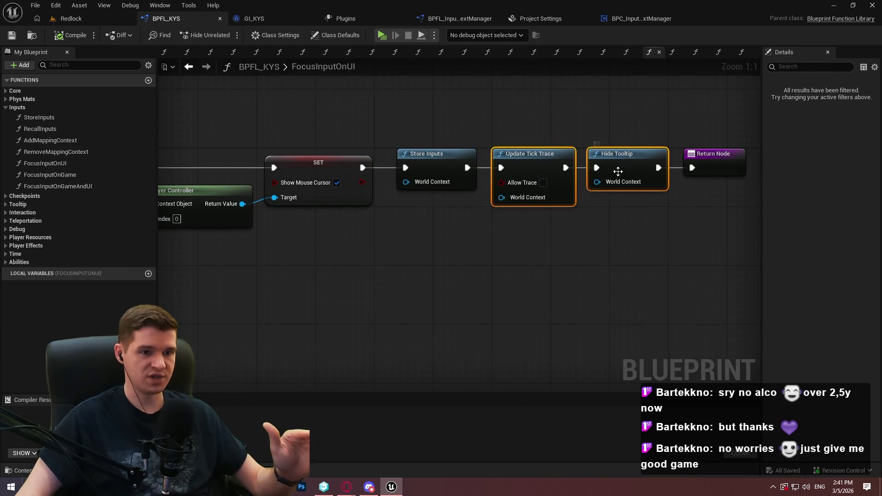
pyautogui.hotkey('alt', 'Tab')
# Note 'Tick trace and hide tooltip' in Notepad++ and return to the BPC_InputMappingContextManager component
pyautogui.write('Tic')
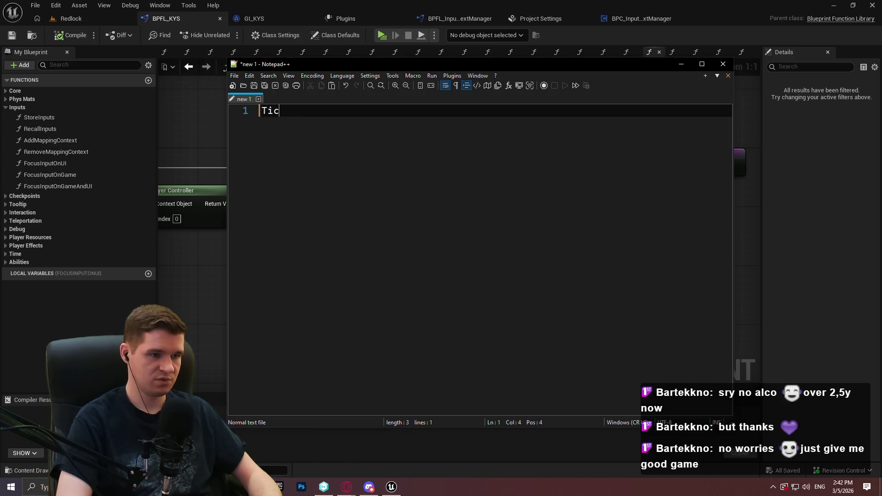
pyautogui.write('k trace and hide too')
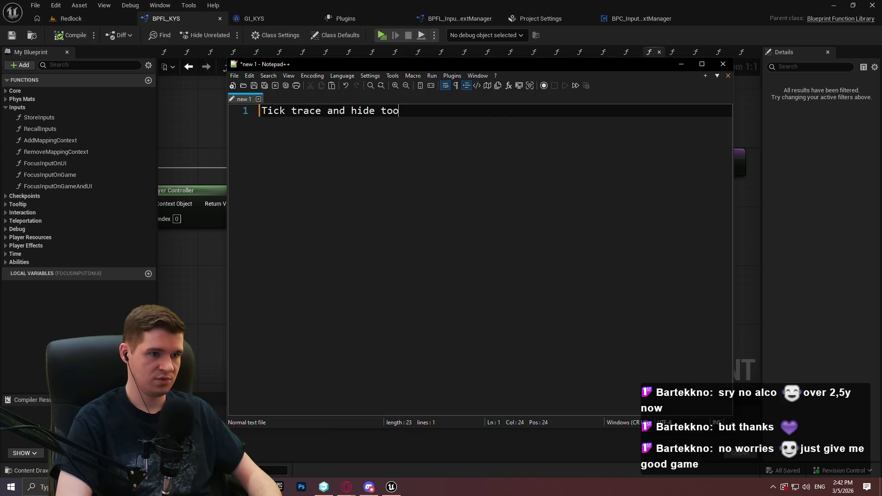
pyautogui.write('ltip')
pyautogui.press('Return')
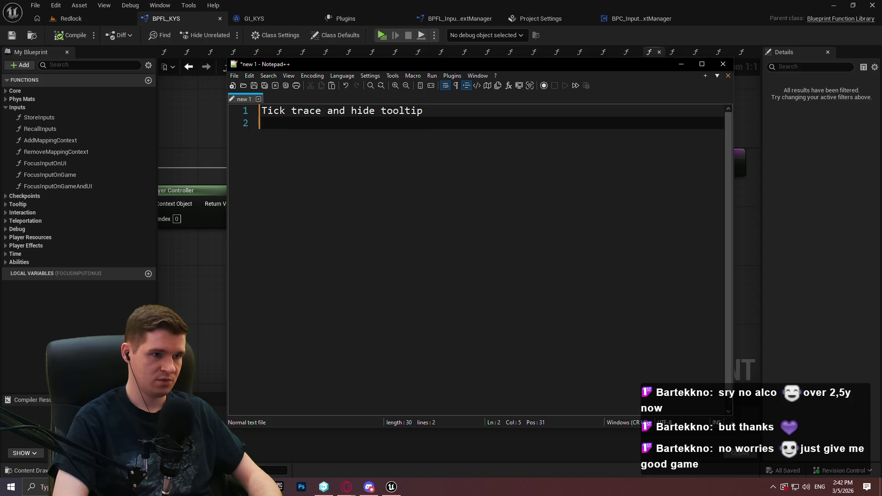
pyautogui.click(196, 144)
pyautogui.click(646, 21)
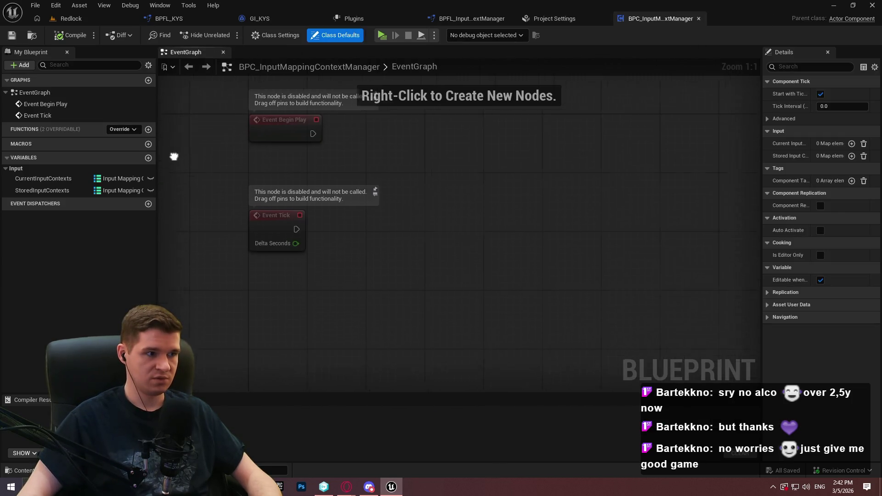
# Copy the library's AddMappingContext function into BPC_InputMappingContextManager, keeping the name AddMappingContext
pyautogui.click(461, 20)
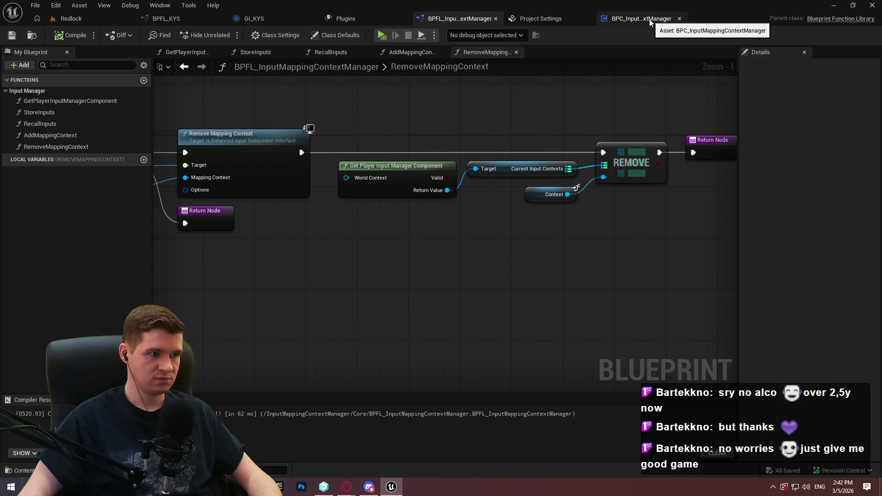
pyautogui.click(649, 18)
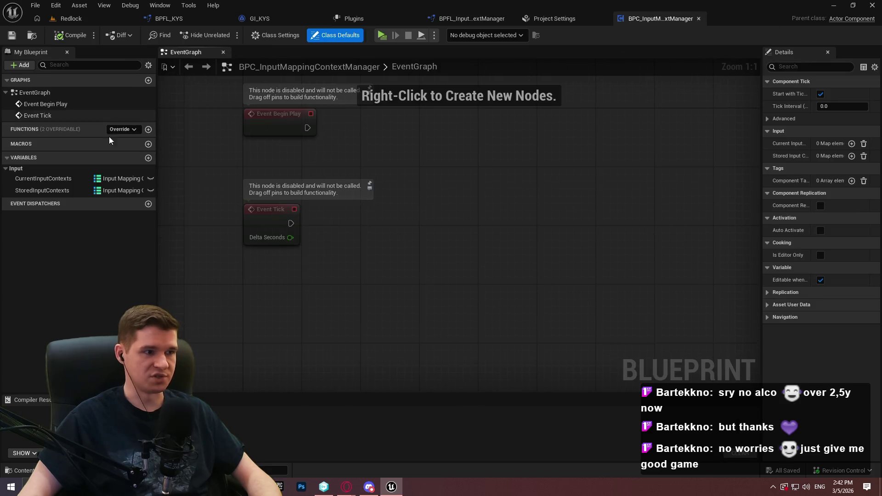
pyautogui.click(471, 18)
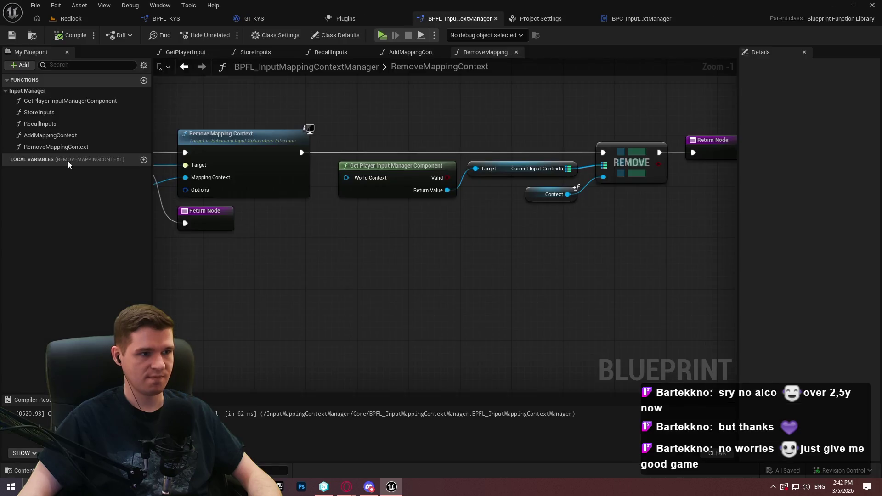
pyautogui.click(53, 135)
pyautogui.click(638, 19)
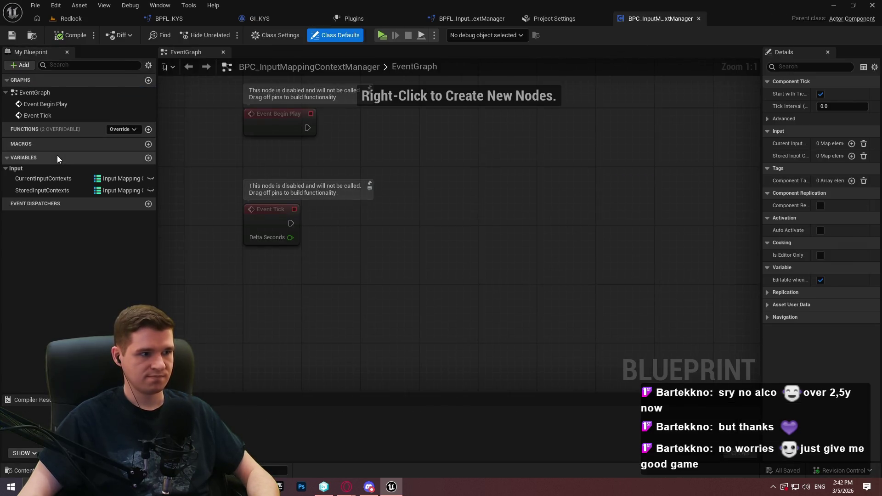
pyautogui.hotkey('ctrl', 'v')
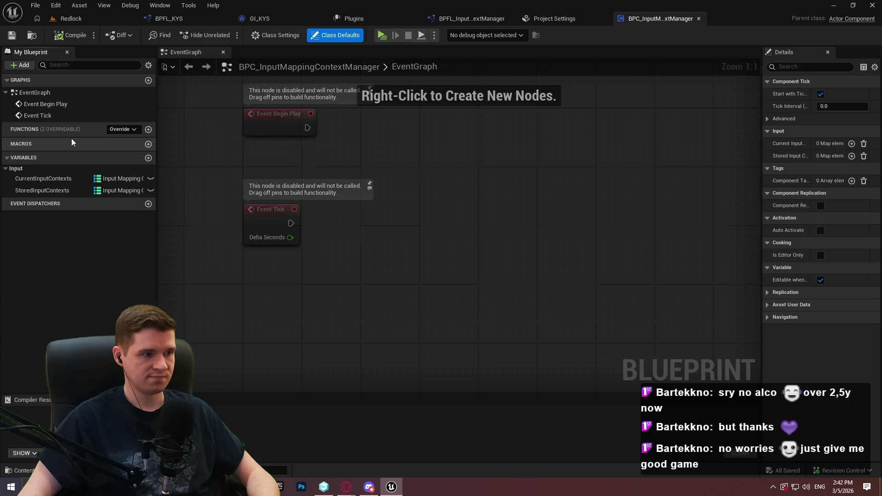
pyautogui.press('Return')
pyautogui.scroll(7, 378, 174)
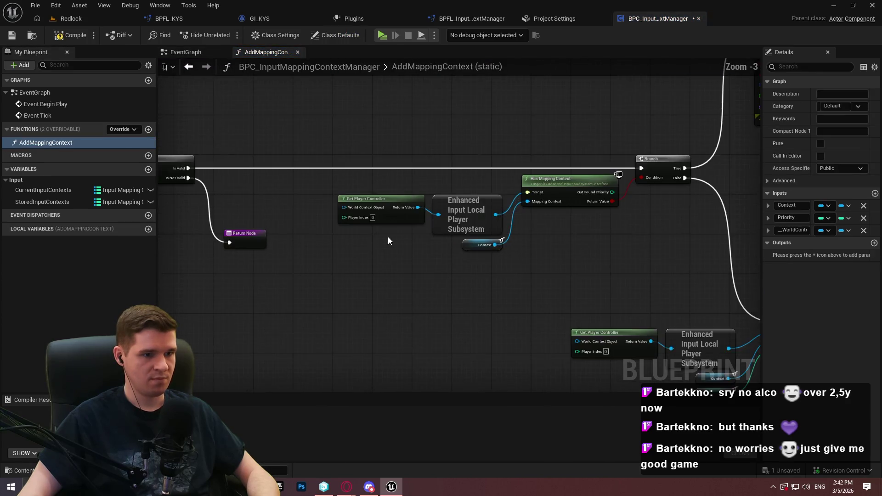
# Replace the old component lookup nodes with a Current Input Contexts getter wired into ADD, then compile and save
pyautogui.moveTo(276, 117)
pyautogui.mouseDown()
pyautogui.moveTo(491, 116)
pyautogui.moveTo(299, 153)
pyautogui.mouseUp()
pyautogui.moveTo(43, 190)
pyautogui.mouseDown()
pyautogui.moveTo(595, 209)
pyautogui.moveTo(581, 199)
pyautogui.mouseUp()
pyautogui.moveTo(519, 202); pyautogui.dragTo(505, 150)
pyautogui.moveTo(370, 165); pyautogui.dragTo(457, 210)
pyautogui.press('Delete')
pyautogui.moveTo(491, 154); pyautogui.dragTo(493, 210)
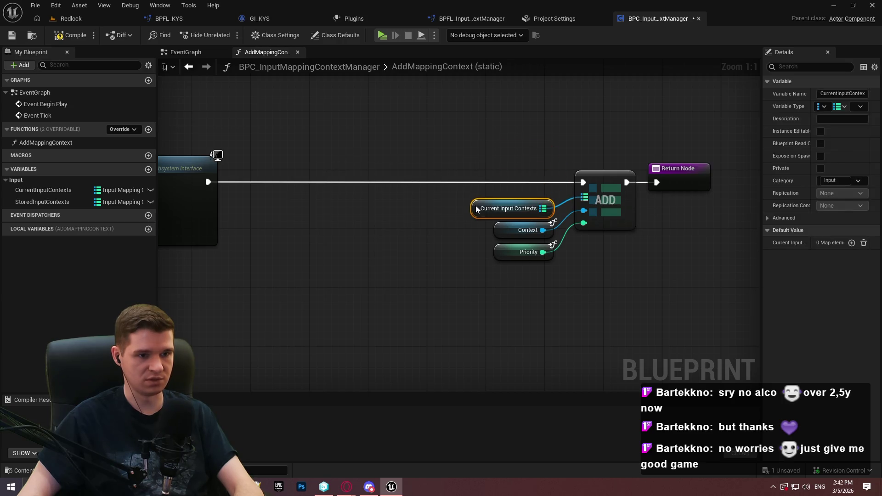
pyautogui.scroll(-2, 648, 215)
pyautogui.moveTo(649, 215)
pyautogui.mouseDown()
pyautogui.moveTo(666, 220)
pyautogui.moveTo(528, 275)
pyautogui.moveTo(505, 257)
pyautogui.moveTo(504, 303)
pyautogui.moveTo(669, 103)
pyautogui.moveTo(706, 287)
pyautogui.moveTo(574, 260)
pyautogui.mouseUp()
pyautogui.press('F7')
pyautogui.hotkey('ctrl', 's')
pyautogui.scroll(2, 575, 261)
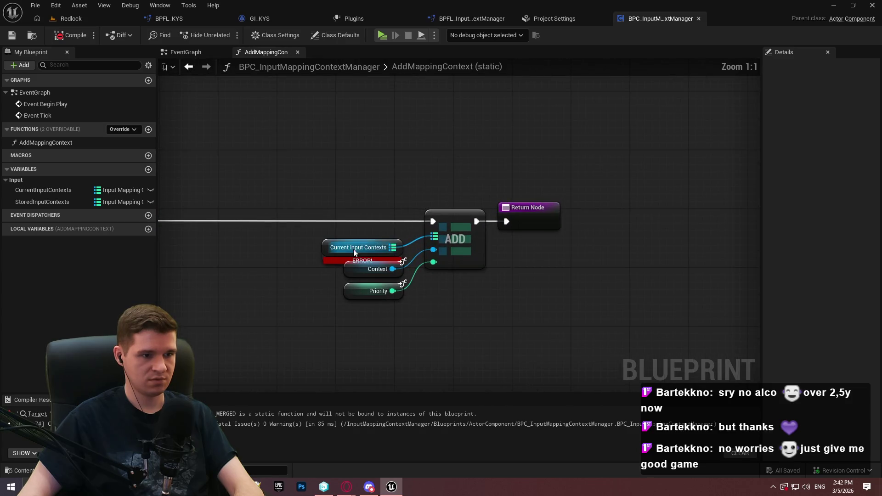
# Delete the erroring Current Input Contexts getter, then recompile and save the component
pyautogui.rightClick(341, 254)
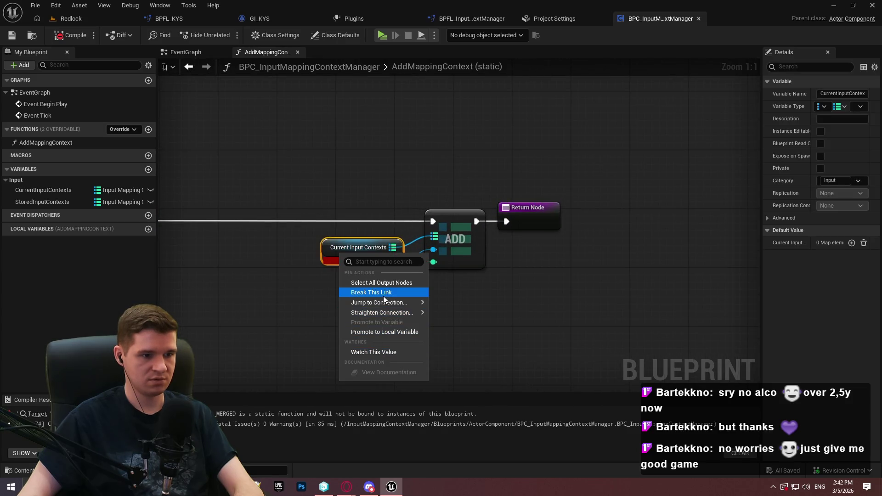
pyautogui.moveTo(297, 204); pyautogui.dragTo(505, 294)
pyautogui.rightClick(459, 285)
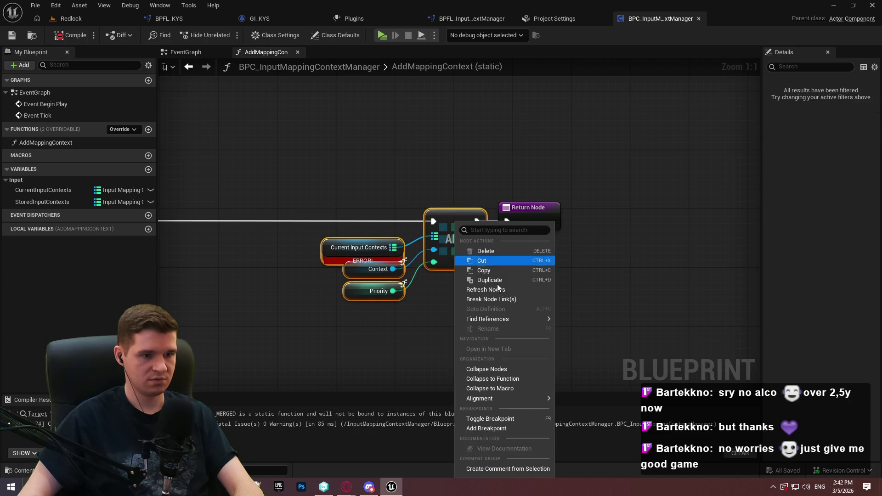
pyautogui.click(490, 290)
pyautogui.click(70, 35)
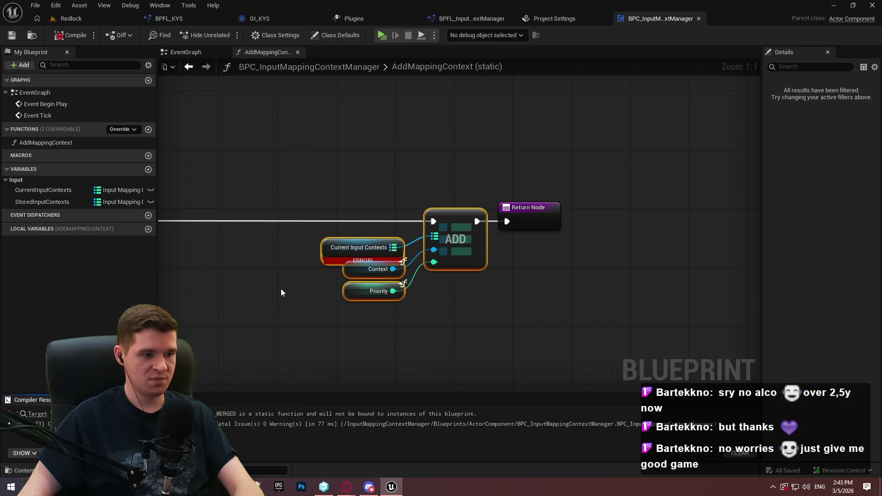
pyautogui.moveTo(300, 219); pyautogui.dragTo(400, 255)
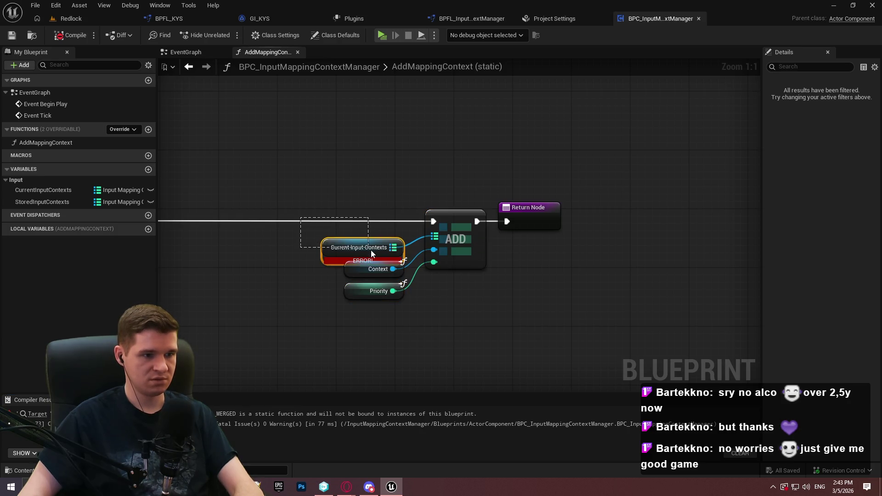
pyautogui.press('Delete')
pyautogui.click(70, 34)
pyautogui.click(20, 40)
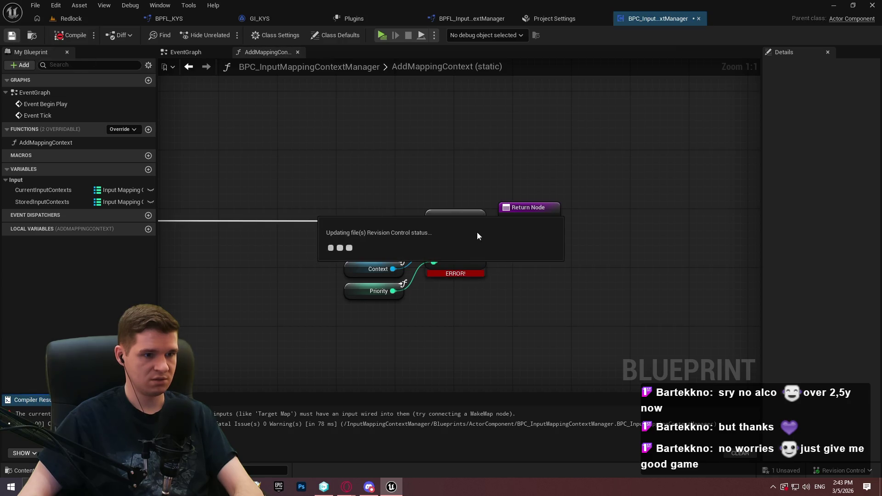
# Place a fresh CurrentInputContexts getter wired into the ADD node and compile
pyautogui.click(448, 266)
pyautogui.moveTo(43, 190)
pyautogui.mouseDown()
pyautogui.moveTo(299, 207)
pyautogui.moveTo(447, 240)
pyautogui.moveTo(437, 236)
pyautogui.mouseUp()
pyautogui.click(70, 35)
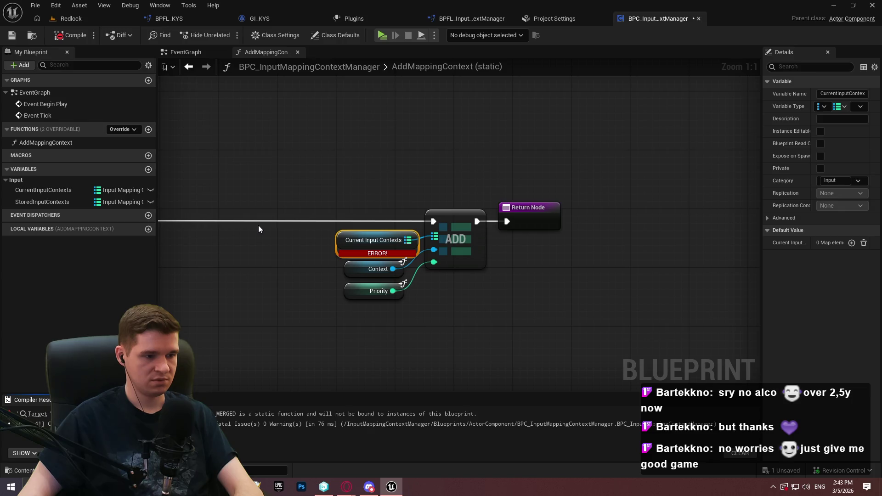
pyautogui.click(337, 154)
# Add a map Add node taking Context and Priority, running after Add Mapping Context into Return Node
pyautogui.moveTo(407, 239); pyautogui.dragTo(454, 318)
pyautogui.write('add')
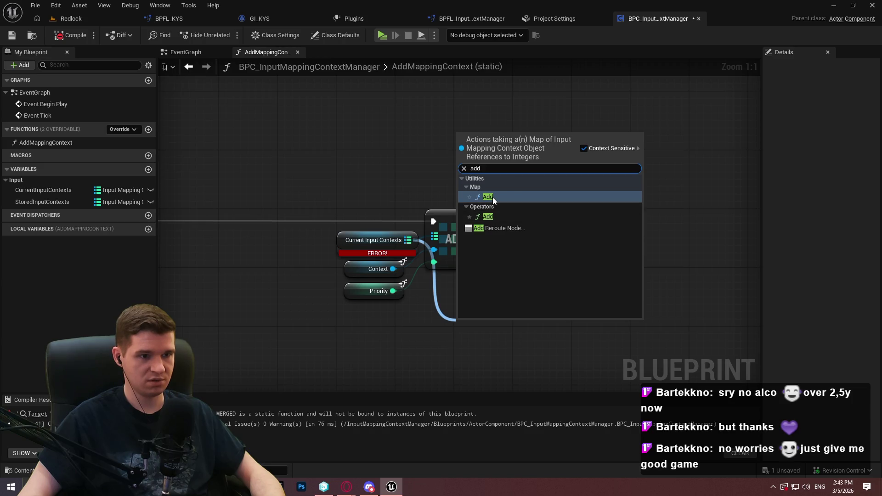
pyautogui.click(488, 197)
pyautogui.moveTo(393, 291)
pyautogui.mouseDown()
pyautogui.moveTo(477, 345)
pyautogui.moveTo(464, 374)
pyautogui.mouseUp()
pyautogui.moveTo(463, 332)
pyautogui.mouseDown()
pyautogui.moveTo(198, 286)
pyautogui.moveTo(439, 210)
pyautogui.moveTo(469, 220)
pyautogui.mouseUp()
pyautogui.moveTo(489, 176); pyautogui.dragTo(488, 209)
pyautogui.press('Delete')
pyautogui.moveTo(518, 311)
pyautogui.mouseDown()
pyautogui.moveTo(486, 197)
pyautogui.moveTo(546, 204)
pyautogui.mouseUp()
pyautogui.click(59, 39)
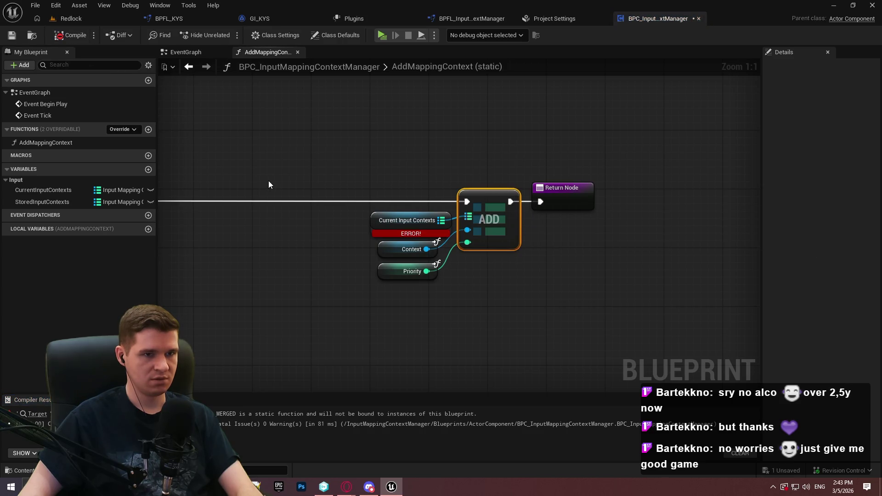
# Delete the erroring Current Input Contexts node, place a new CurrentInputContexts getter, and compile
pyautogui.moveTo(331, 192); pyautogui.dragTo(392, 216)
pyautogui.press('Delete')
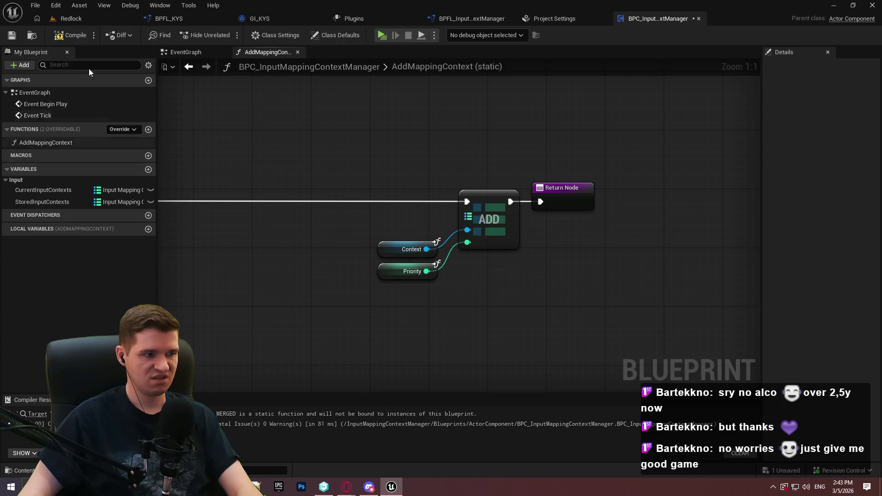
pyautogui.click(59, 35)
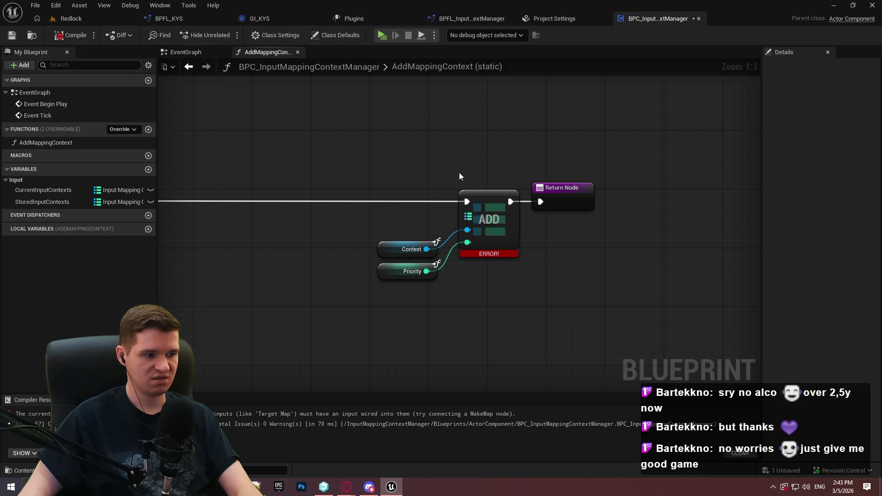
pyautogui.moveTo(485, 173); pyautogui.dragTo(566, 166)
pyautogui.scroll(-2, 566, 166)
pyautogui.moveTo(43, 190)
pyautogui.mouseDown()
pyautogui.moveTo(344, 125)
pyautogui.moveTo(583, 204)
pyautogui.mouseUp()
pyautogui.click(381, 143)
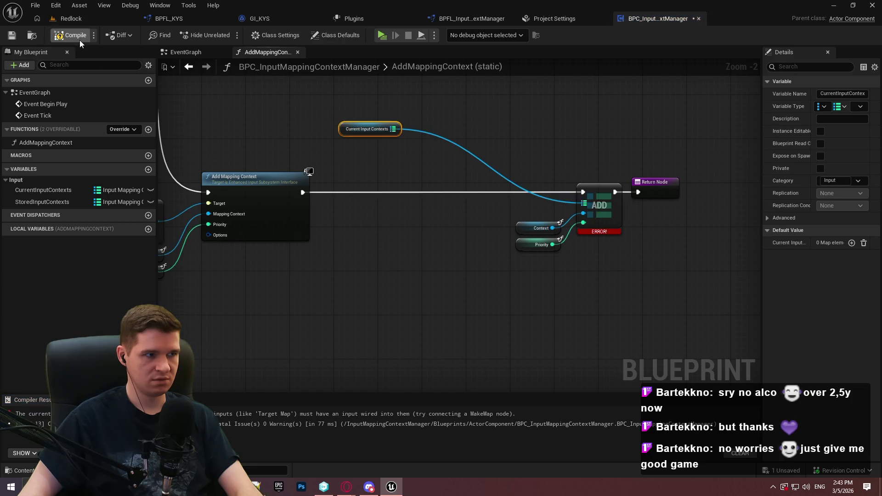
pyautogui.click(78, 41)
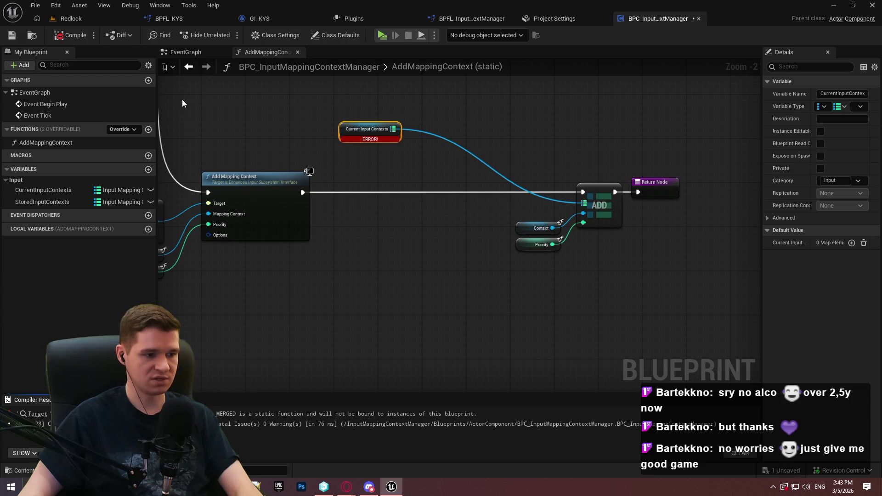
pyautogui.scroll(2, 397, 212)
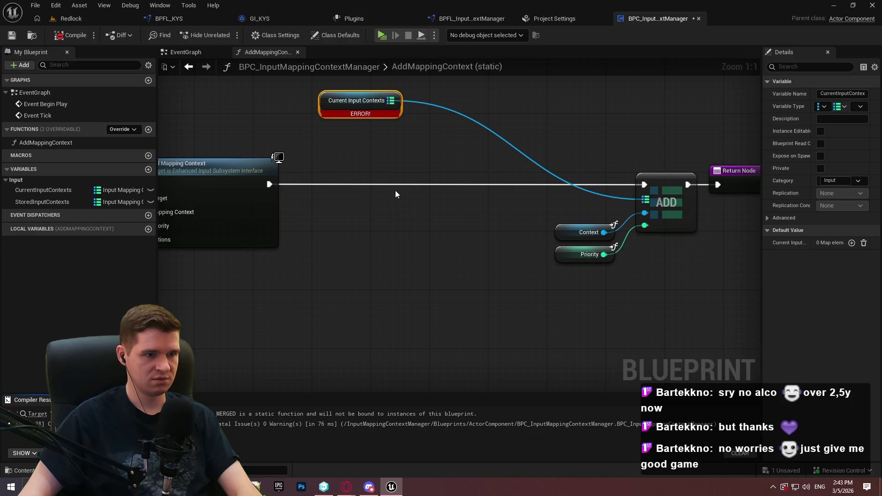
# Survey the AddMappingContext graph from the entry node to the Branch and recompile
pyautogui.moveTo(396, 190)
pyautogui.mouseDown()
pyautogui.moveTo(689, 275)
pyautogui.moveTo(758, 469)
pyautogui.mouseUp()
pyautogui.moveTo(553, 244); pyautogui.dragTo(862, 240)
pyautogui.moveTo(349, 269); pyautogui.dragTo(175, 245)
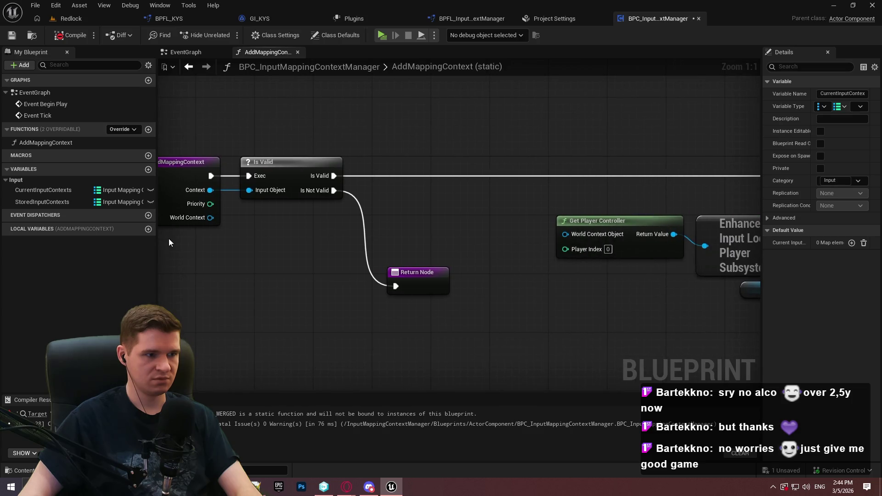
pyautogui.click(177, 177)
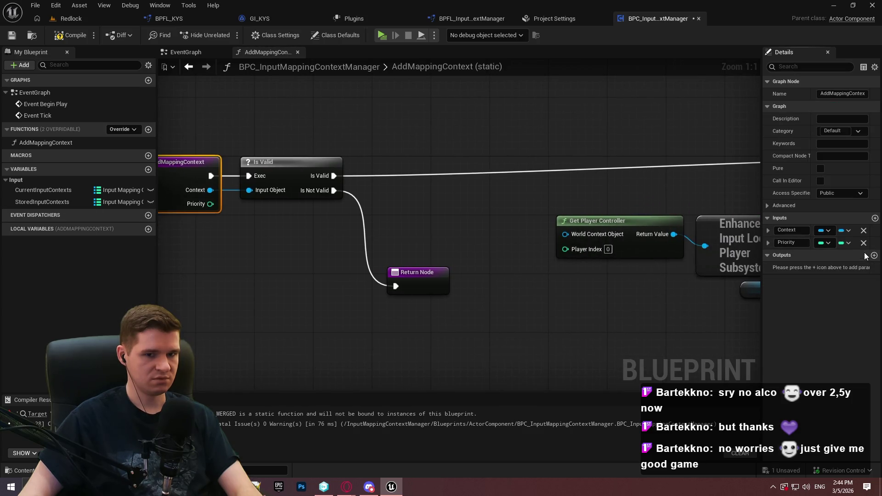
pyautogui.moveTo(607, 222); pyautogui.dragTo(544, 211)
pyautogui.click(68, 30)
# Delete the Current Input Contexts, ADD, Context and Priority nodes, then compile
pyautogui.moveTo(413, 207)
pyautogui.mouseDown()
pyautogui.moveTo(490, 79)
pyautogui.moveTo(485, 24)
pyautogui.mouseUp()
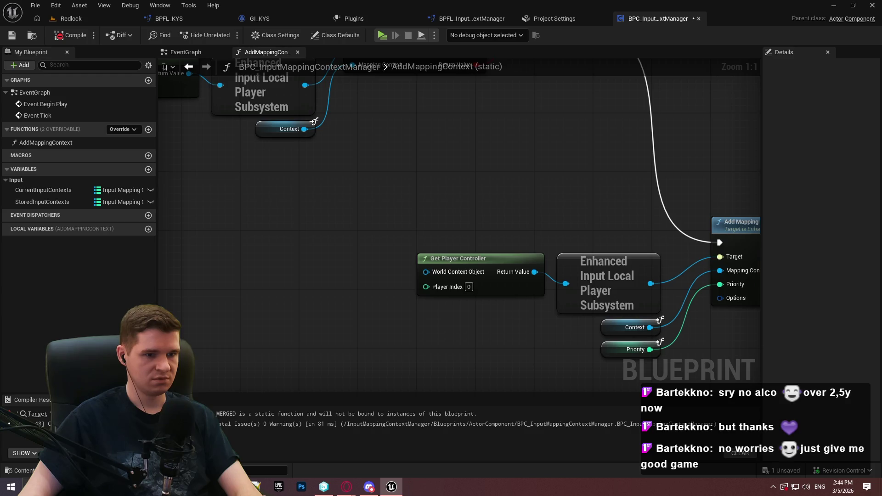
pyautogui.moveTo(643, 207); pyautogui.dragTo(384, 245)
pyautogui.scroll(-1, 405, 144)
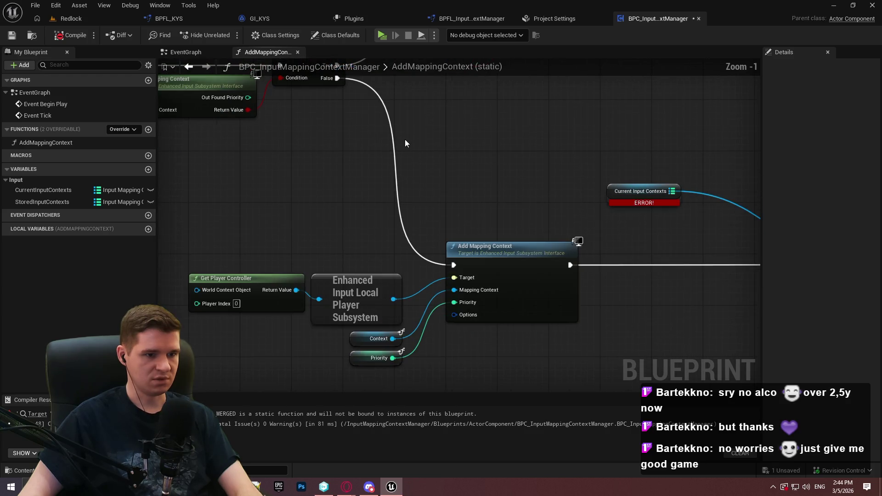
pyautogui.moveTo(283, 190); pyautogui.dragTo(508, 191)
pyautogui.scroll(-2, 423, 205)
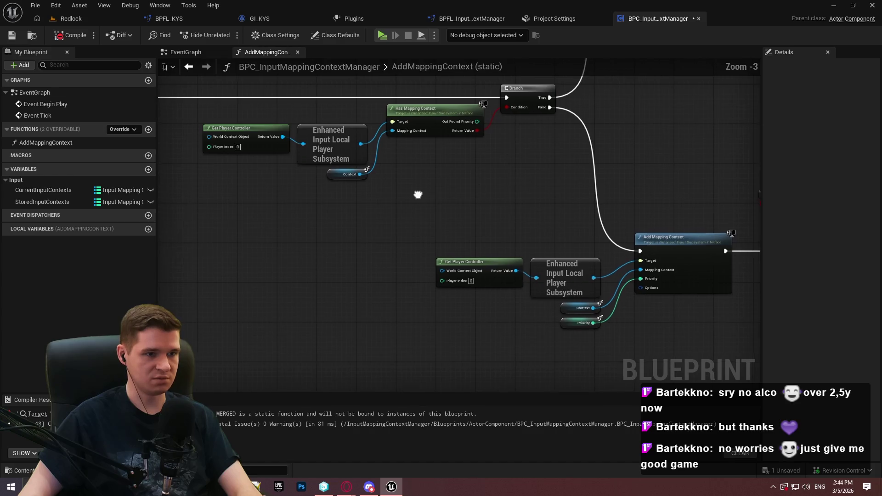
pyautogui.moveTo(735, 257)
pyautogui.mouseDown()
pyautogui.moveTo(397, 144)
pyautogui.moveTo(160, 180)
pyautogui.mouseUp()
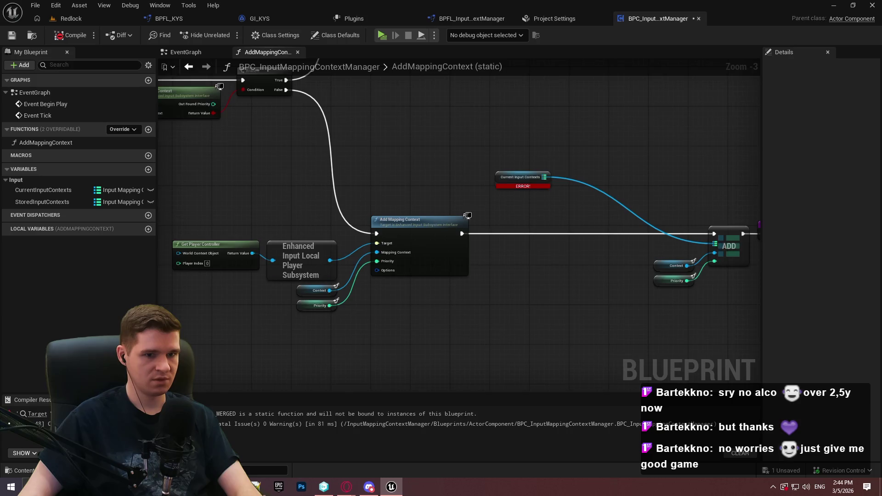
pyautogui.moveTo(669, 312); pyautogui.dragTo(555, 287)
pyautogui.moveTo(617, 300); pyautogui.dragTo(407, 132)
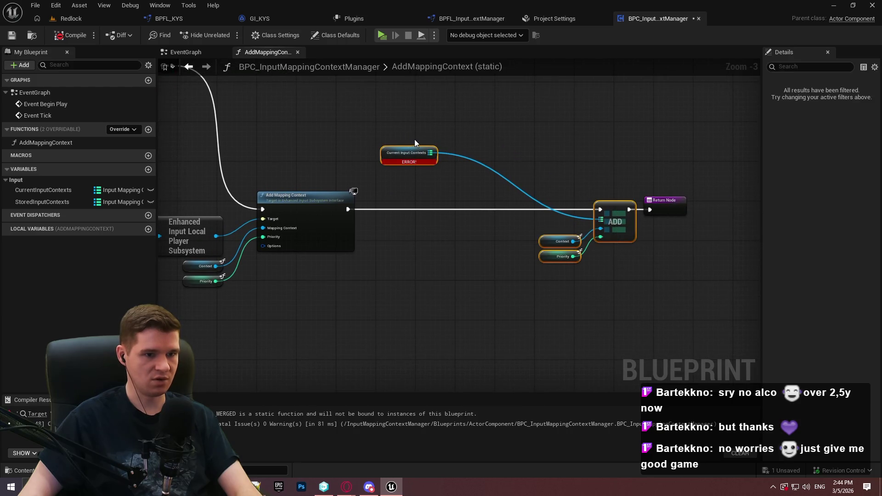
pyautogui.press('Delete')
pyautogui.click(71, 35)
# Delete the lower Get Player Controller node feeding the subsystem
pyautogui.moveTo(311, 153)
pyautogui.mouseDown()
pyautogui.moveTo(380, 153)
pyautogui.moveTo(671, 197)
pyautogui.mouseUp()
pyautogui.moveTo(404, 240); pyautogui.dragTo(467, 303)
pyautogui.press('Delete')
pyautogui.click(225, 147)
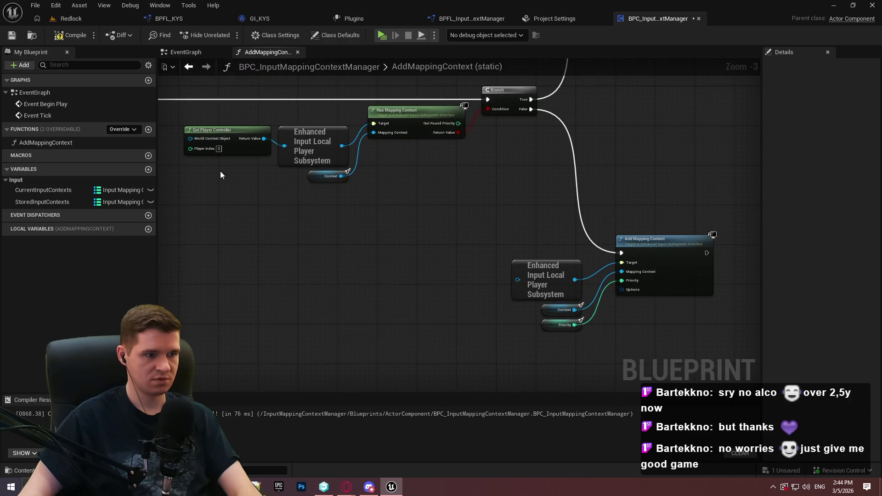
# Wire a new Get Player Controller into the lower subsystem and compile
pyautogui.press('Delete')
pyautogui.click(10, 36)
pyautogui.moveTo(285, 145); pyautogui.dragTo(267, 145)
pyautogui.write('get')
pyautogui.press('Down')
pyautogui.press('Down')
pyautogui.press('Down')
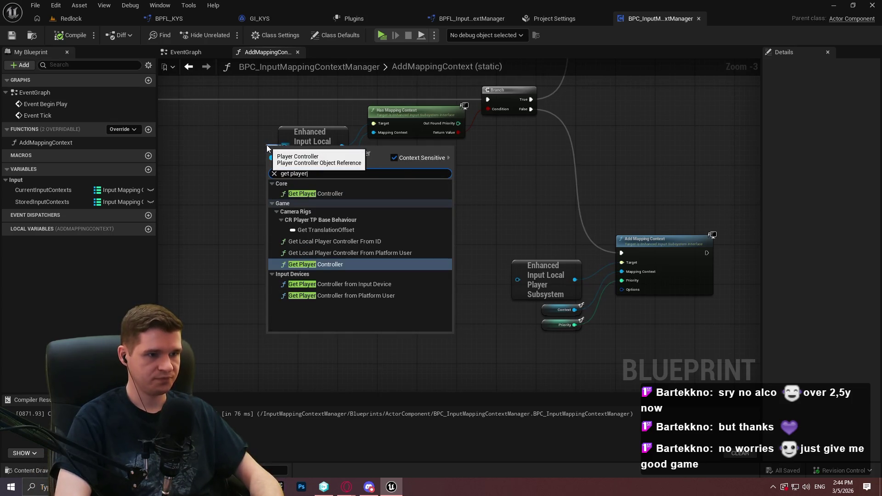
pyautogui.press('Return')
pyautogui.moveTo(266, 145)
pyautogui.mouseDown()
pyautogui.moveTo(183, 121)
pyautogui.moveTo(271, 133)
pyautogui.moveTo(246, 126)
pyautogui.mouseUp()
pyautogui.hotkey('ctrl', 'c')
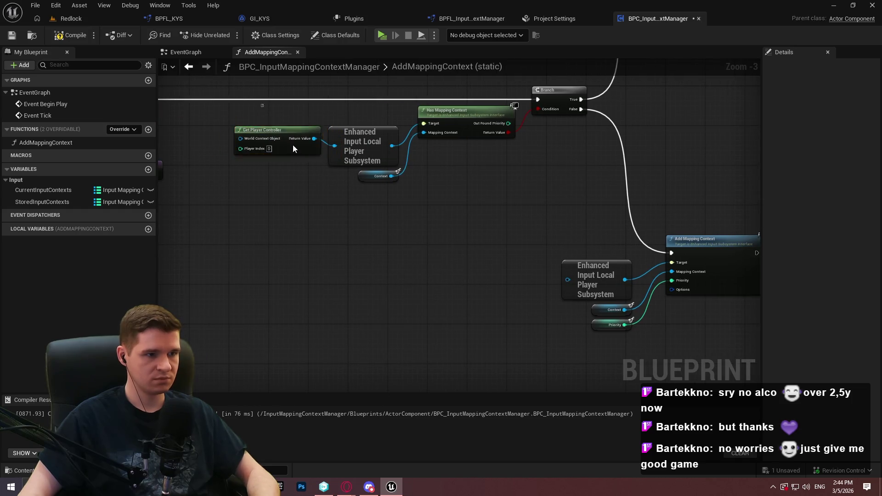
pyautogui.hotkey('ctrl', 'v')
pyautogui.moveTo(524, 255)
pyautogui.mouseDown()
pyautogui.moveTo(522, 274)
pyautogui.moveTo(568, 279)
pyautogui.mouseUp()
pyautogui.moveTo(536, 271)
pyautogui.mouseDown()
pyautogui.moveTo(550, 266)
pyautogui.moveTo(143, 188)
pyautogui.mouseUp()
pyautogui.click(55, 35)
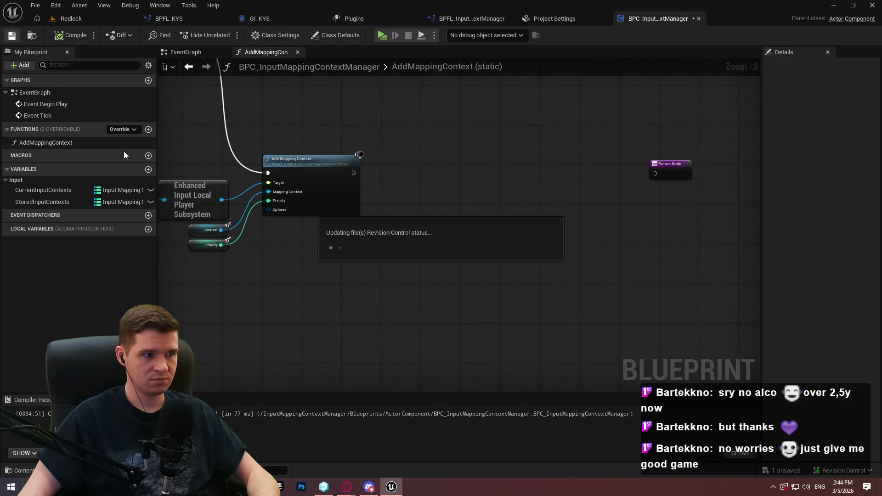
# Add a CurrentInputContexts getter with a map Add running after Add Mapping Context, and compile
pyautogui.moveTo(32, 188)
pyautogui.mouseDown()
pyautogui.moveTo(426, 167)
pyautogui.moveTo(413, 169)
pyautogui.moveTo(500, 179)
pyautogui.mouseUp()
pyautogui.click(455, 187)
pyautogui.click(542, 244)
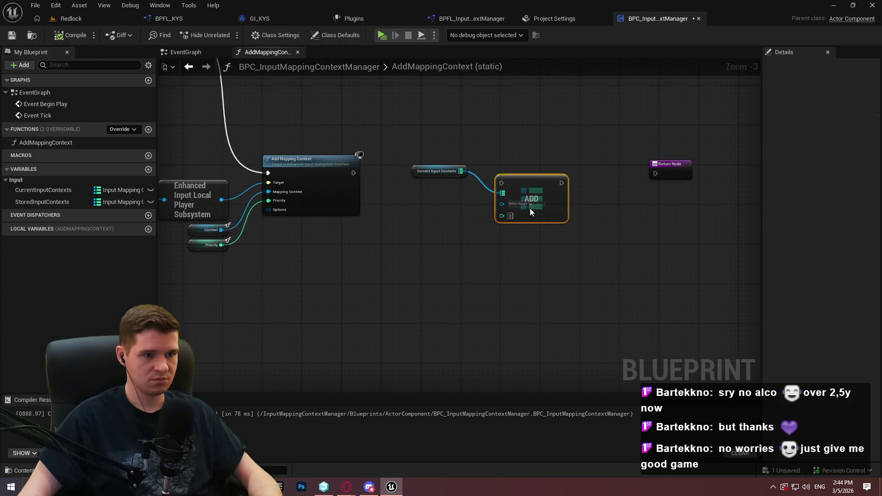
pyautogui.moveTo(502, 183); pyautogui.dragTo(353, 172)
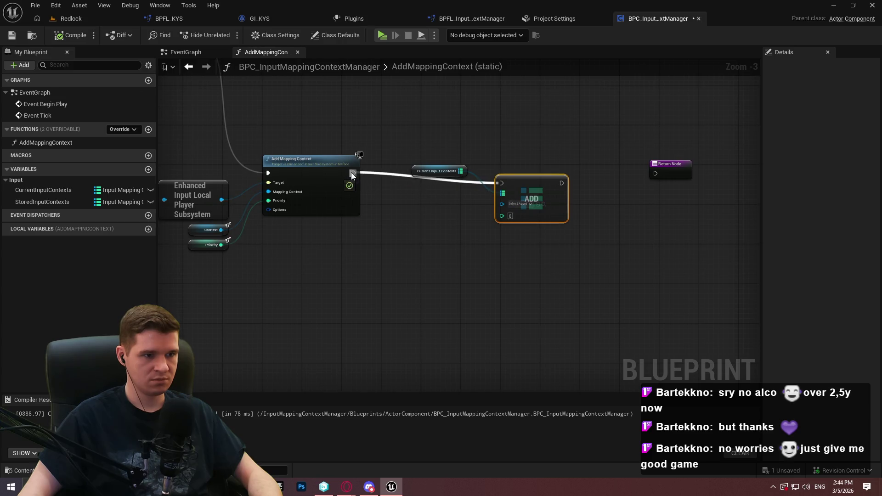
pyautogui.click(56, 39)
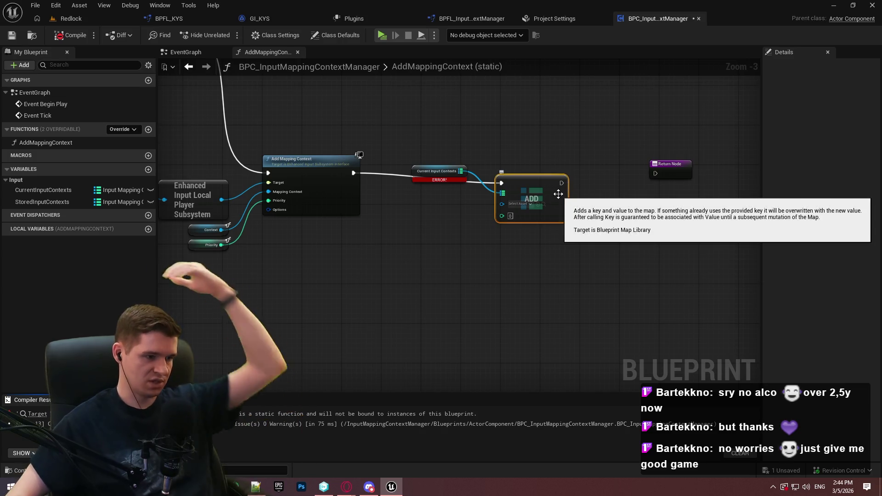
pyautogui.scroll(3, 510, 192)
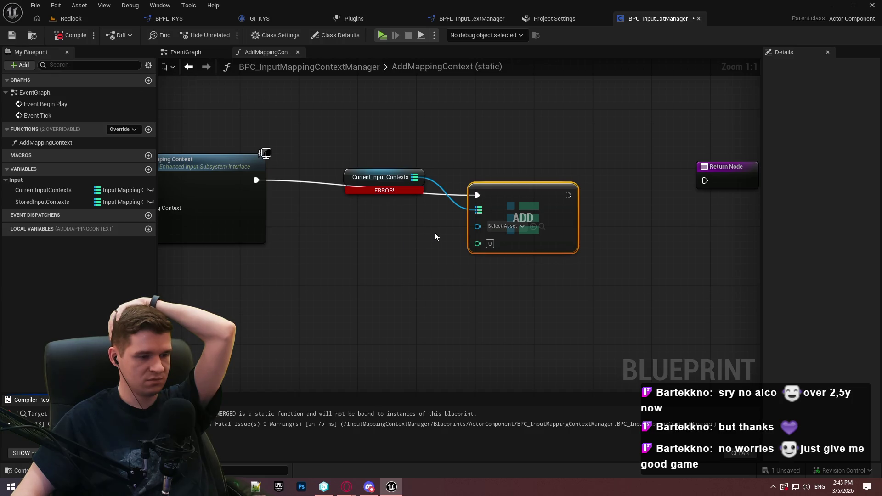
pyautogui.click(78, 142)
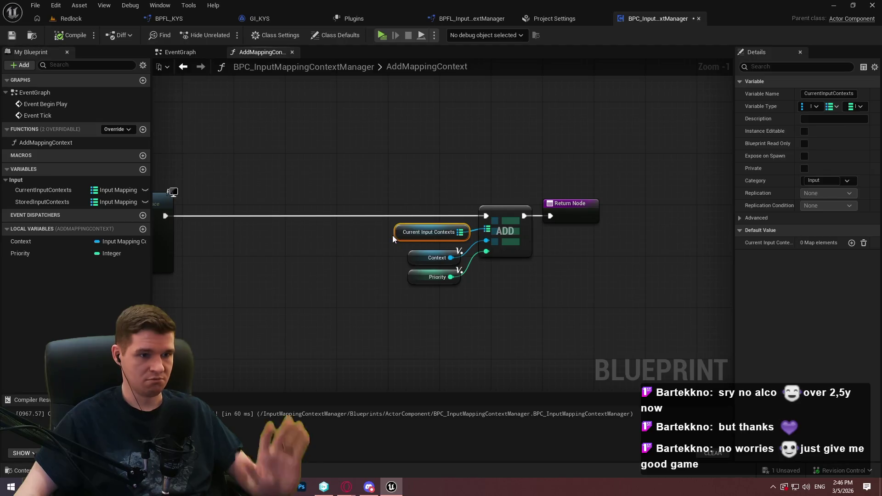
# Survey the function graph and select the AddMappingContext entry node
pyautogui.scroll(-1, 630, 257)
pyautogui.moveTo(183, 321); pyautogui.dragTo(262, 250)
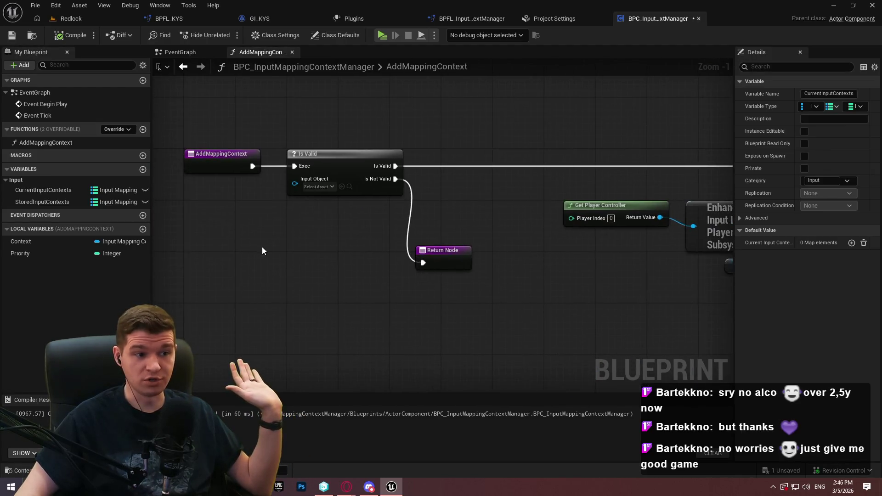
pyautogui.moveTo(498, 250); pyautogui.dragTo(202, 153)
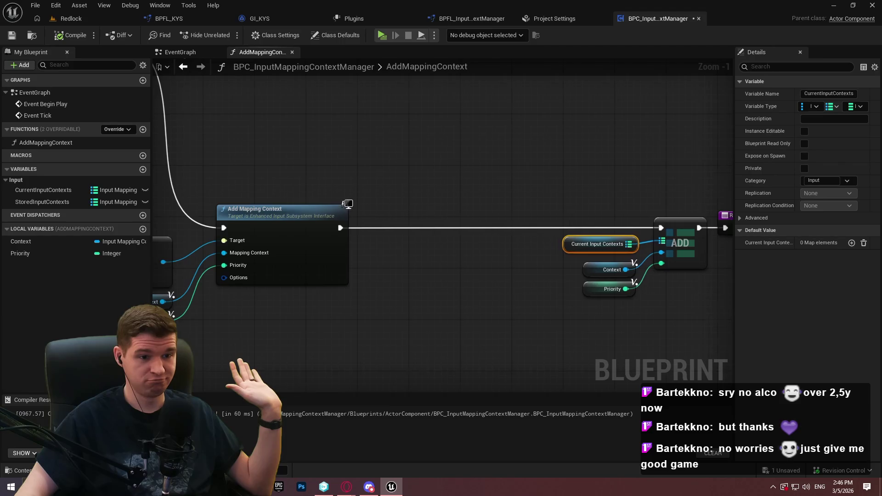
pyautogui.scroll(-3, 591, 201)
pyautogui.moveTo(591, 201)
pyautogui.mouseDown()
pyautogui.moveTo(321, 184)
pyautogui.moveTo(397, 207)
pyautogui.mouseUp()
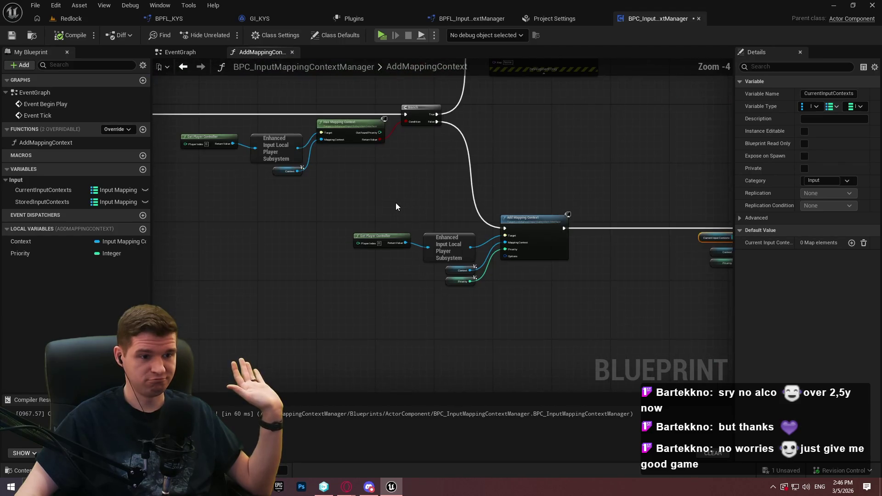
pyautogui.scroll(2, 546, 275)
pyautogui.moveTo(546, 276); pyautogui.dragTo(469, 177)
pyautogui.scroll(2, 318, 179)
pyautogui.press('Home')
pyautogui.click(296, 115)
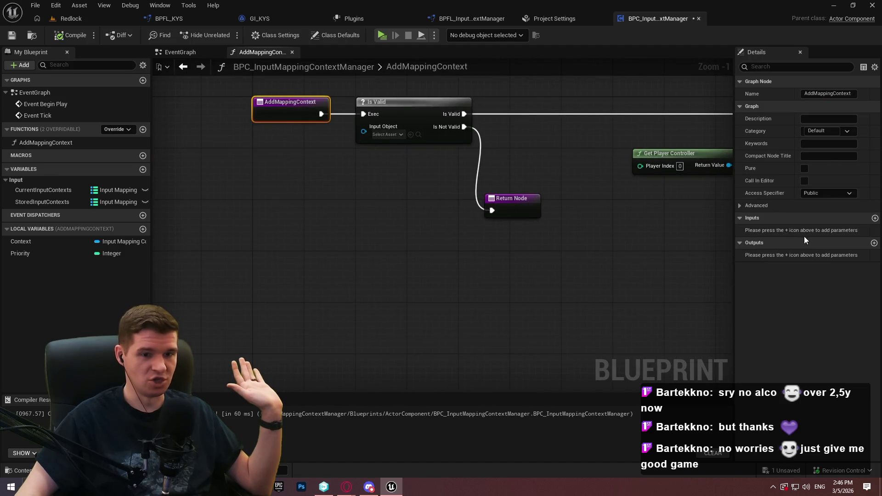
pyautogui.moveTo(726, 255); pyautogui.dragTo(511, 238)
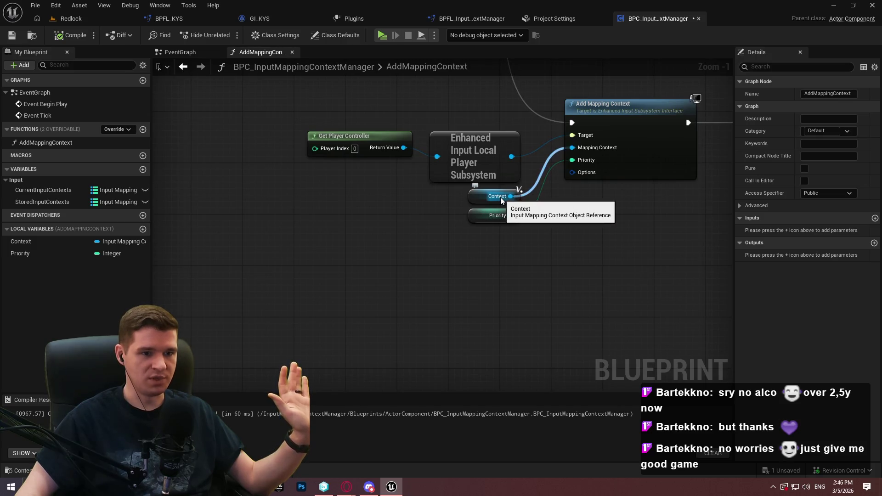
# Add a NewParam input typed as an Input Mapping Context soft object reference
pyautogui.click(874, 218)
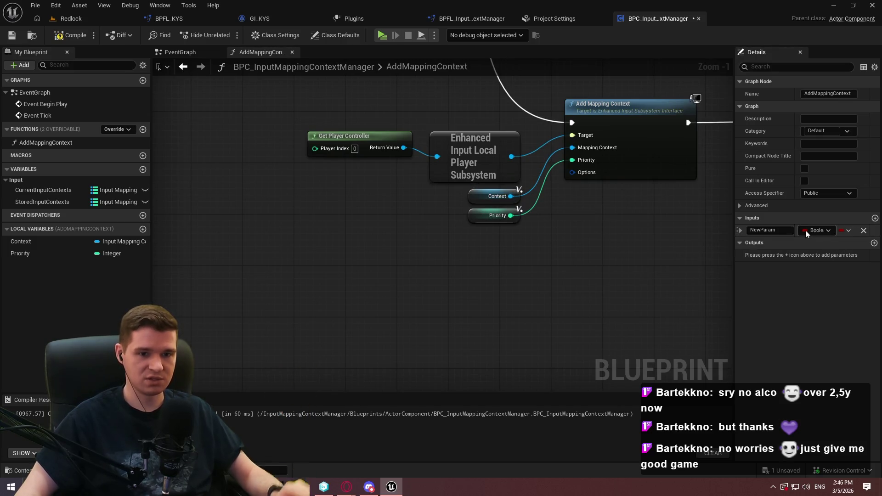
pyautogui.click(809, 230)
pyautogui.write('inputmap')
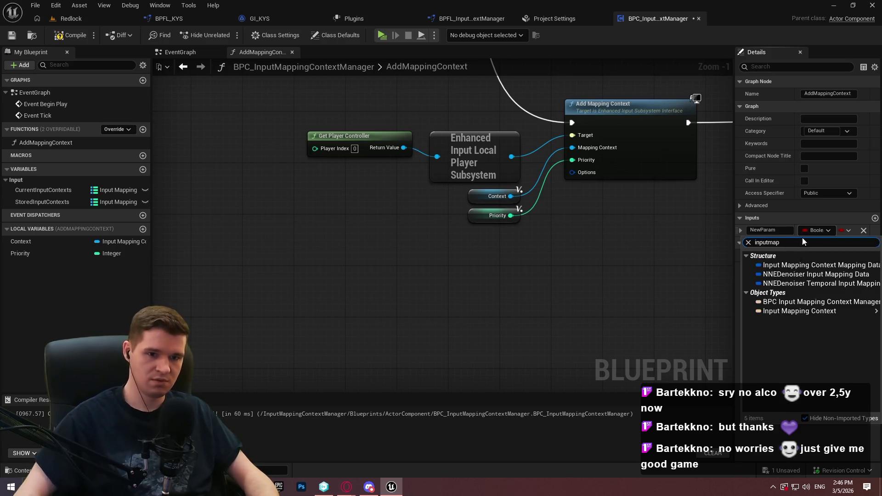
pyautogui.moveTo(790, 312)
pyautogui.click(730, 310)
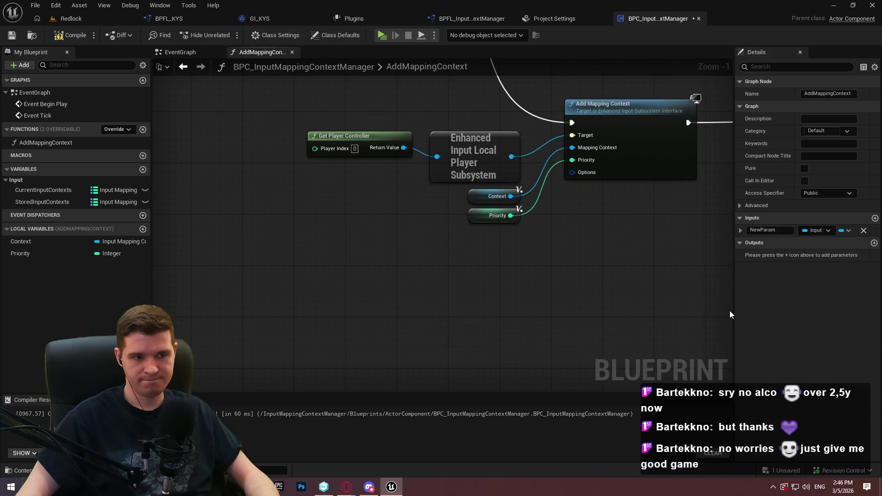
pyautogui.click(821, 229)
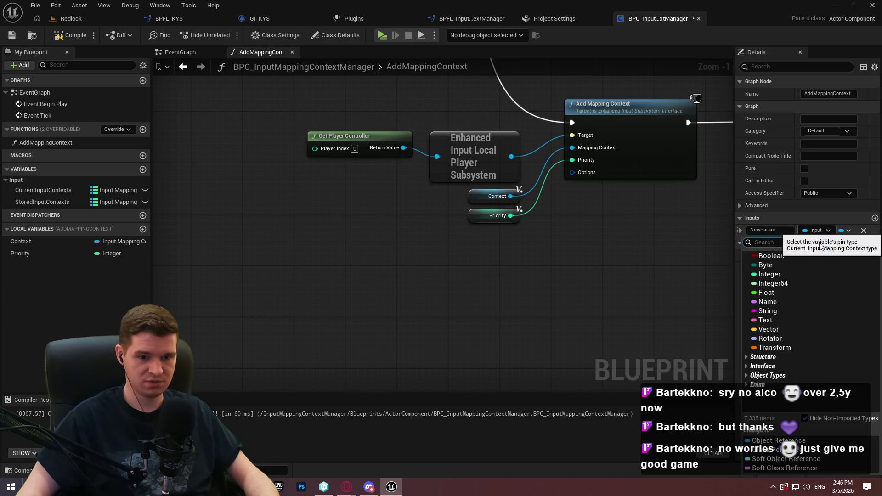
pyautogui.click(815, 459)
# Compile and save the blueprint with the new NewParam input
pyautogui.hotkey('ctrl', 's')
pyautogui.write('Contex')
pyautogui.press('Escape')
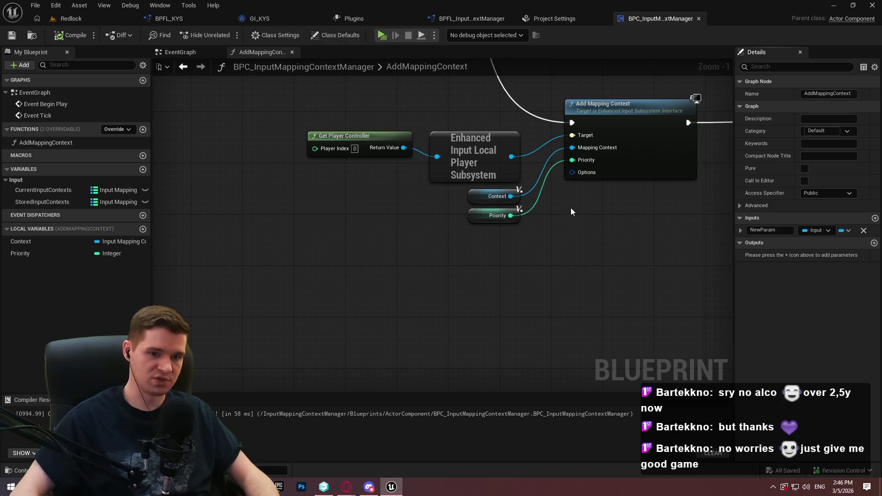
pyautogui.click(817, 230)
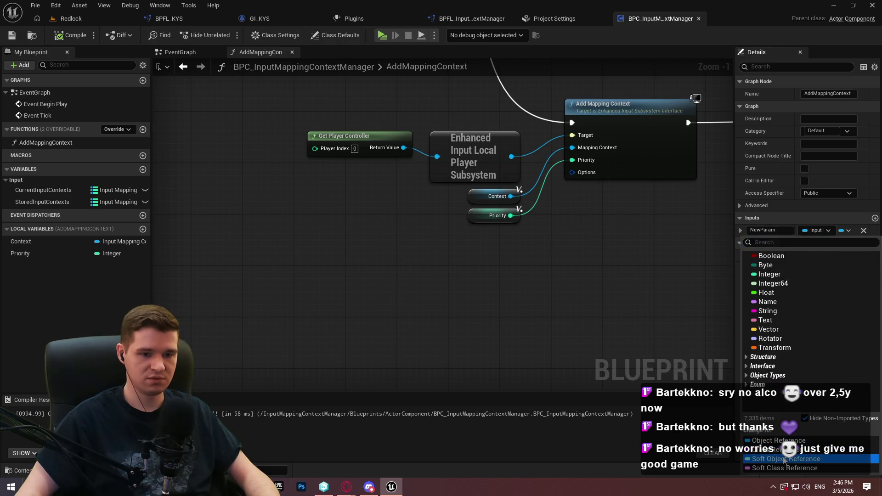
pyautogui.press('Escape')
pyautogui.click(63, 38)
pyautogui.hotkey('ctrl', 's')
pyautogui.moveTo(322, 138)
pyautogui.mouseDown()
pyautogui.moveTo(400, 204)
pyautogui.moveTo(580, 238)
pyautogui.mouseUp()
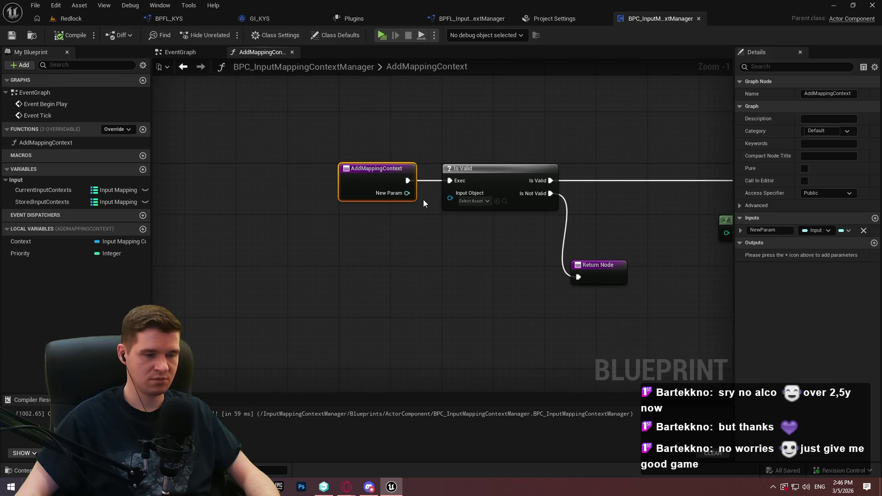
pyautogui.moveTo(402, 195); pyautogui.dragTo(384, 277)
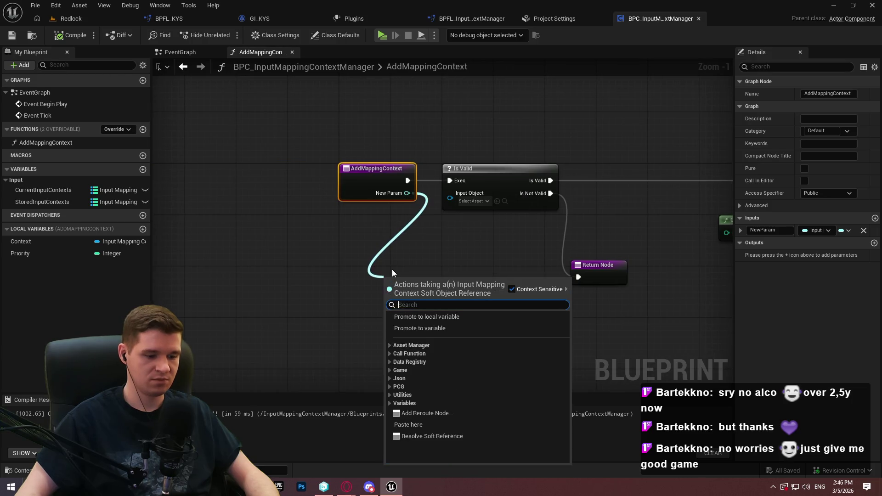
# Replace the old Is Valid with an Is Valid Soft Object Reference check driving a Branch from the entry
pyautogui.write('load')
pyautogui.click(429, 325)
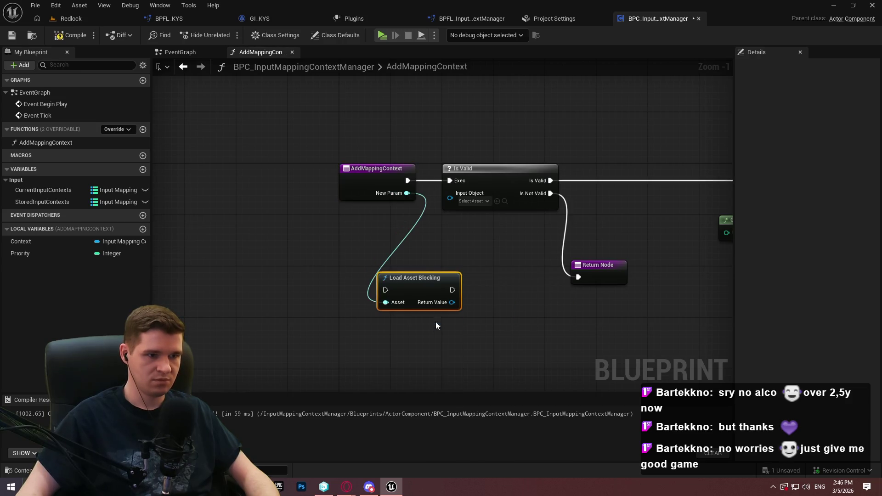
pyautogui.moveTo(371, 190)
pyautogui.mouseDown()
pyautogui.moveTo(279, 182)
pyautogui.moveTo(230, 191)
pyautogui.moveTo(323, 191)
pyautogui.moveTo(298, 188)
pyautogui.mouseUp()
pyautogui.write('valid')
pyautogui.press('Return')
pyautogui.click(468, 209)
pyautogui.press('Delete')
pyautogui.click(427, 176)
pyautogui.moveTo(435, 204); pyautogui.dragTo(269, 180)
pyautogui.moveTo(470, 173); pyautogui.dragTo(465, 162)
pyautogui.click(427, 223)
# Place Load Asset Blocking after the Branch, fed by New Param
pyautogui.moveTo(410, 289)
pyautogui.mouseDown()
pyautogui.moveTo(524, 256)
pyautogui.moveTo(559, 173)
pyautogui.moveTo(583, 177)
pyautogui.moveTo(525, 221)
pyautogui.mouseUp()
pyautogui.write('new')
pyautogui.click(574, 268)
pyautogui.scroll(-1, 628, 207)
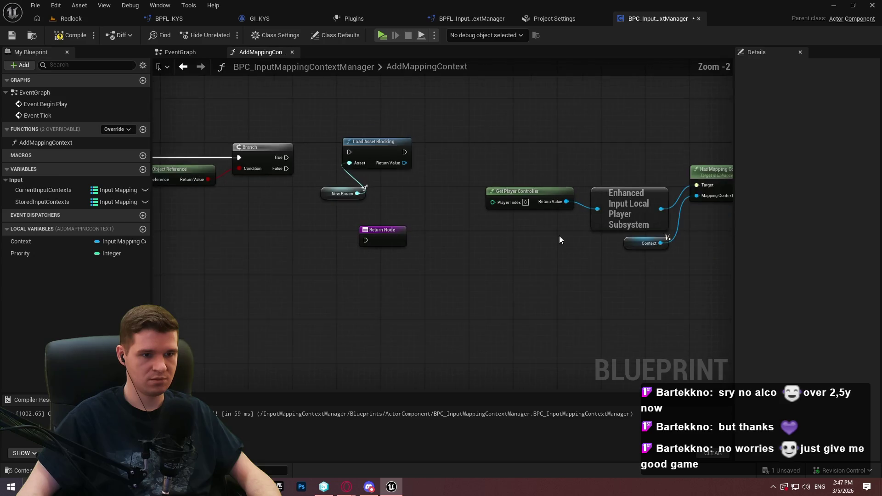
# Drop the Context variable in as a Set node and rename it LocalContext
pyautogui.moveTo(514, 228)
pyautogui.mouseDown()
pyautogui.moveTo(455, 229)
pyautogui.moveTo(580, 247)
pyautogui.mouseUp()
pyautogui.moveTo(21, 241)
pyautogui.mouseDown()
pyautogui.moveTo(203, 211)
pyautogui.moveTo(379, 166)
pyautogui.moveTo(321, 153)
pyautogui.mouseUp()
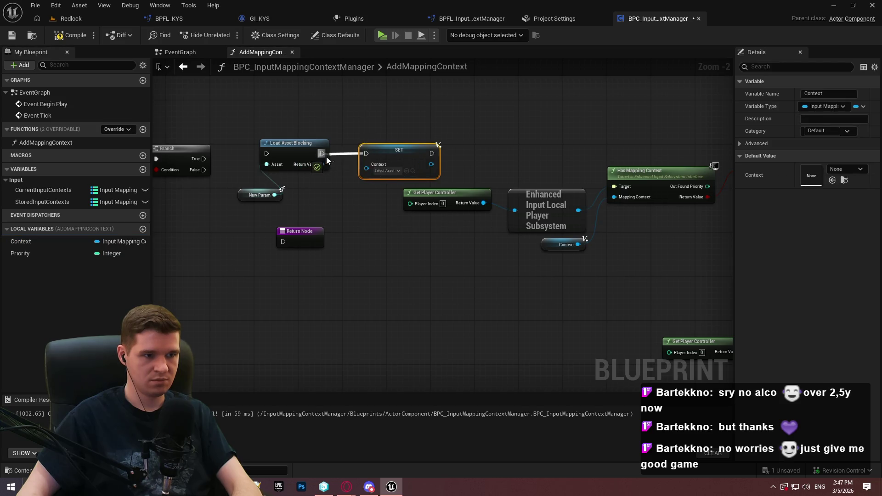
pyautogui.click(40, 239)
pyautogui.click(40, 240)
pyautogui.write('Local')
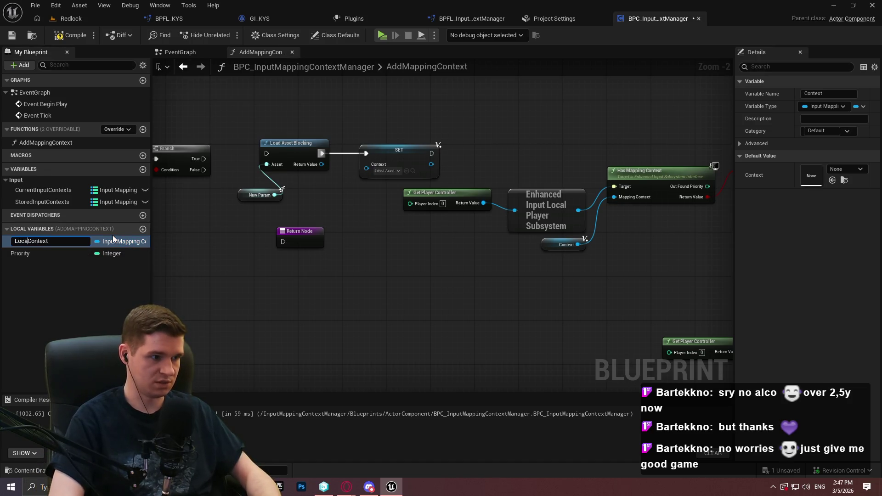
pyautogui.press('Return')
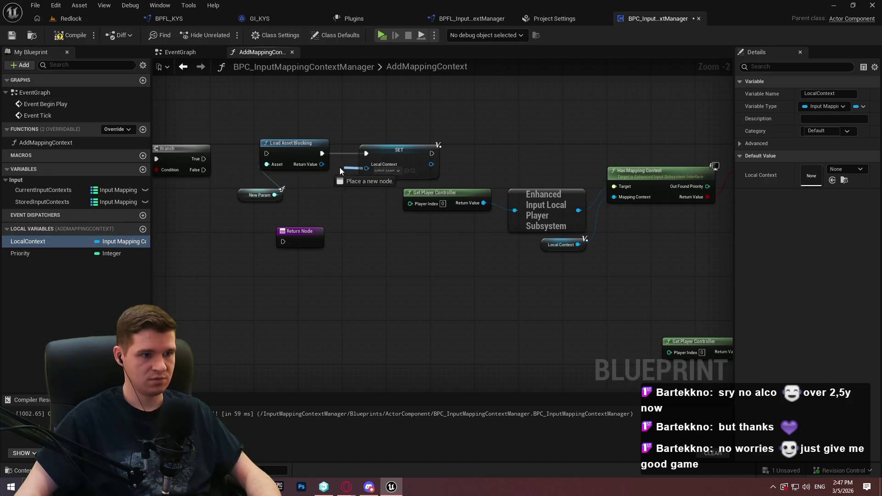
# Add a Cast To InputMappingContext after Load Asset Blocking and store its result in SET LocalContext
pyautogui.moveTo(322, 164); pyautogui.dragTo(308, 165)
pyautogui.press('Escape')
pyautogui.scroll(2, 307, 175)
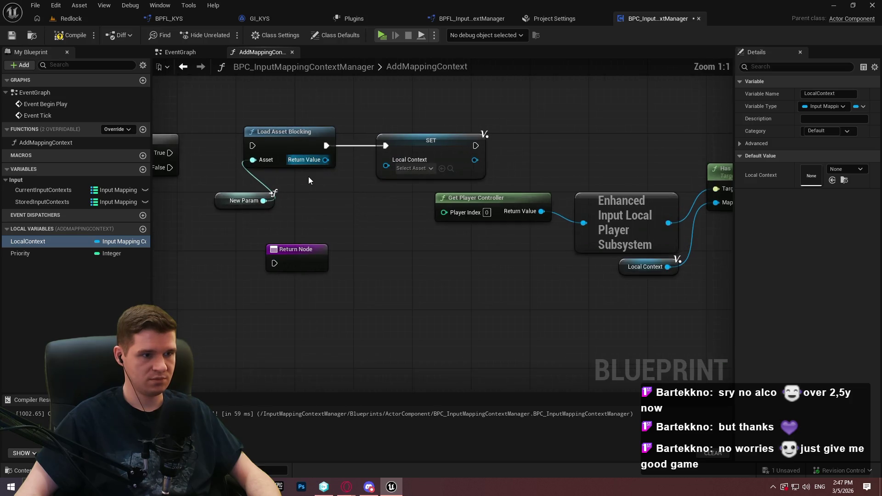
pyautogui.moveTo(315, 161); pyautogui.dragTo(359, 226)
pyautogui.write('cast')
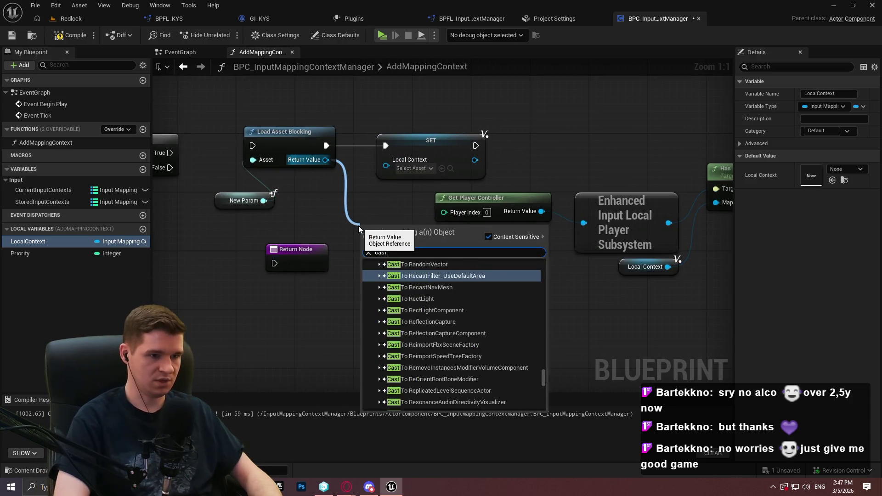
pyautogui.write(' to inputtmapping')
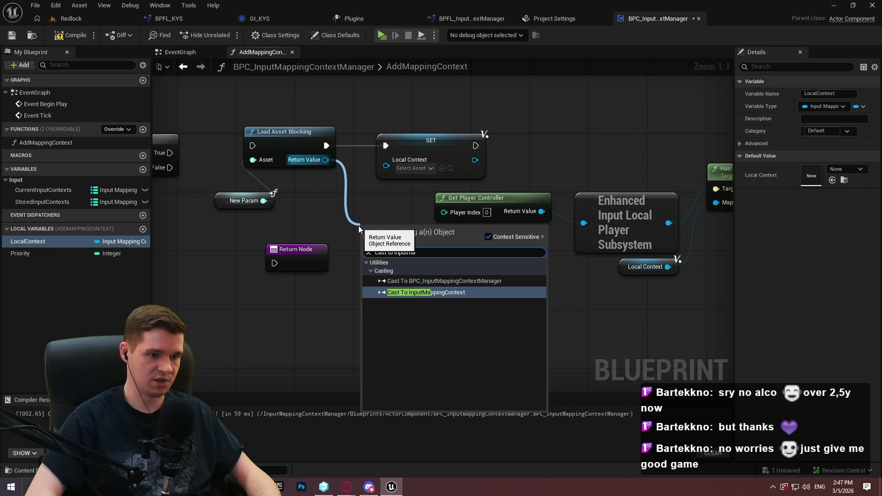
pyautogui.press('Return')
pyautogui.moveTo(328, 146); pyautogui.dragTo(363, 241)
pyautogui.moveTo(460, 142); pyautogui.dragTo(686, 135)
pyautogui.moveTo(421, 243)
pyautogui.mouseDown()
pyautogui.moveTo(414, 133)
pyautogui.moveTo(421, 148)
pyautogui.mouseUp()
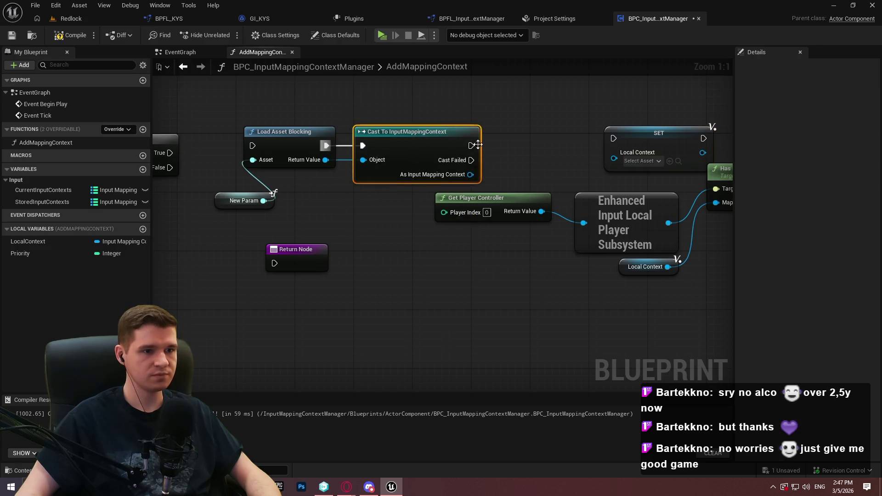
pyautogui.moveTo(614, 137)
pyautogui.mouseDown()
pyautogui.moveTo(457, 141)
pyautogui.moveTo(613, 158)
pyautogui.mouseUp()
pyautogui.moveTo(642, 132)
pyautogui.mouseDown()
pyautogui.moveTo(531, 139)
pyautogui.moveTo(731, 156)
pyautogui.moveTo(606, 142)
pyautogui.moveTo(723, 145)
pyautogui.mouseUp()
# Reposition the load, cast and SET chain and connect the Branch's True output to the load
pyautogui.scroll(-2, 723, 148)
pyautogui.moveTo(419, 134)
pyautogui.mouseDown()
pyautogui.moveTo(487, 204)
pyautogui.moveTo(597, 222)
pyautogui.mouseUp()
pyautogui.keyDown('ctrl'); pyautogui.click(629, 150); pyautogui.keyUp('ctrl')
pyautogui.moveTo(619, 158); pyautogui.dragTo(611, 164)
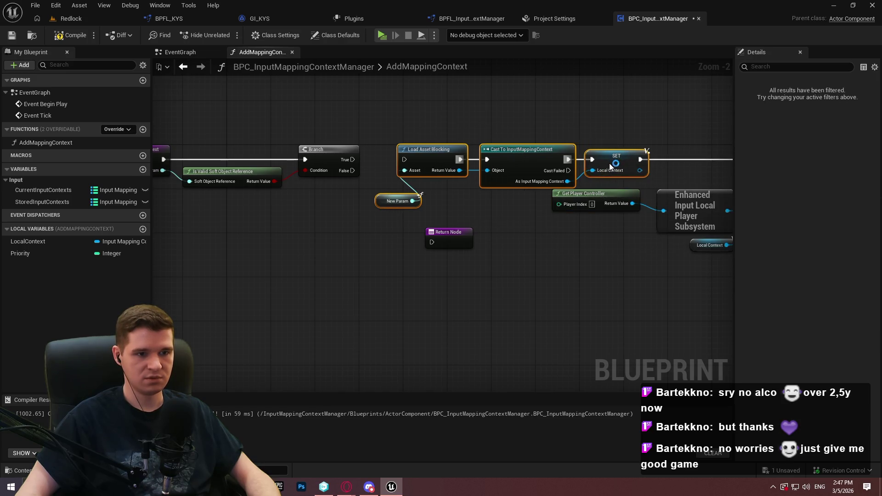
pyautogui.moveTo(357, 161); pyautogui.dragTo(352, 160)
# Shift the entry, Is Valid and Branch nodes left to tidy the AddMappingContext graph
pyautogui.scroll(-1, 545, 173)
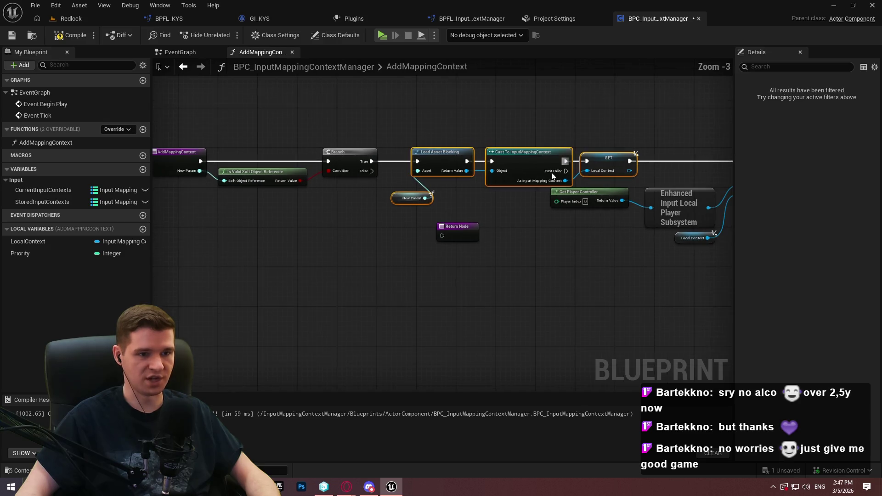
pyautogui.moveTo(338, 195); pyautogui.dragTo(203, 153)
pyautogui.moveTo(533, 158); pyautogui.dragTo(390, 158)
pyautogui.click(494, 237)
pyautogui.scroll(1, 388, 261)
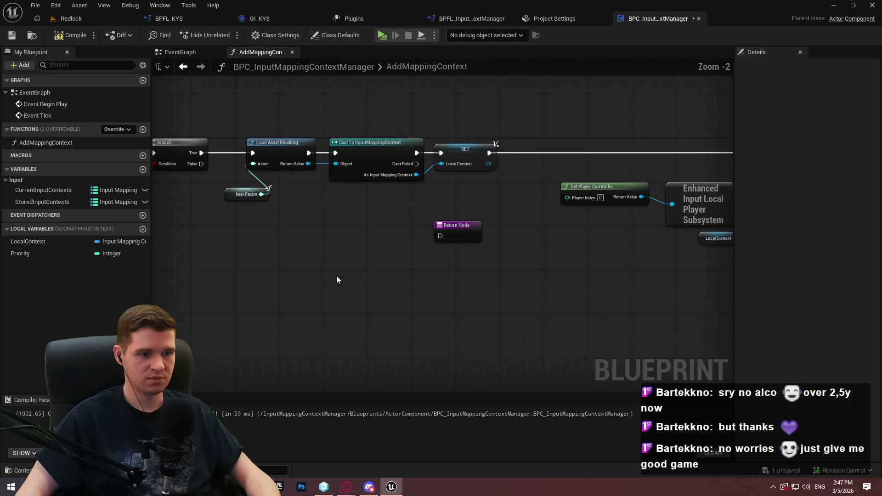
pyautogui.scroll(2, 388, 261)
pyautogui.moveTo(380, 285)
pyautogui.mouseDown()
pyautogui.moveTo(478, 285)
pyautogui.moveTo(335, 180)
pyautogui.moveTo(580, 164)
pyautogui.moveTo(515, 165)
pyautogui.mouseUp()
pyautogui.moveTo(657, 228)
pyautogui.mouseDown()
pyautogui.moveTo(487, 209)
pyautogui.moveTo(465, 177)
pyautogui.moveTo(449, 172)
pyautogui.mouseUp()
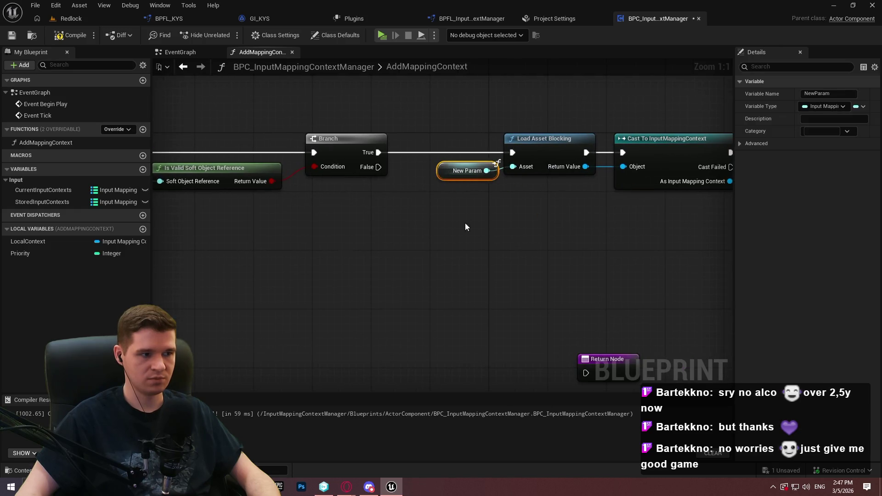
pyautogui.click(24, 253)
pyautogui.scroll(-3, 366, 263)
pyautogui.moveTo(468, 256)
pyautogui.mouseDown()
pyautogui.moveTo(256, 235)
pyautogui.moveTo(156, 193)
pyautogui.mouseUp()
pyautogui.moveTo(456, 172); pyautogui.dragTo(357, 110)
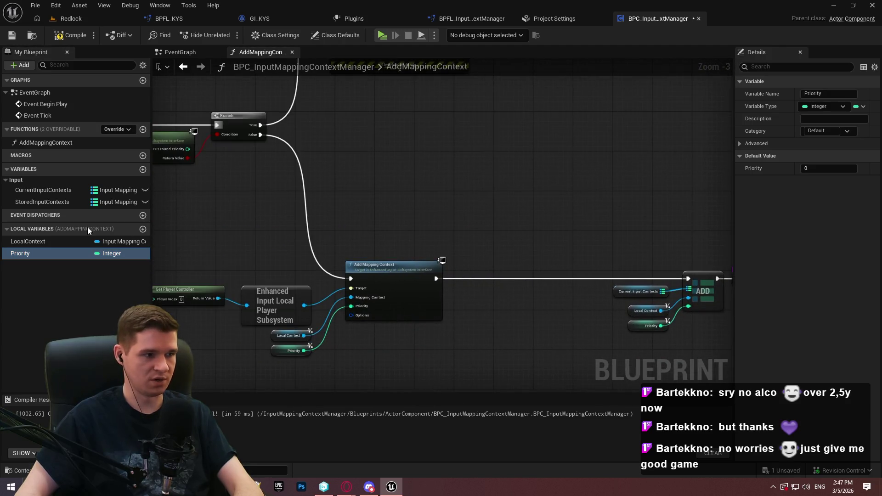
# Delete the Priority local variable, compile, and add a new Integer input to the function
pyautogui.click(29, 253)
pyautogui.press('Delete')
pyautogui.click(74, 34)
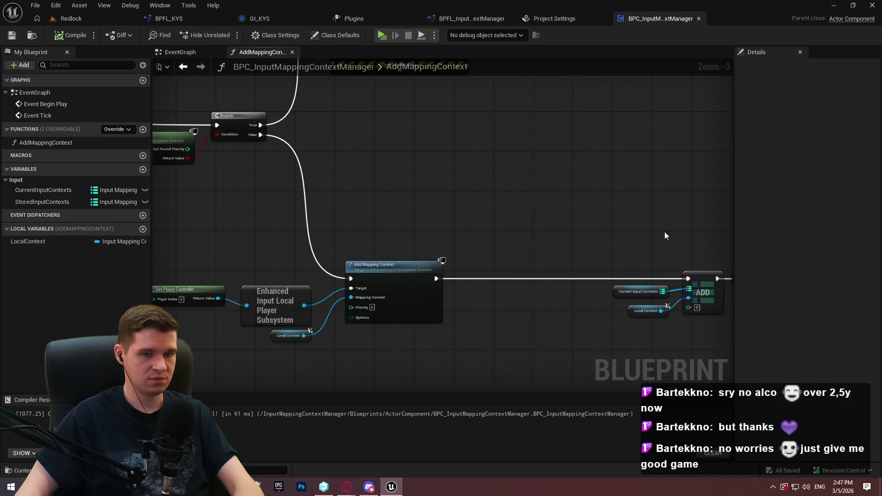
pyautogui.doubleClick(45, 142)
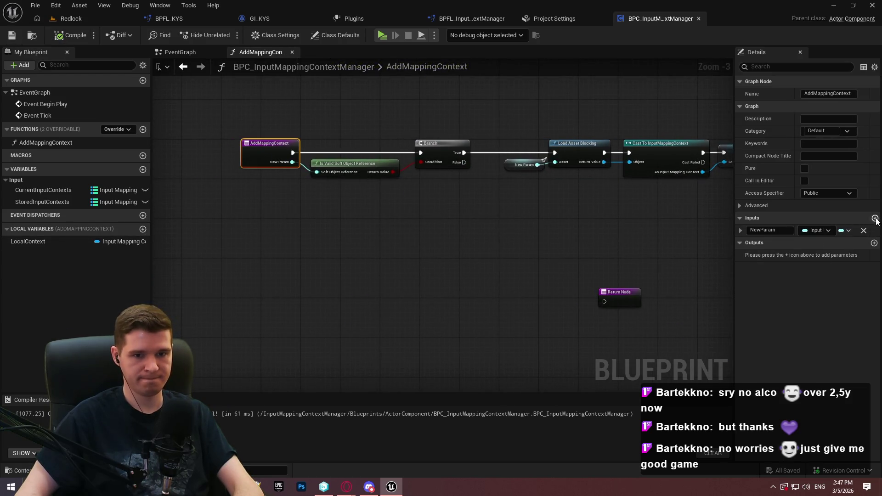
pyautogui.click(875, 219)
pyautogui.click(816, 242)
pyautogui.click(696, 276)
# Name the inputs Priority and Context, and wire the Branch's False output to the Return Node
pyautogui.doubleClick(771, 243)
pyautogui.write('Pri')
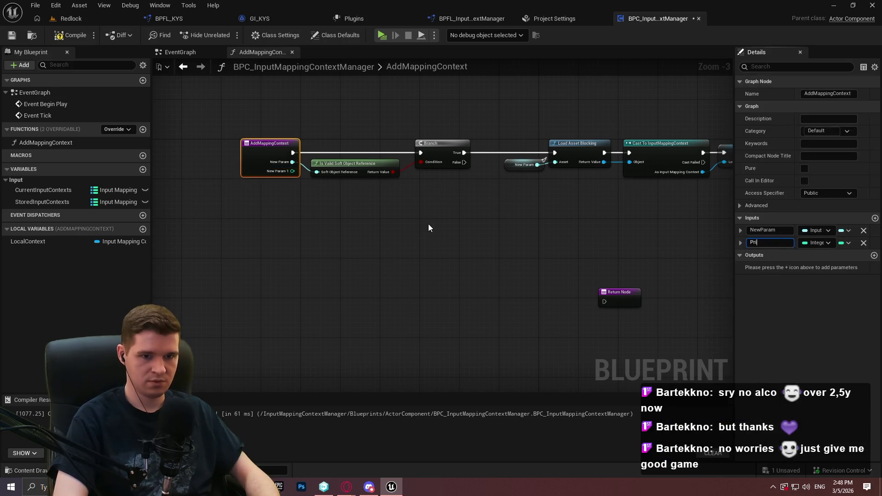
pyautogui.write('y')
pyautogui.press('Return')
pyautogui.doubleClick(763, 230)
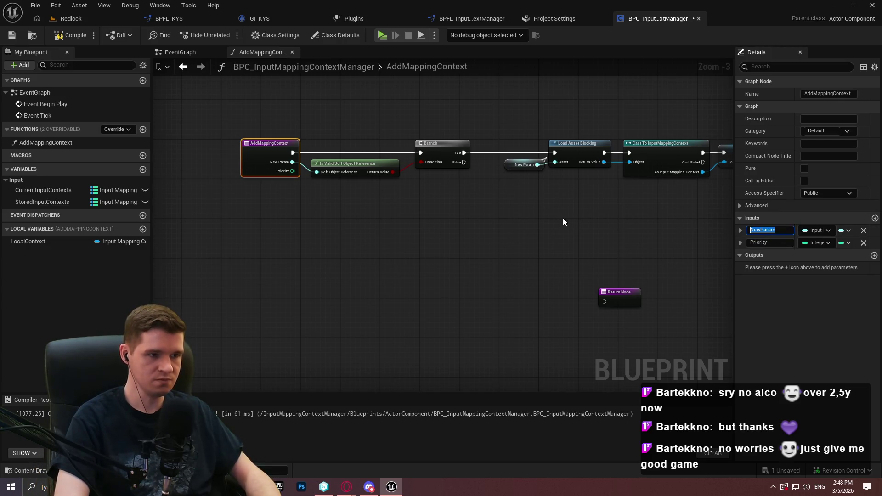
pyautogui.write('Context')
pyautogui.press('Return')
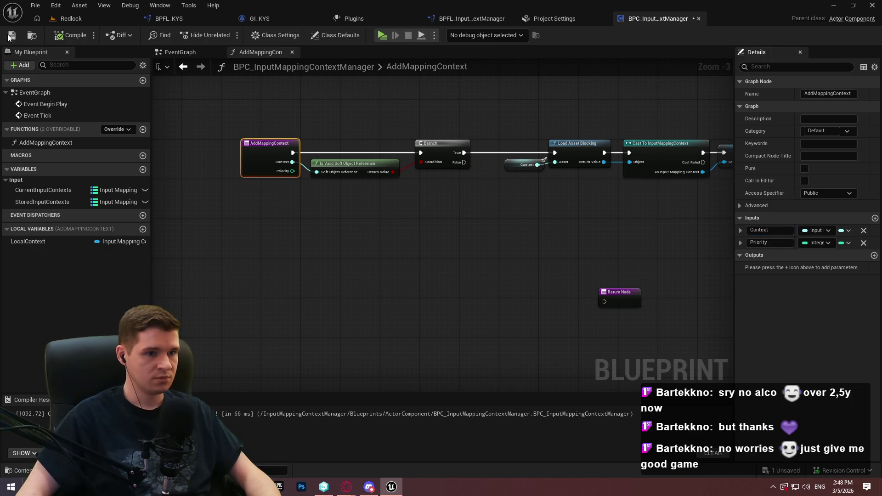
pyautogui.moveTo(605, 301); pyautogui.dragTo(464, 162)
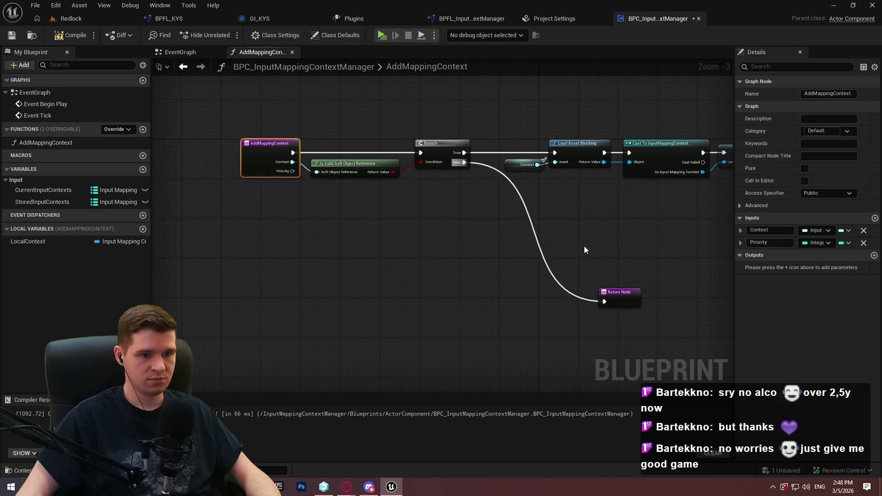
pyautogui.moveTo(615, 296)
pyautogui.mouseDown()
pyautogui.moveTo(530, 266)
pyautogui.moveTo(546, 275)
pyautogui.mouseUp()
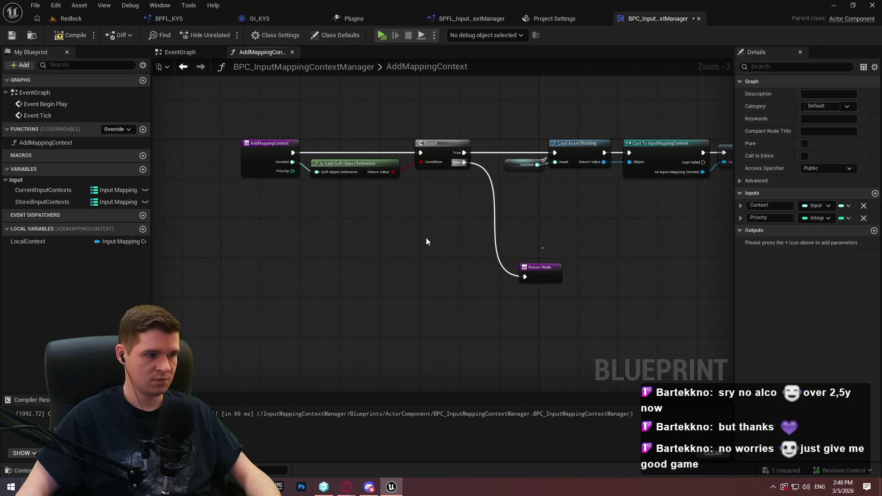
# Add event dispatchers named InputMappingContextAdded and InputMappingContextRemoved in My Blueprint
pyautogui.click(142, 215)
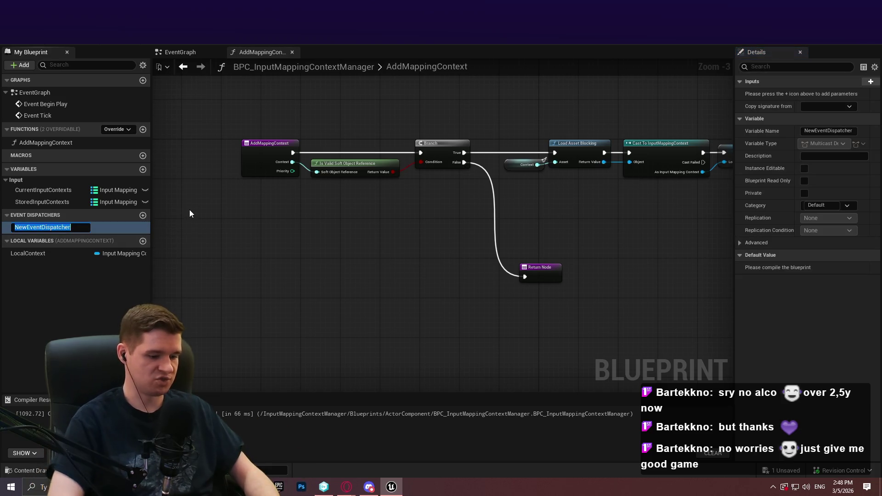
pyautogui.write('Ma')
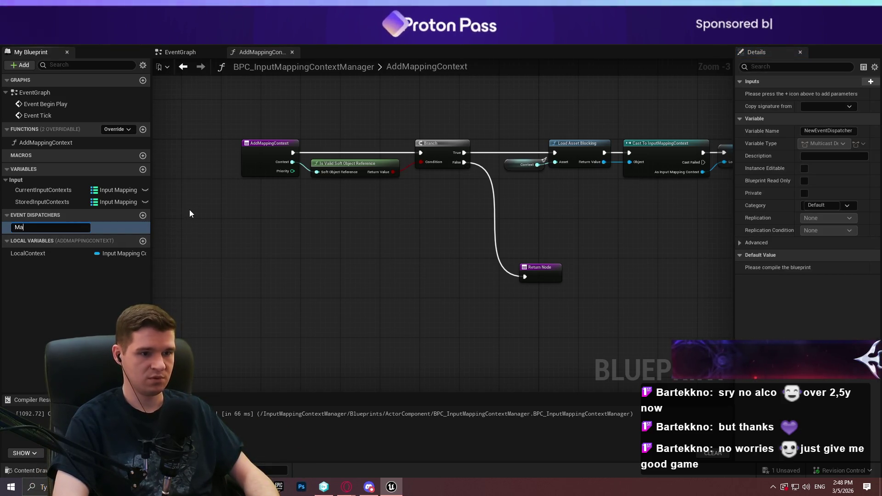
pyautogui.write('ppingContext')
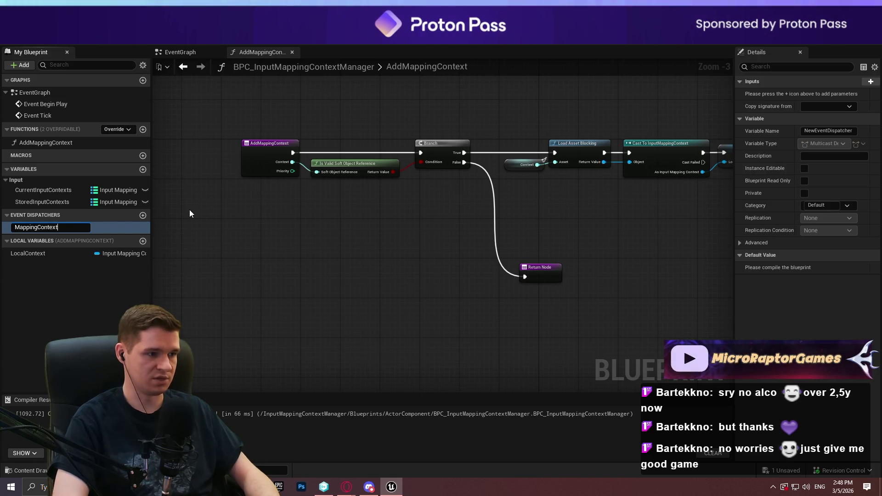
pyautogui.hotkey('ctrl', 'a')
pyautogui.write('InputMappingContextAd')
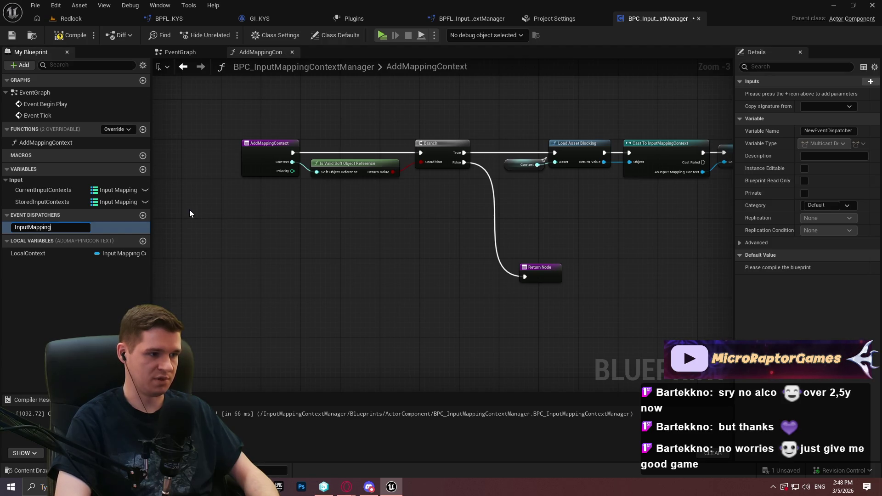
pyautogui.write('ded')
pyautogui.press('Return')
pyautogui.click(143, 215)
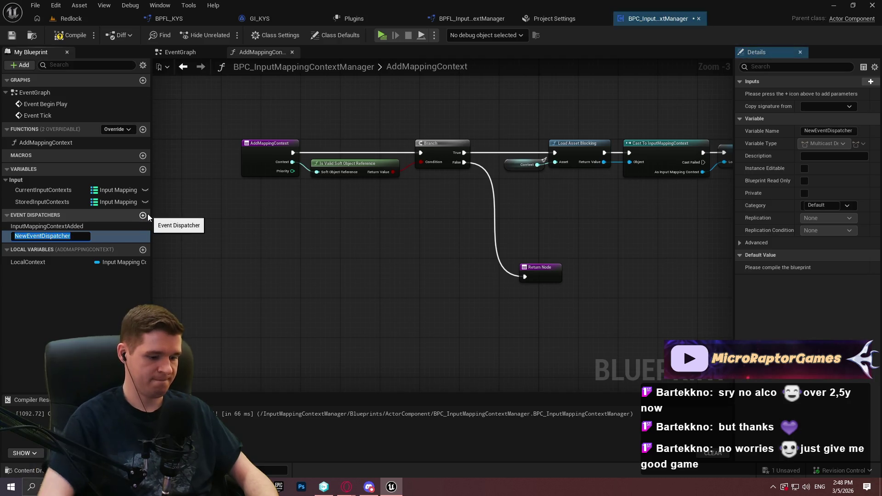
pyautogui.write('InputMappingContextRemoved')
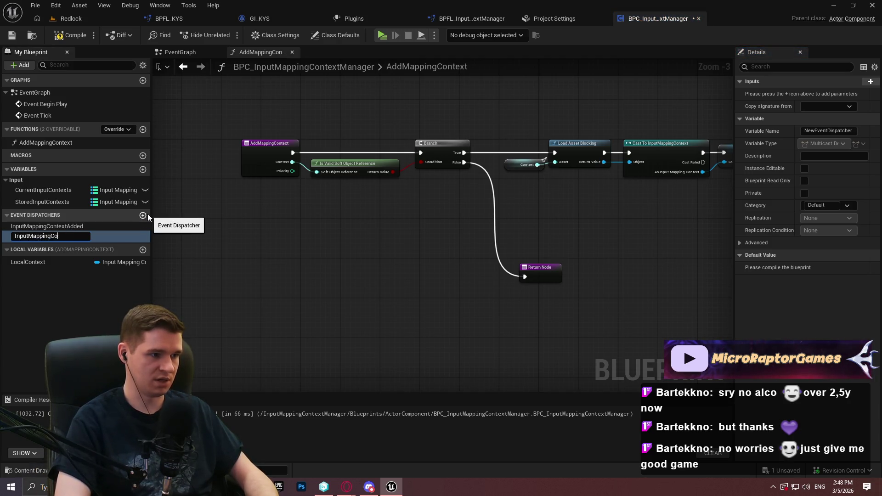
pyautogui.press('Return')
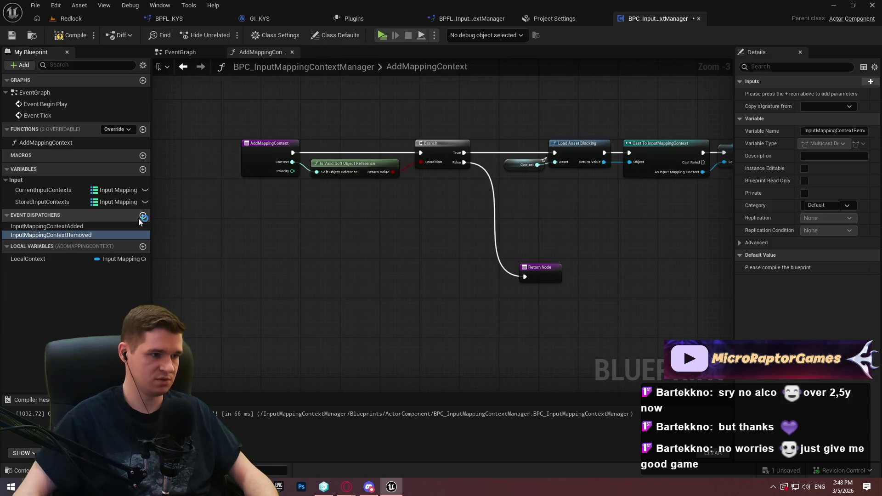
pyautogui.scroll(3, 372, 224)
pyautogui.moveTo(459, 260)
pyautogui.mouseDown()
pyautogui.moveTo(618, 269)
pyautogui.moveTo(399, 252)
pyautogui.moveTo(174, 263)
pyautogui.moveTo(384, 242)
pyautogui.mouseUp()
# Wire a Priority getter into the Add Mapping Context node's Priority pin
pyautogui.scroll(-3, 384, 242)
pyautogui.moveTo(286, 216); pyautogui.dragTo(335, 209)
pyautogui.moveTo(41, 202)
pyautogui.mouseDown()
pyautogui.moveTo(127, 199)
pyautogui.moveTo(409, 292)
pyautogui.moveTo(395, 278)
pyautogui.moveTo(376, 304)
pyautogui.moveTo(319, 346)
pyautogui.mouseUp()
pyautogui.write('priot')
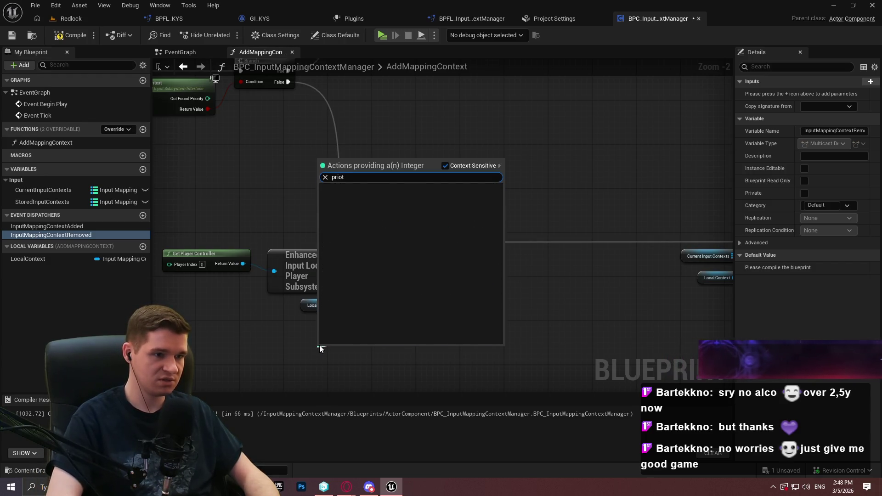
pyautogui.press('BackSpace')
pyautogui.press('Return')
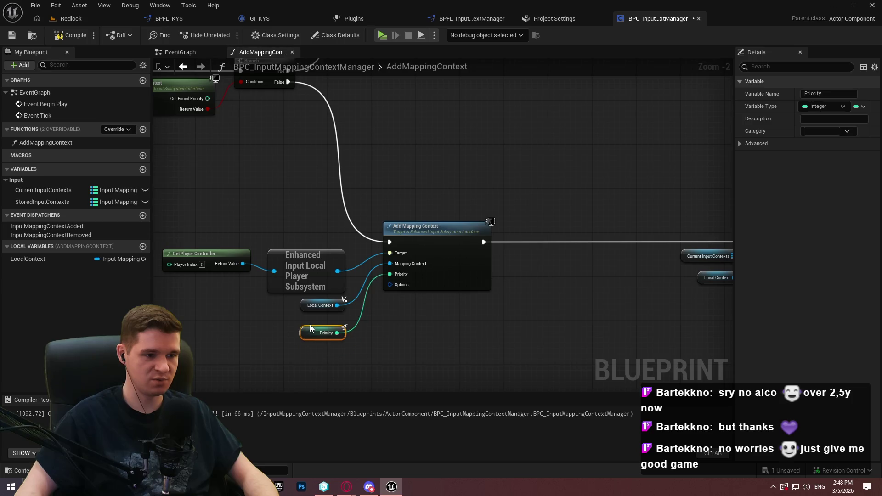
pyautogui.moveTo(313, 326); pyautogui.dragTo(312, 321)
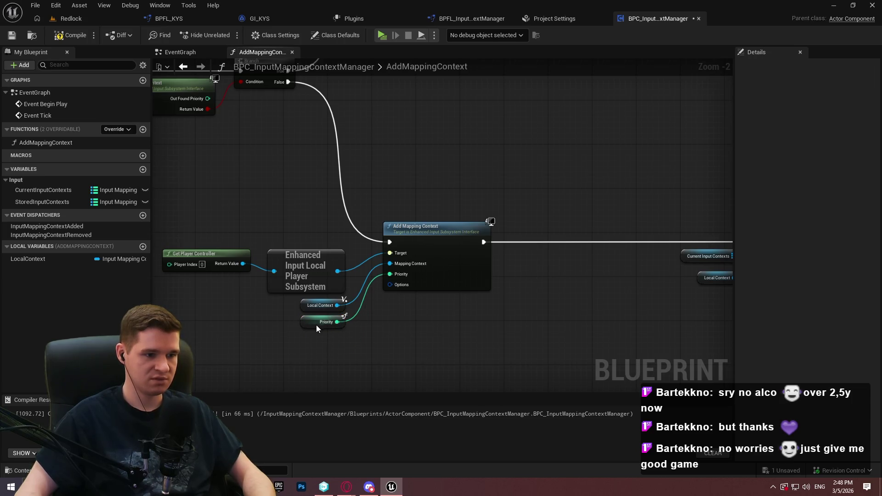
# Paste a second Priority getter and wire it into the ADD node
pyautogui.moveTo(689, 299)
pyautogui.mouseDown()
pyautogui.moveTo(307, 296)
pyautogui.moveTo(383, 270)
pyautogui.mouseUp()
pyautogui.hotkey('ctrl', 'v')
pyautogui.click(376, 305)
pyautogui.moveTo(349, 297); pyautogui.dragTo(360, 291)
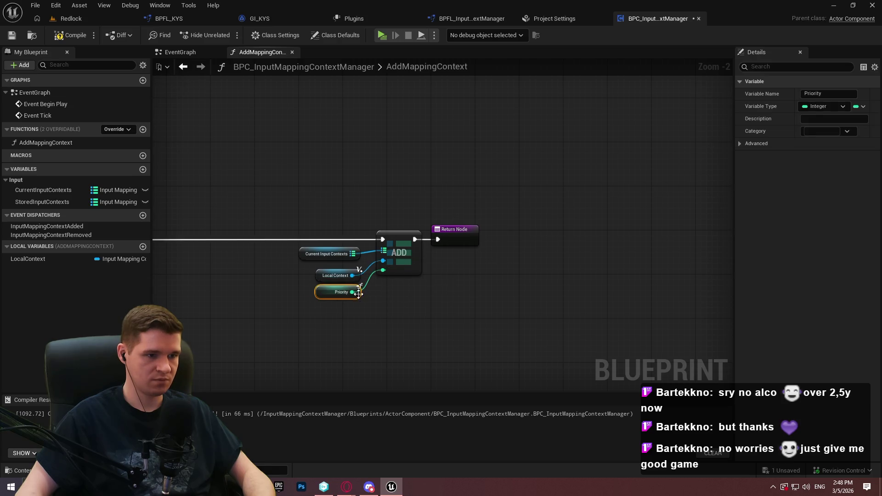
pyautogui.click(382, 288)
pyautogui.click(356, 254)
pyautogui.moveTo(210, 268)
pyautogui.mouseDown()
pyautogui.moveTo(371, 286)
pyautogui.moveTo(367, 152)
pyautogui.moveTo(175, 145)
pyautogui.mouseUp()
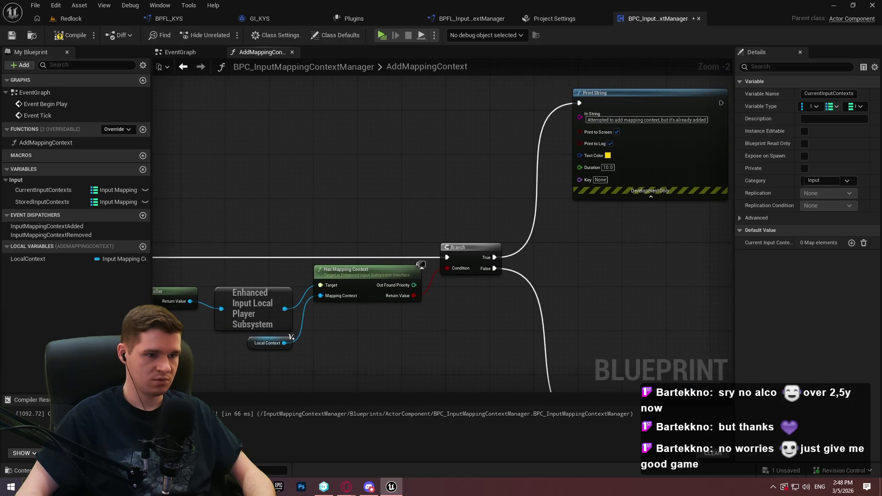
# End the already-added Print String warning with a Return Node and move the final return right
pyautogui.moveTo(506, 152); pyautogui.dragTo(167, 158)
pyautogui.moveTo(369, 93)
pyautogui.mouseDown()
pyautogui.moveTo(375, 121)
pyautogui.moveTo(423, 139)
pyautogui.mouseUp()
pyautogui.write('return')
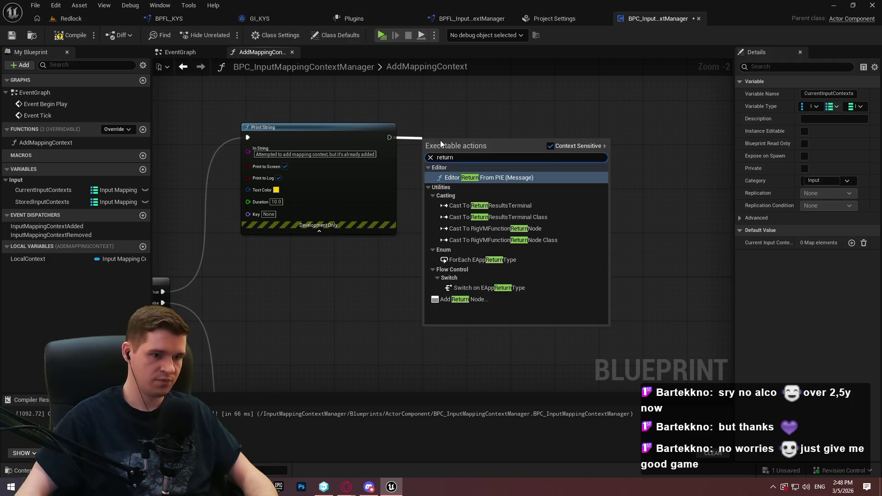
pyautogui.click(464, 295)
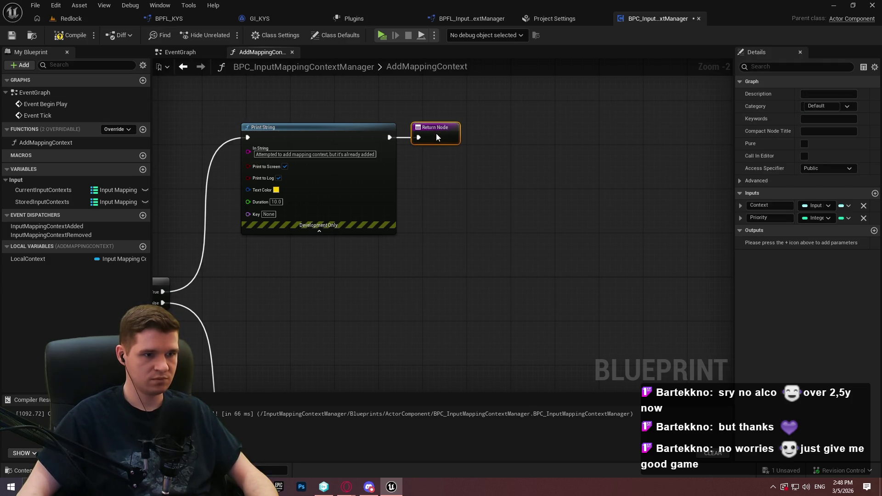
pyautogui.hotkey('ctrl', 'z')
pyautogui.hotkey('ctrl', 'z')
pyautogui.moveTo(536, 202); pyautogui.dragTo(635, 202)
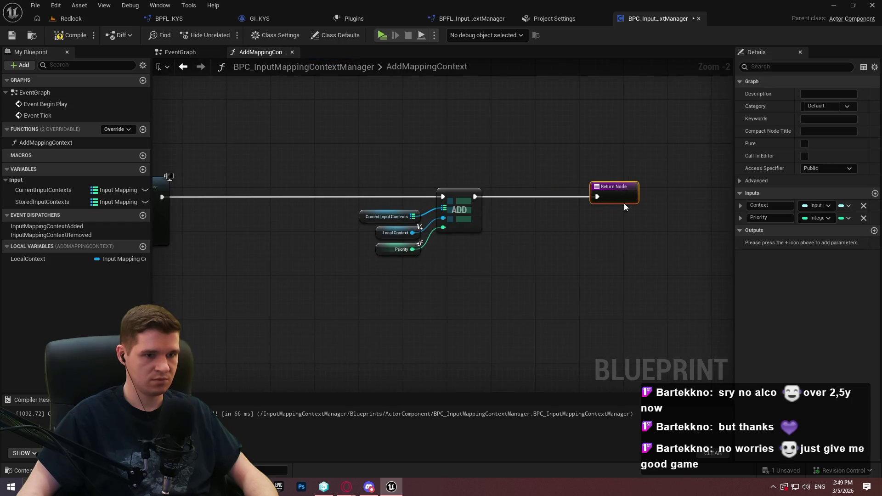
# Call InputMappingContextAdded just before the final Return Node, then compile and save
pyautogui.moveTo(39, 228)
pyautogui.mouseDown()
pyautogui.moveTo(524, 217)
pyautogui.moveTo(475, 197)
pyautogui.mouseUp()
pyautogui.click(544, 232)
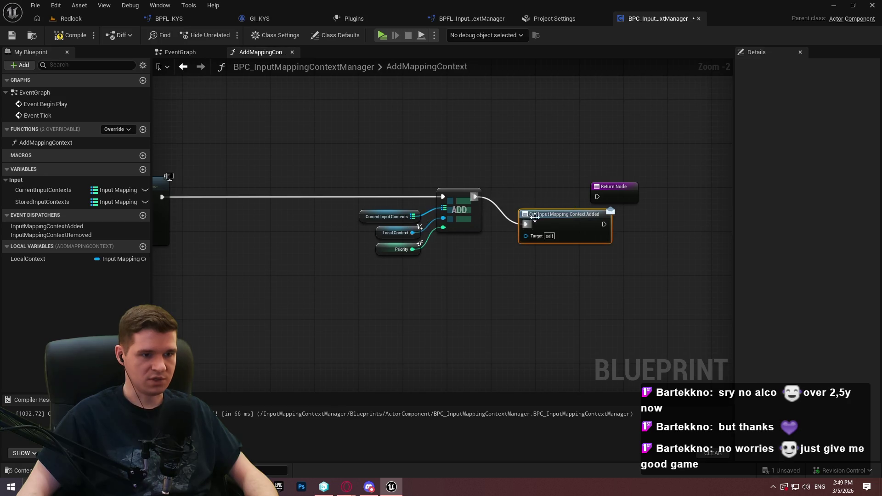
pyautogui.moveTo(544, 213); pyautogui.dragTo(517, 187)
pyautogui.moveTo(576, 196); pyautogui.dragTo(598, 197)
pyautogui.moveTo(546, 191); pyautogui.dragTo(547, 192)
pyautogui.moveTo(538, 186); pyautogui.dragTo(547, 186)
pyautogui.click(321, 138)
pyautogui.click(60, 35)
pyautogui.click(12, 35)
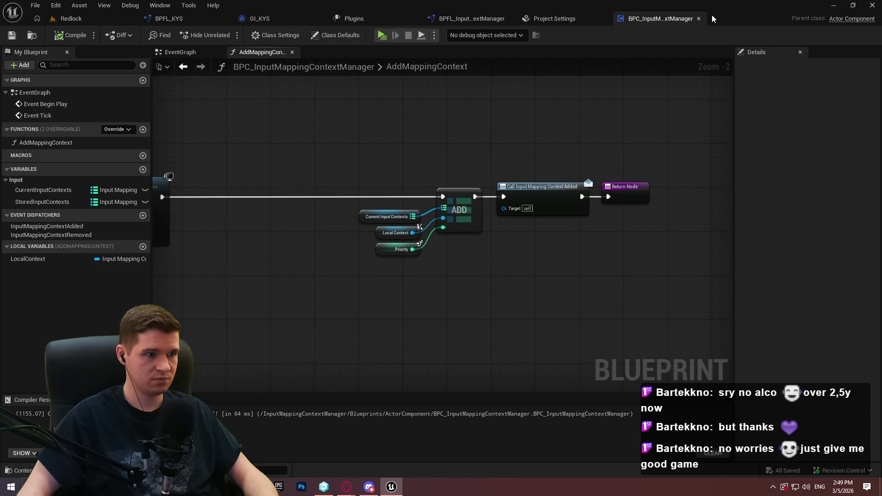
# Create a new function named RemoveMappingContext and save the component
pyautogui.click(143, 129)
pyautogui.write('RemoveM')
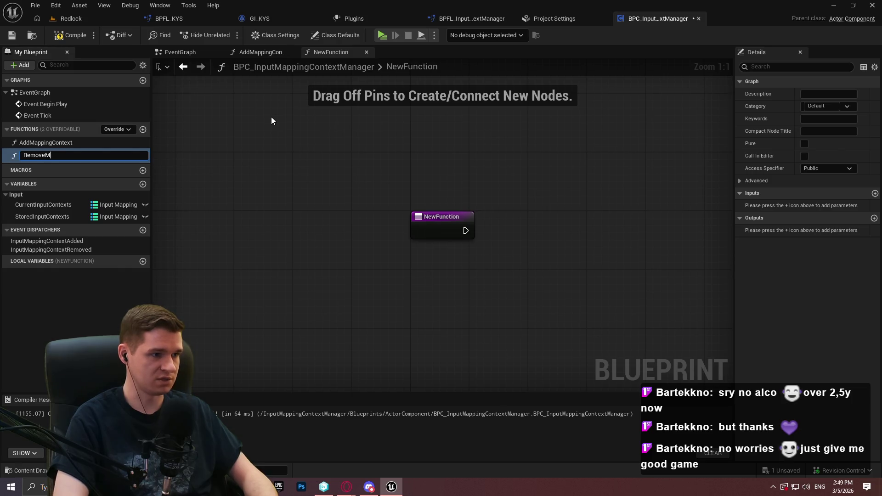
pyautogui.write('ontext')
pyautogui.press('Return')
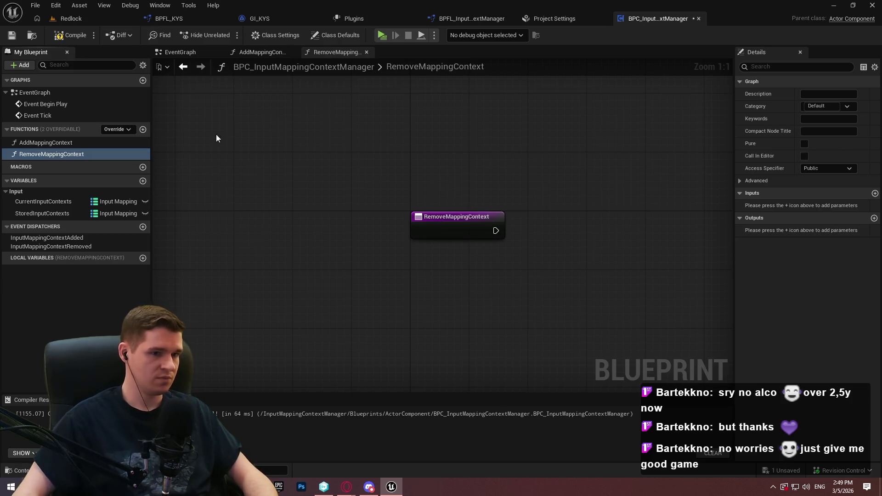
pyautogui.click(12, 35)
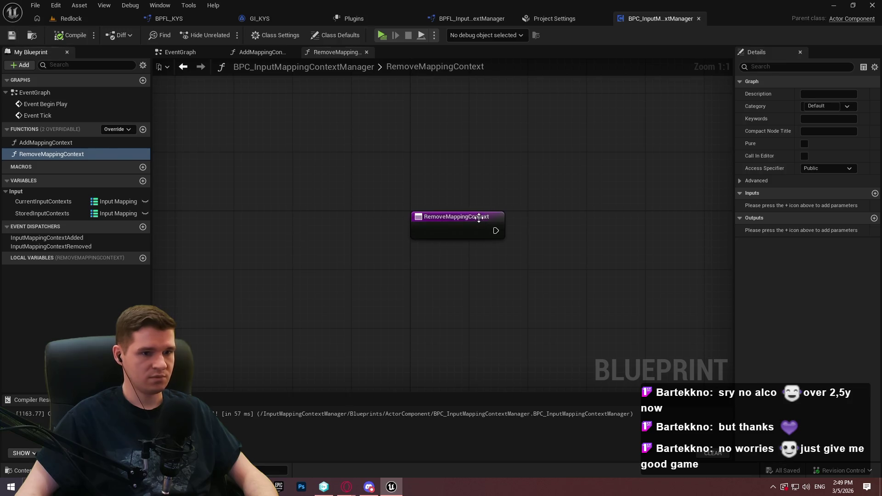
# Give RemoveMappingContext an input of type Input Mapping Context object reference, then save
pyautogui.click(477, 217)
pyautogui.click(874, 218)
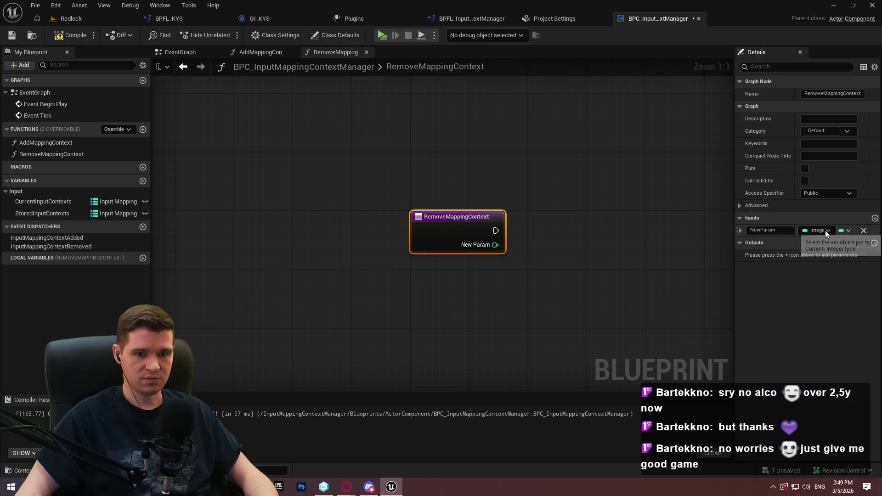
pyautogui.click(825, 230)
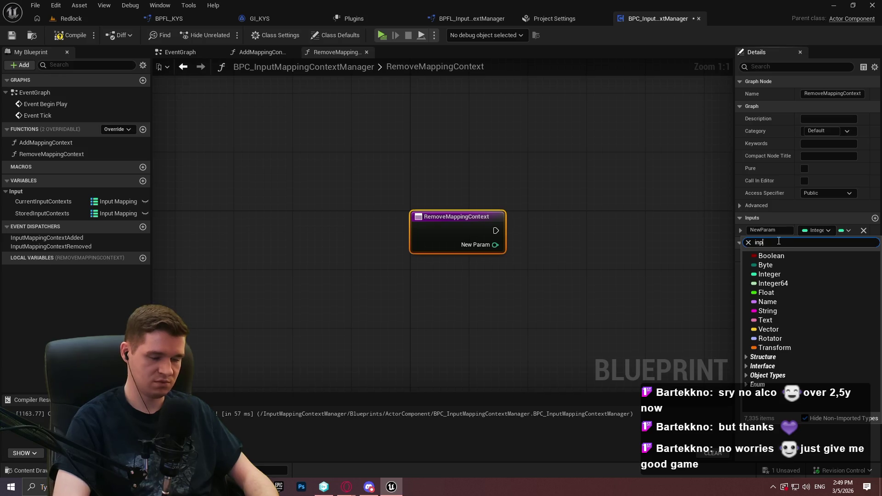
pyautogui.write('inputmapp')
pyautogui.moveTo(800, 311)
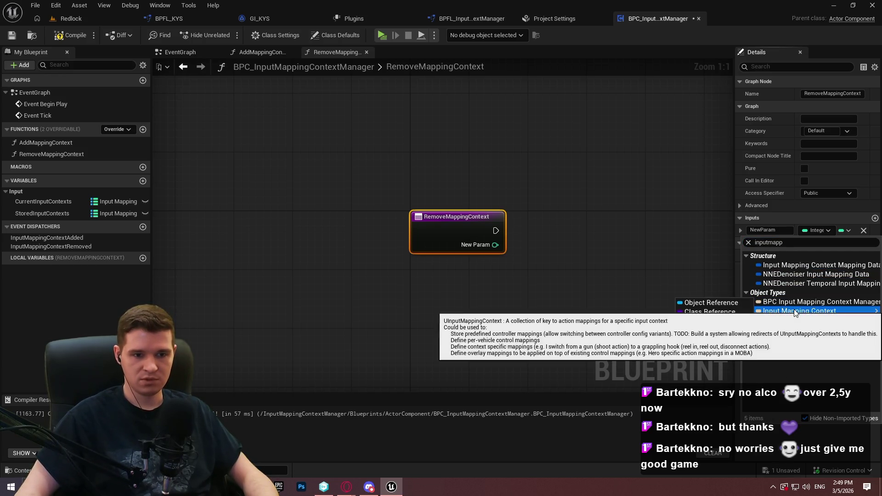
pyautogui.click(713, 333)
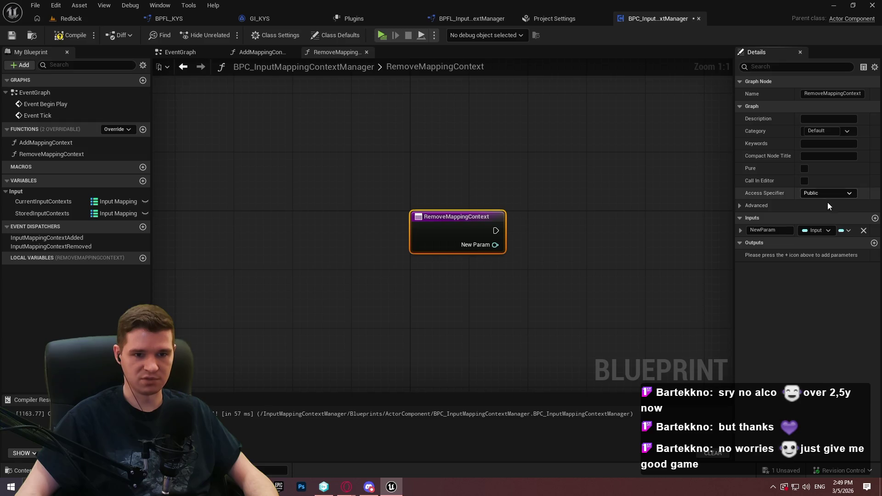
pyautogui.click(12, 35)
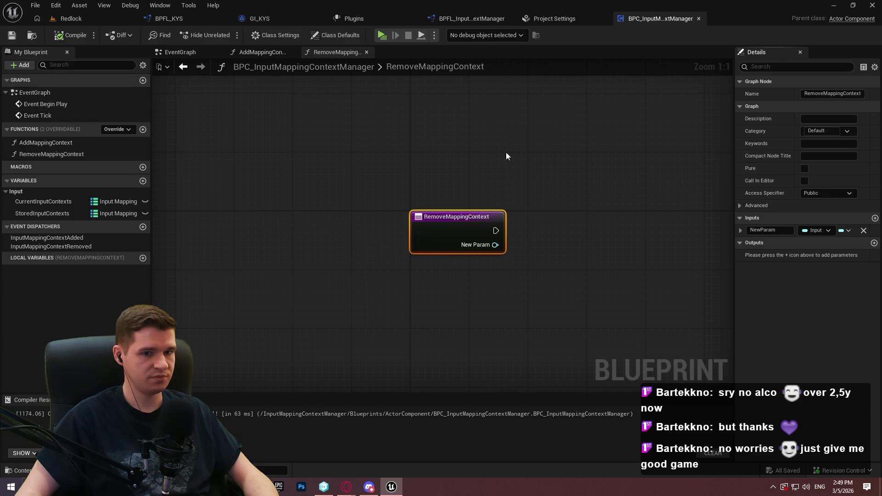
# Switch the parameter to a soft class reference, then revert it to an object reference
pyautogui.click(820, 232)
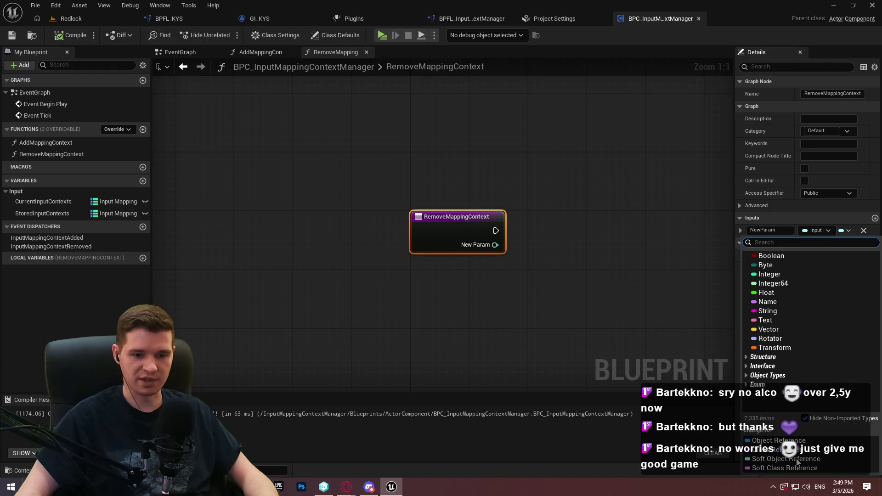
pyautogui.click(794, 468)
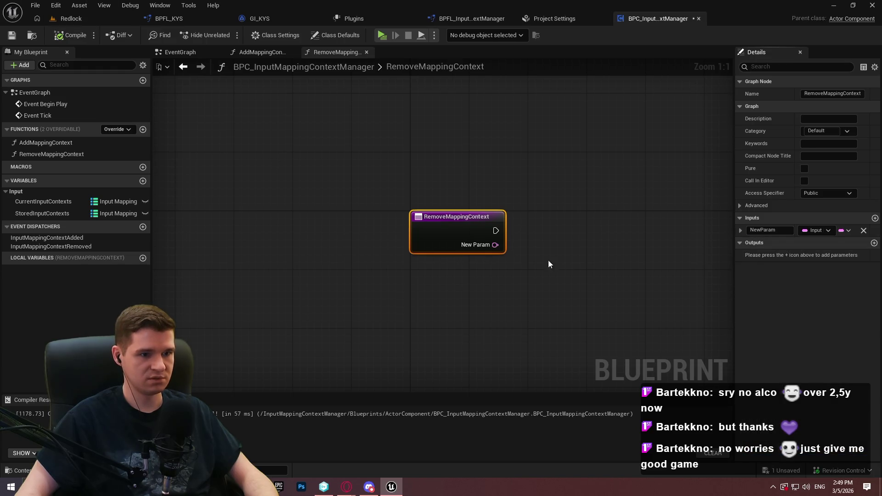
pyautogui.click(740, 230)
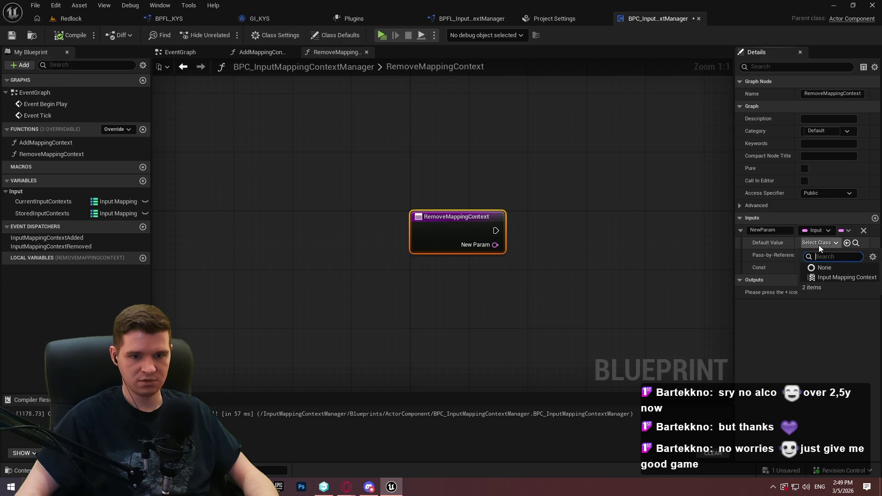
pyautogui.click(828, 232)
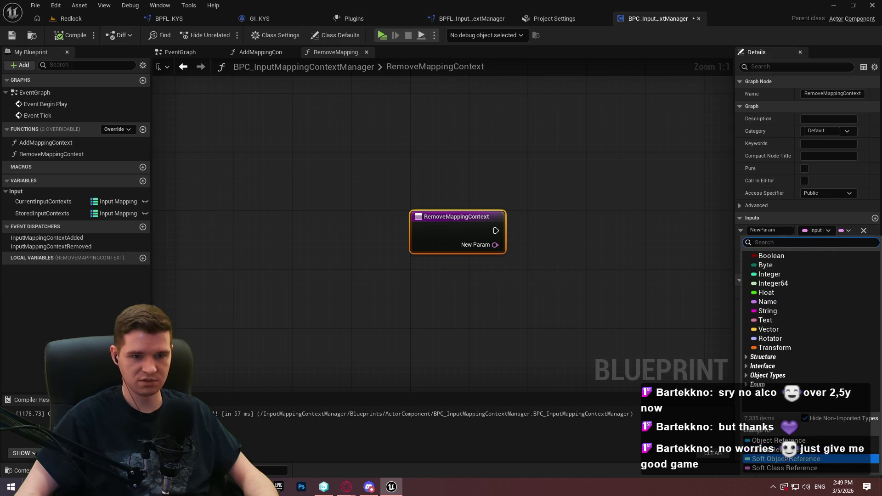
pyautogui.click(794, 457)
pyautogui.click(741, 231)
# Rename the parameter to Context, then compile and save the component
pyautogui.click(762, 230)
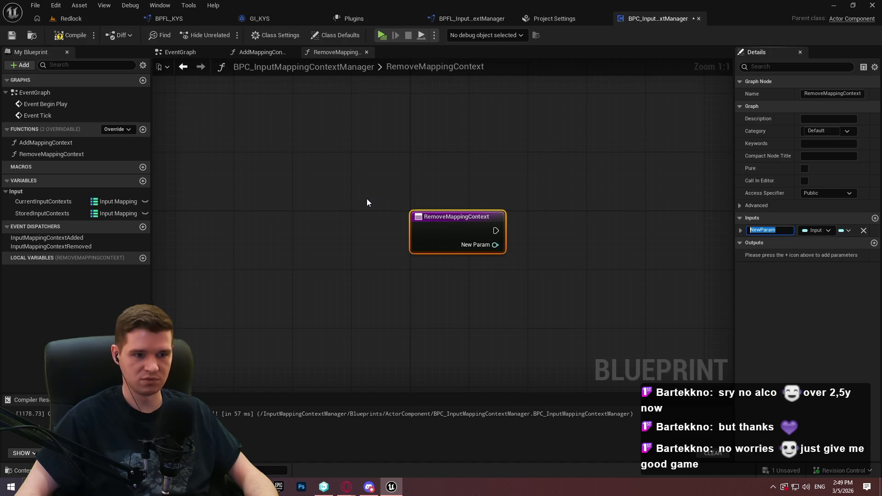
pyautogui.write('Context')
pyautogui.press('Return')
pyautogui.click(71, 36)
pyautogui.click(12, 36)
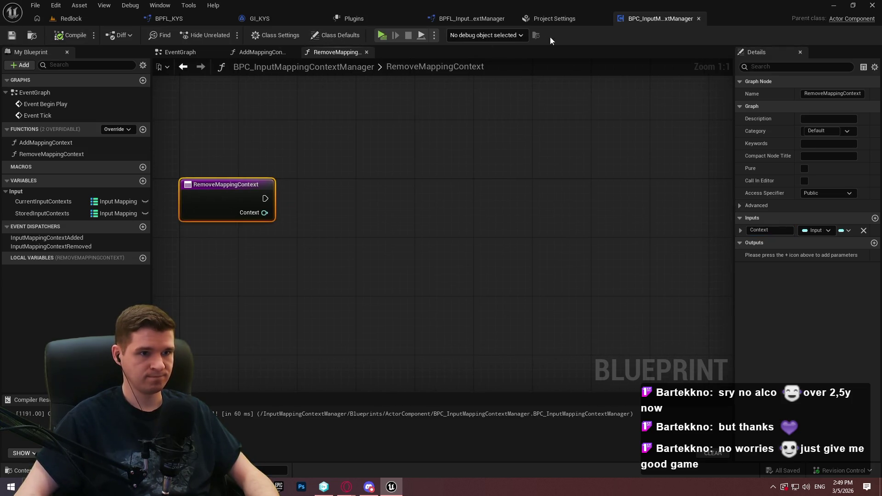
pyautogui.click(44, 142)
# Inspect the function library's RemoveMappingContext graph, then close the library editor
pyautogui.click(458, 20)
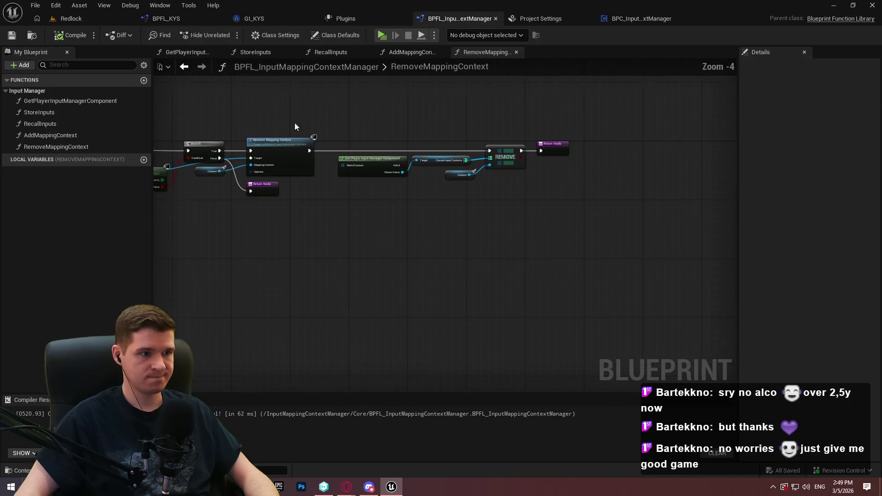
pyautogui.click(45, 145)
pyautogui.scroll(-2, 332, 205)
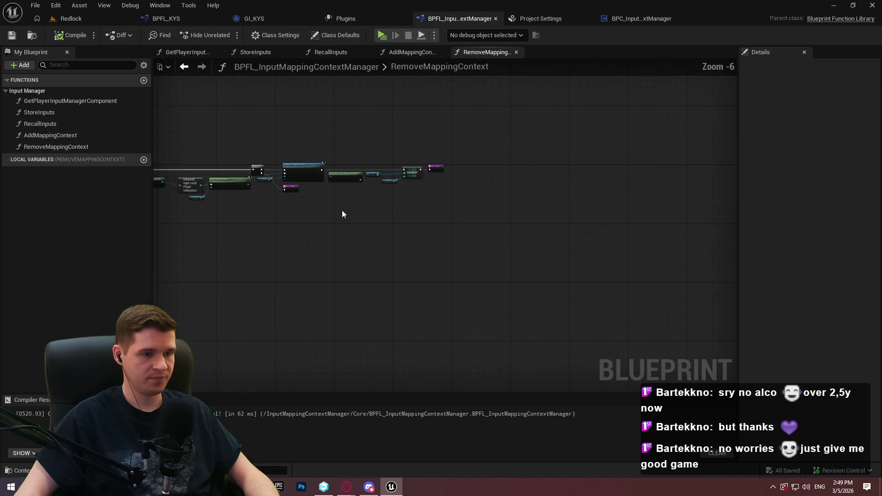
pyautogui.scroll(2, 485, 202)
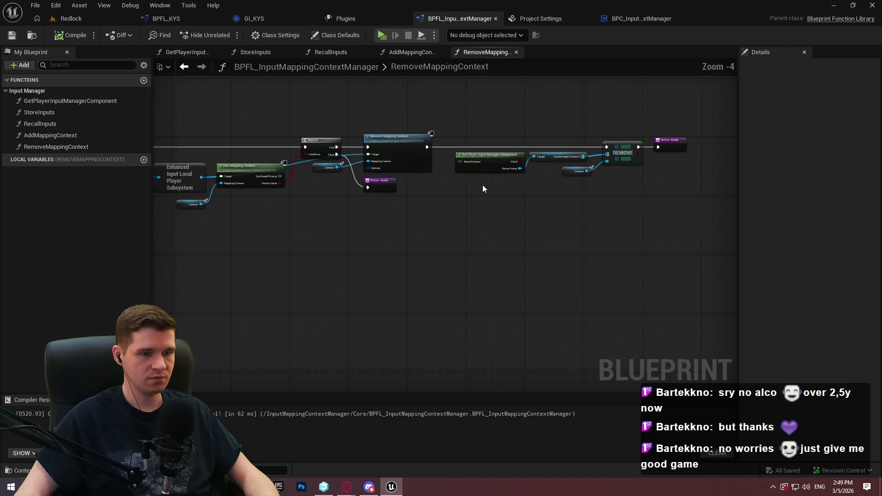
pyautogui.click(495, 19)
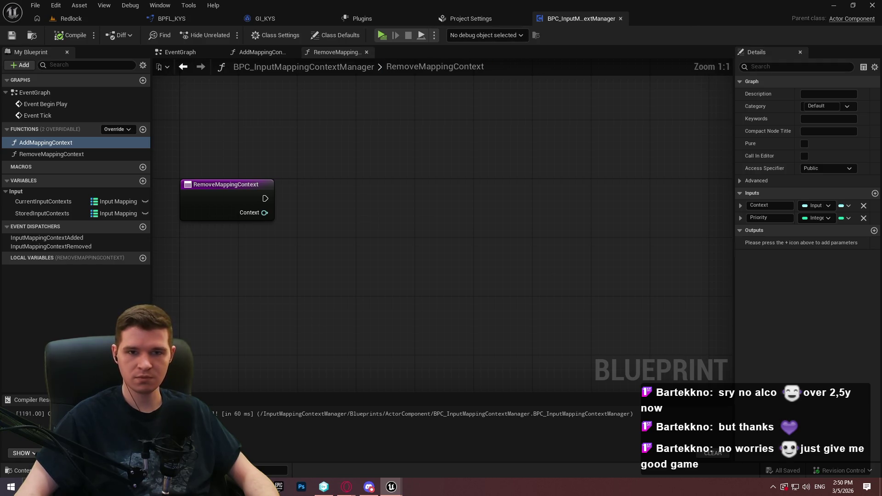
# Open AddMappingContext and marquee-select its Is Valid, Branch, load, cast and SET nodes
pyautogui.doubleClick(68, 145)
pyautogui.scroll(-2, 250, 142)
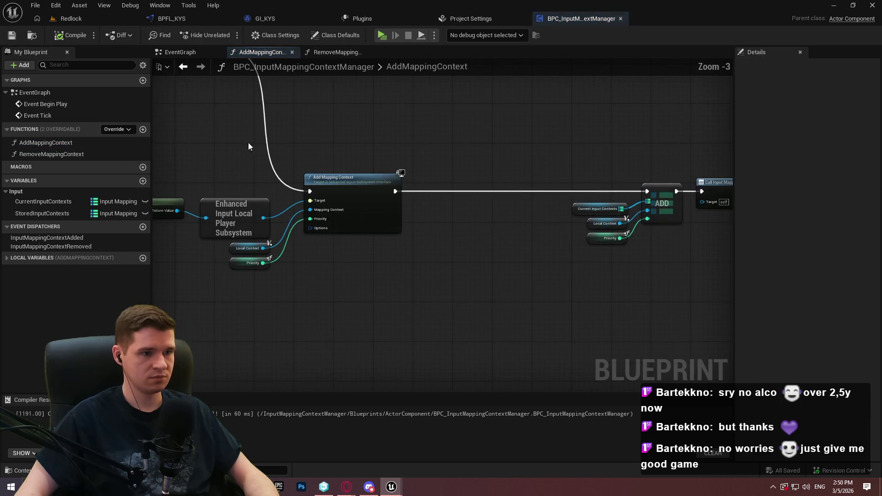
pyautogui.moveTo(336, 238); pyautogui.dragTo(599, 240)
pyautogui.moveTo(657, 235); pyautogui.dragTo(241, 153)
# Paste the copied validity-check nodes into RemoveMappingContext, wire entry and Context, and return on False
pyautogui.click(335, 52)
pyautogui.hotkey('ctrl', 'v')
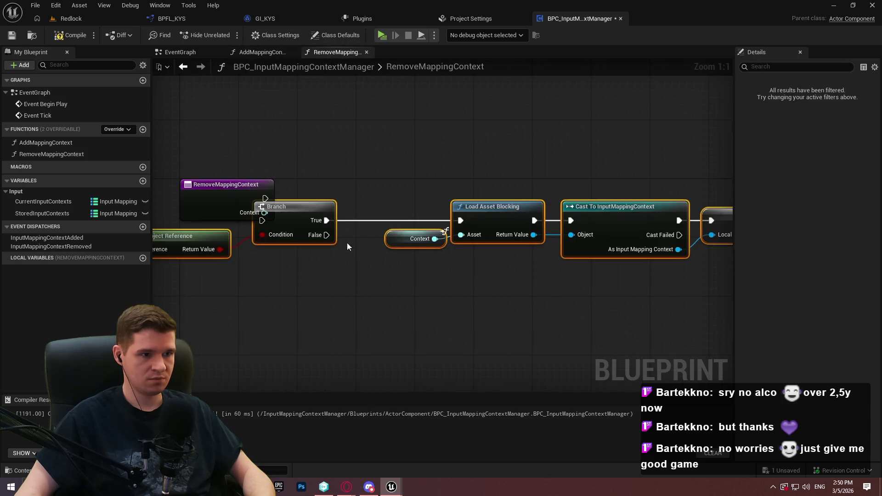
pyautogui.moveTo(282, 213)
pyautogui.mouseDown()
pyautogui.moveTo(478, 192)
pyautogui.moveTo(265, 198)
pyautogui.mouseUp()
pyautogui.moveTo(299, 227); pyautogui.dragTo(265, 212)
pyautogui.moveTo(563, 247); pyautogui.dragTo(409, 201)
pyautogui.moveTo(362, 166); pyautogui.dragTo(425, 277)
pyautogui.write('retu')
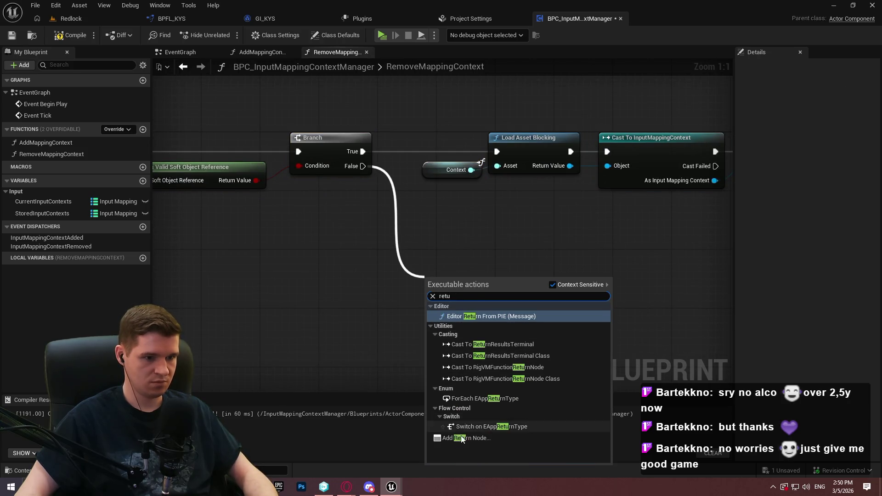
pyautogui.click(461, 438)
pyautogui.moveTo(463, 310); pyautogui.dragTo(467, 339)
pyautogui.scroll(-1, 400, 250)
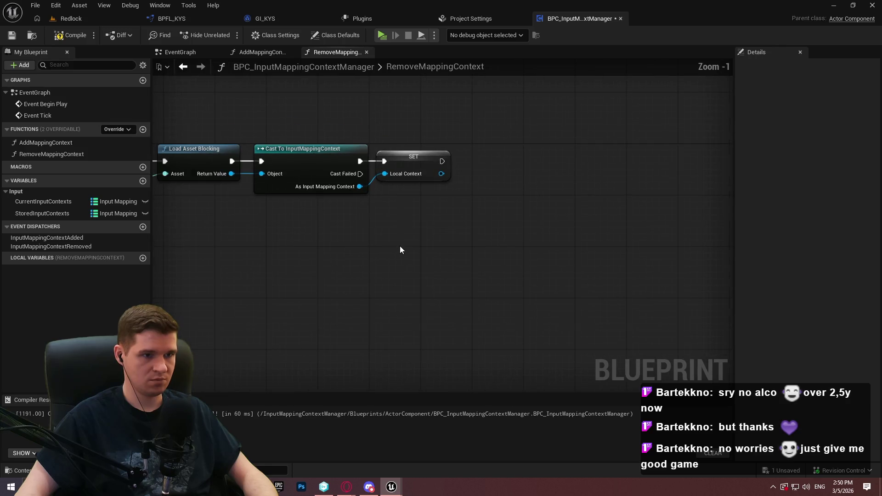
# Make the SET node's variable a local LocalContext variable and save the blueprint
pyautogui.rightClick(410, 163)
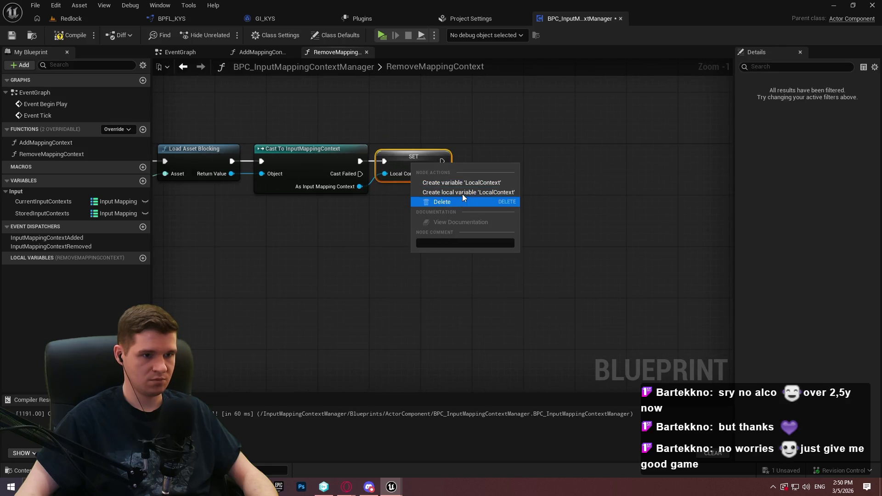
pyautogui.press('Escape')
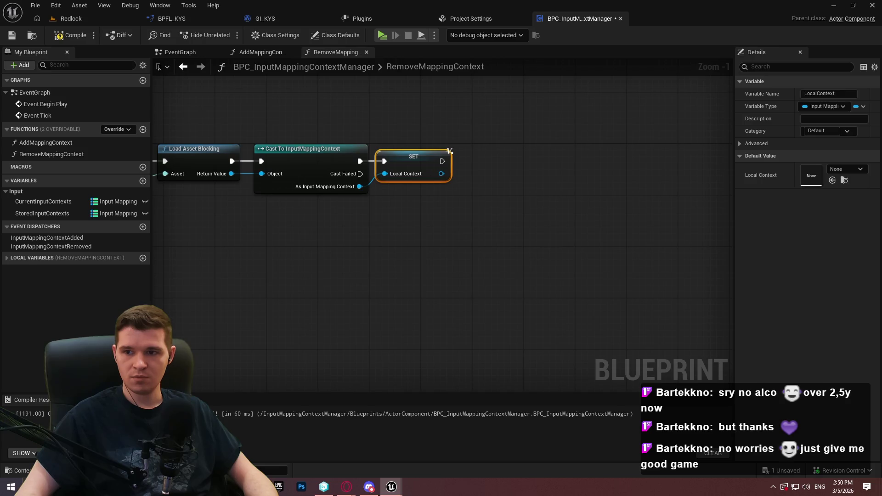
pyautogui.click(532, 199)
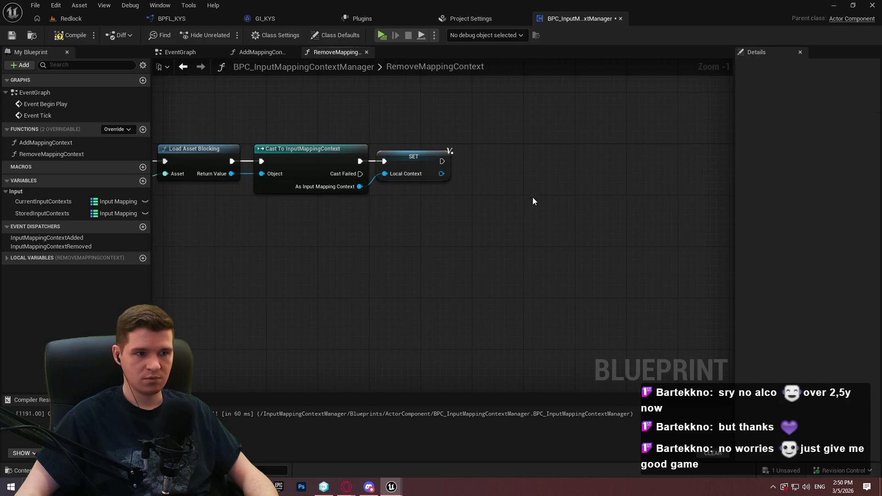
pyautogui.moveTo(531, 200); pyautogui.dragTo(532, 184)
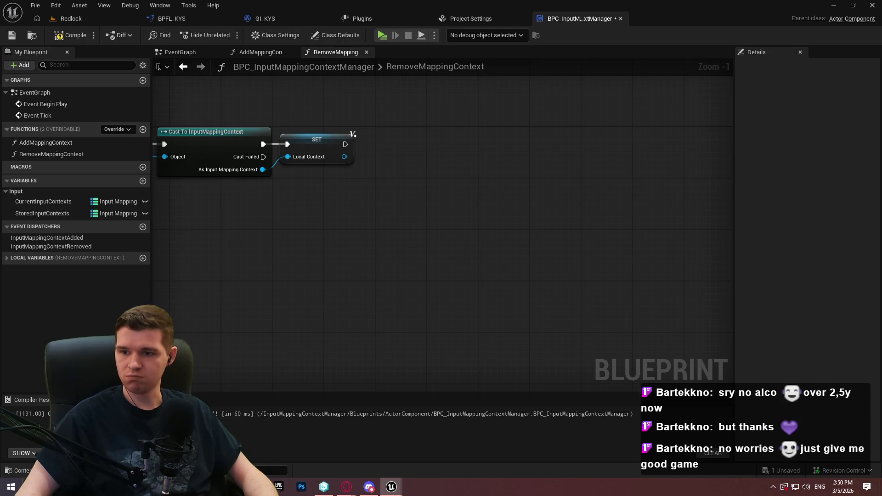
pyautogui.click(12, 35)
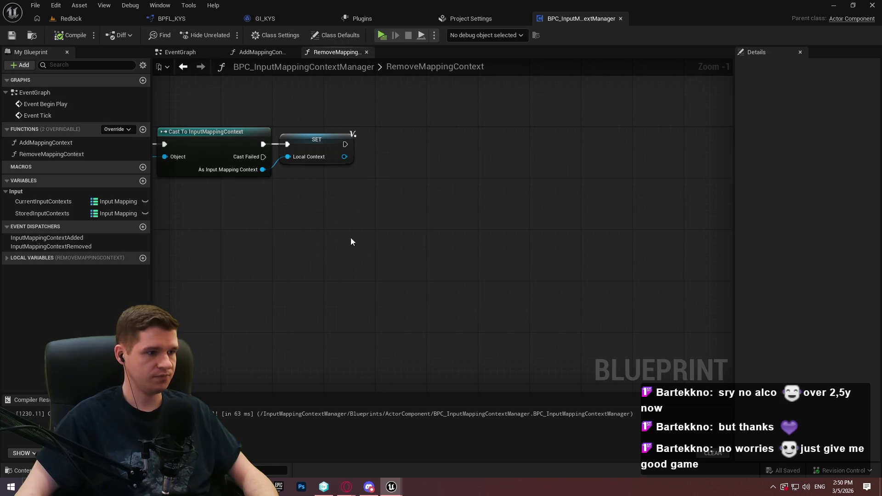
# Chain Get Player Controller into the Enhanced Input subsystem getter and a Has Mapping Context node
pyautogui.rightClick(365, 205)
pyautogui.write('get player contro')
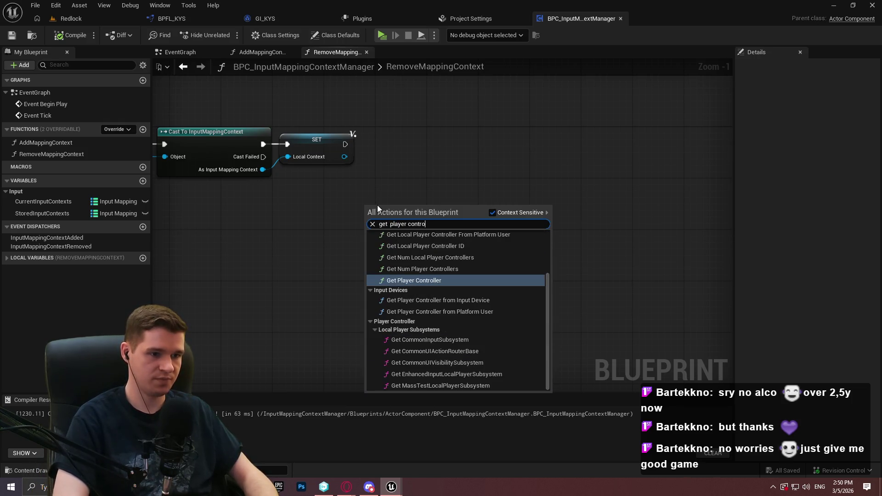
pyautogui.press('Return')
pyautogui.moveTo(457, 221); pyautogui.dragTo(494, 225)
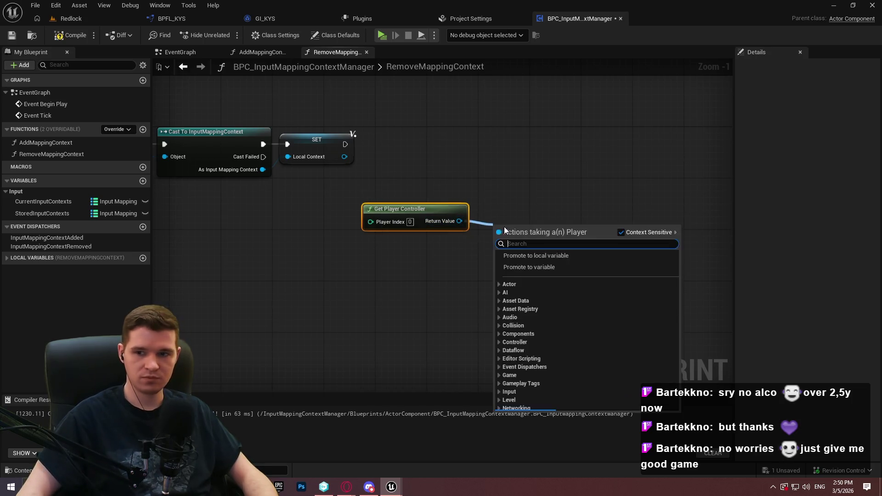
pyautogui.write('enhanc')
pyautogui.press('Return')
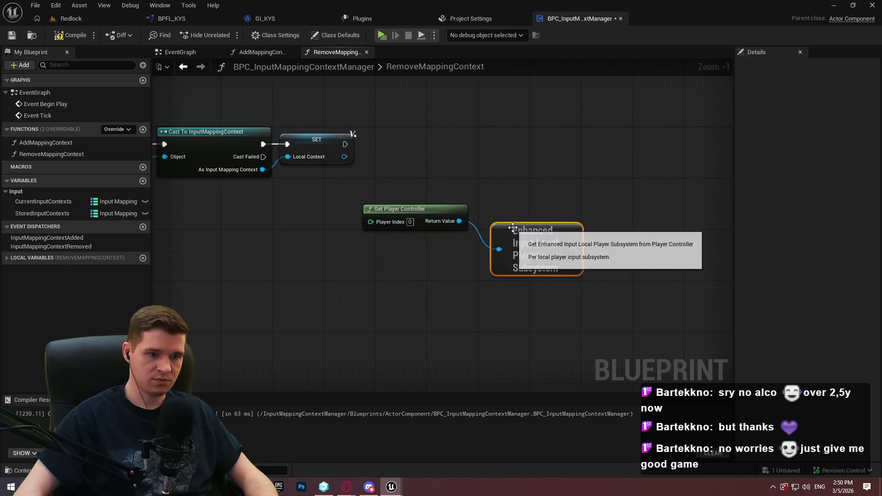
pyautogui.click(566, 233)
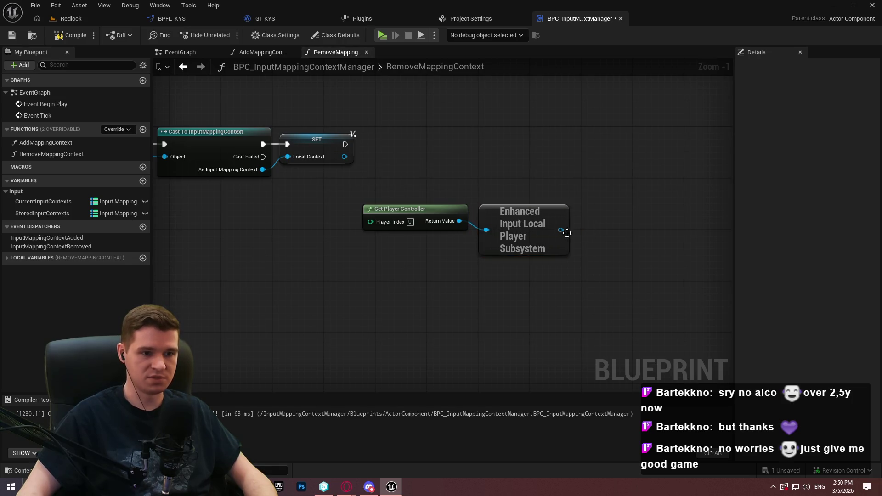
pyautogui.moveTo(562, 230); pyautogui.dragTo(603, 223)
pyautogui.write('has mapp')
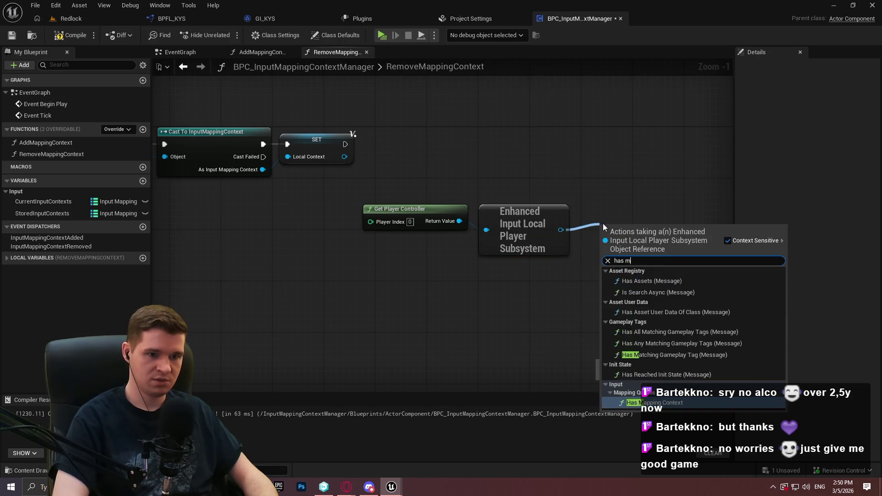
pyautogui.press('Return')
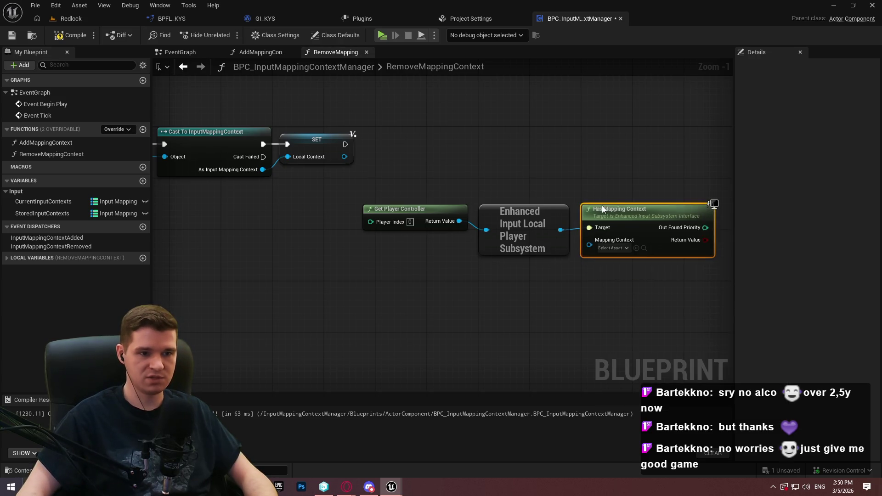
# Feed LocalContext into Has Mapping Context and branch on its result after the SET
pyautogui.click(54, 257)
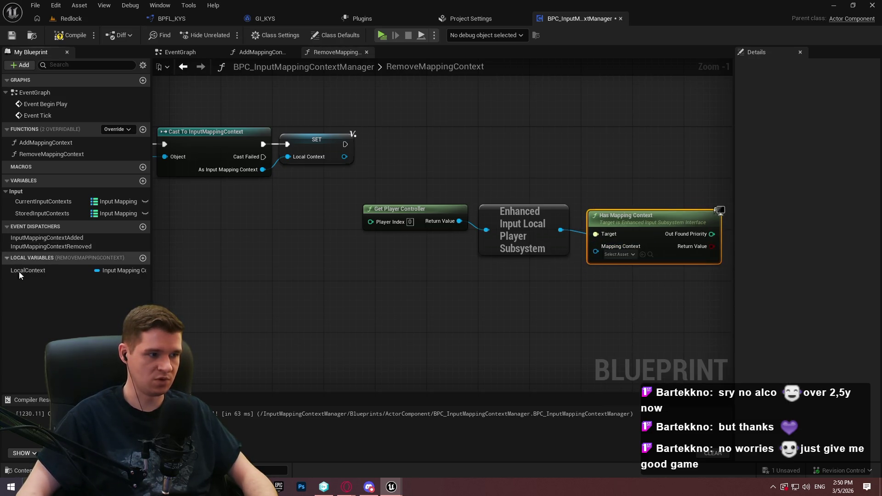
pyautogui.moveTo(19, 270); pyautogui.dragTo(432, 306)
pyautogui.moveTo(611, 271)
pyautogui.mouseDown()
pyautogui.moveTo(595, 250)
pyautogui.moveTo(555, 259)
pyautogui.moveTo(561, 274)
pyautogui.mouseUp()
pyautogui.press('Escape')
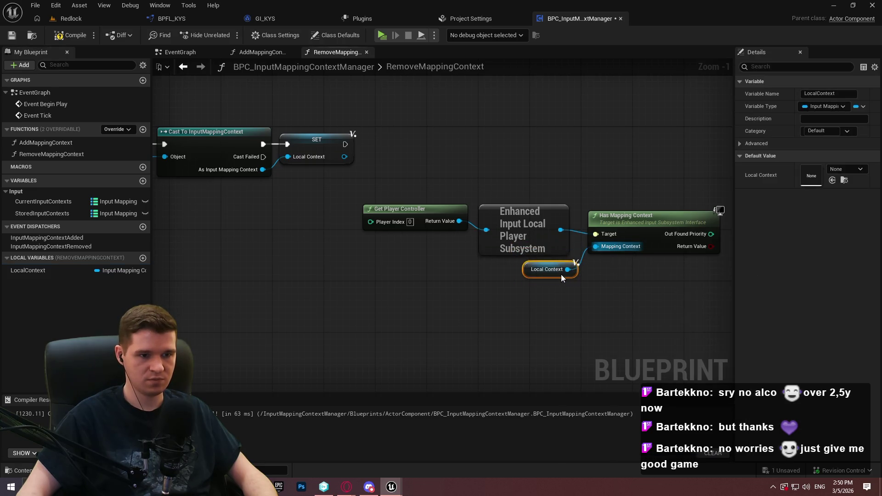
pyautogui.moveTo(648, 224); pyautogui.dragTo(418, 242)
pyautogui.click(554, 162)
pyautogui.moveTo(577, 189); pyautogui.dragTo(475, 263)
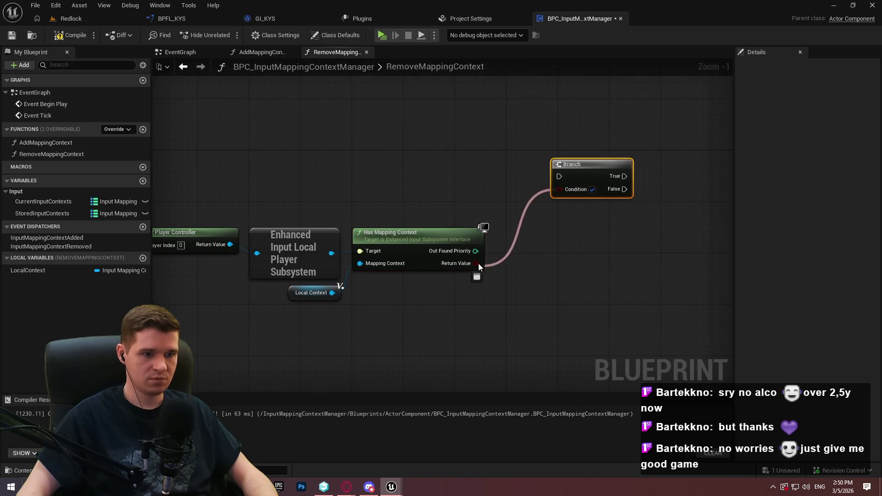
pyautogui.moveTo(473, 219); pyautogui.dragTo(630, 226)
pyautogui.moveTo(274, 175)
pyautogui.mouseDown()
pyautogui.moveTo(739, 163)
pyautogui.moveTo(514, 186)
pyautogui.moveTo(490, 182)
pyautogui.moveTo(513, 170)
pyautogui.moveTo(476, 167)
pyautogui.mouseUp()
pyautogui.moveTo(531, 244); pyautogui.dragTo(350, 220)
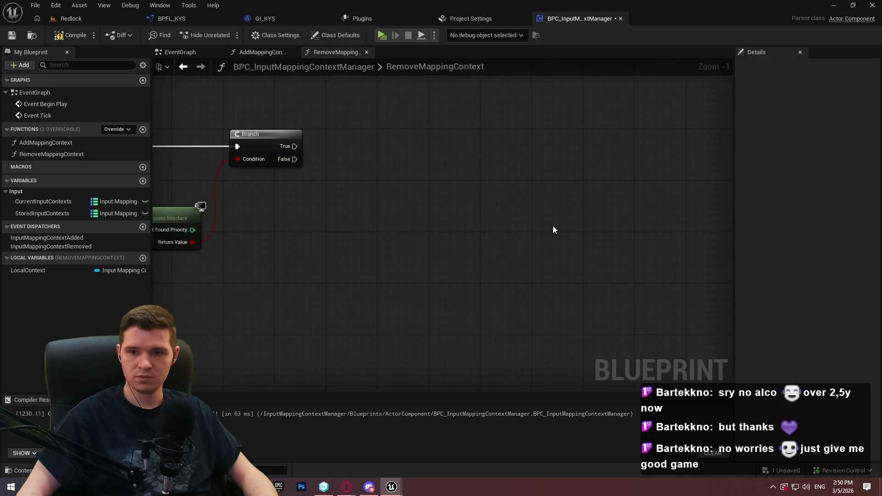
# Add Remove Mapping Context on the subsystem, run on Branch True, with a copied LocalContext getter
pyautogui.rightClick(524, 219)
pyautogui.moveTo(289, 233)
pyautogui.mouseDown()
pyautogui.moveTo(408, 241)
pyautogui.moveTo(480, 234)
pyautogui.mouseUp()
pyautogui.moveTo(236, 244)
pyautogui.mouseDown()
pyautogui.moveTo(493, 207)
pyautogui.moveTo(482, 158)
pyautogui.mouseUp()
pyautogui.write('remo')
pyautogui.press('Return')
pyautogui.moveTo(524, 240)
pyautogui.mouseDown()
pyautogui.moveTo(584, 148)
pyautogui.moveTo(575, 164)
pyautogui.moveTo(609, 164)
pyautogui.mouseUp()
pyautogui.click(218, 283)
pyautogui.hotkey('ctrl', 'c')
pyautogui.hotkey('ctrl', 'v')
pyautogui.moveTo(545, 186); pyautogui.dragTo(573, 183)
pyautogui.click(553, 175)
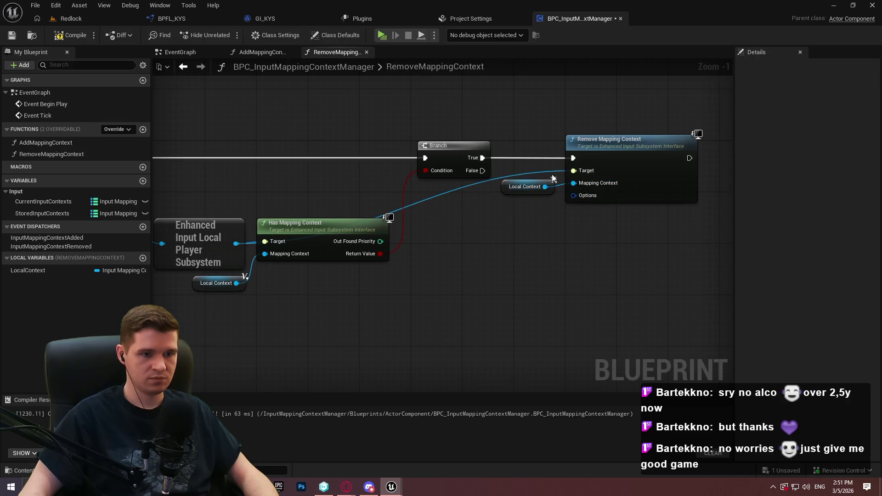
# Add reroute points on the subsystem Target wire and shift the removal nodes right
pyautogui.doubleClick(478, 183)
pyautogui.moveTo(479, 184)
pyautogui.mouseDown()
pyautogui.moveTo(356, 208)
pyautogui.moveTo(264, 212)
pyautogui.moveTo(535, 214)
pyautogui.moveTo(554, 229)
pyautogui.moveTo(542, 225)
pyautogui.mouseUp()
pyautogui.doubleClick(280, 207)
pyautogui.moveTo(624, 223); pyautogui.dragTo(528, 179)
pyautogui.moveTo(620, 156); pyautogui.dragTo(701, 161)
pyautogui.click(631, 194)
pyautogui.moveTo(478, 179); pyautogui.dragTo(539, 272)
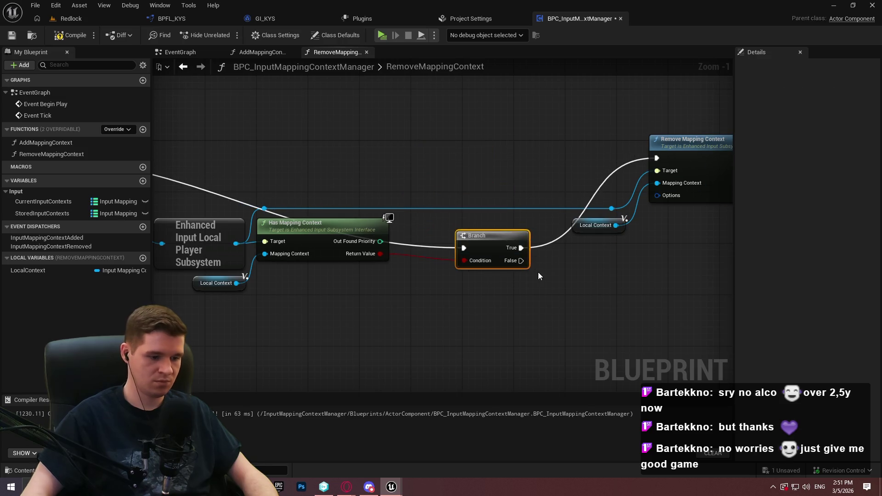
pyautogui.hotkey('ctrl', 'z')
# Connect the Branch False output to a Return Node below the Branch
pyautogui.moveTo(482, 170); pyautogui.dragTo(530, 262)
pyautogui.write('return')
pyautogui.click(577, 421)
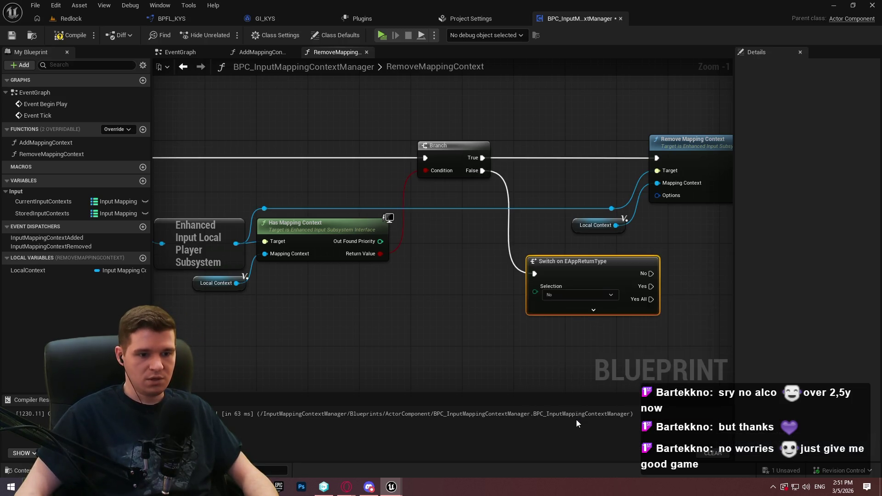
pyautogui.hotkey('ctrl', 'z')
pyautogui.moveTo(482, 171)
pyautogui.mouseDown()
pyautogui.moveTo(516, 279)
pyautogui.moveTo(591, 334)
pyautogui.mouseUp()
pyautogui.write('return')
pyautogui.click(569, 385)
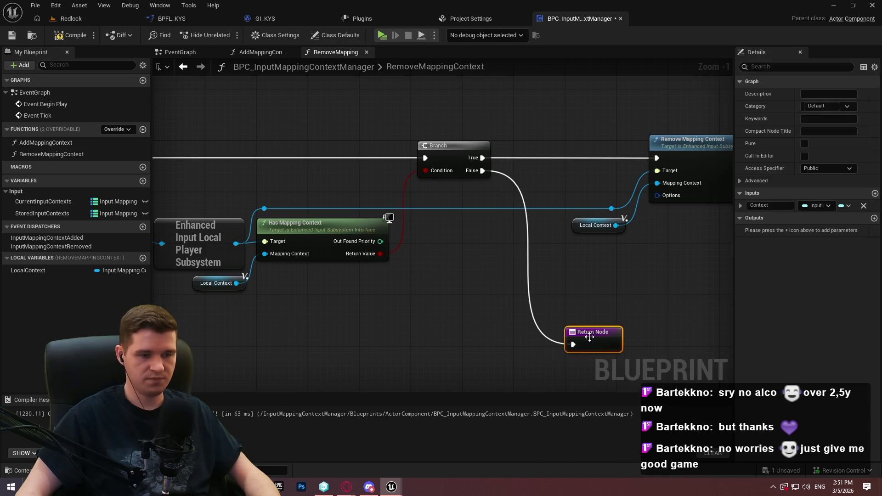
pyautogui.click(537, 261)
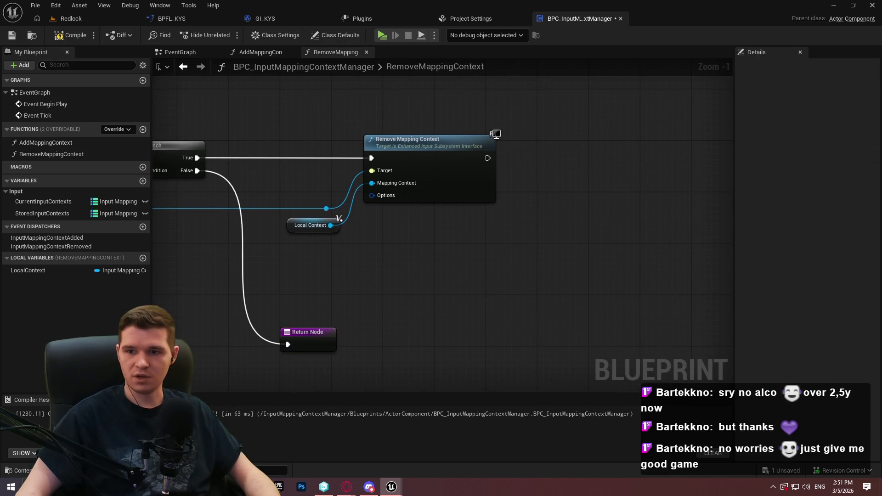
pyautogui.rightClick(455, 221)
pyautogui.click(393, 266)
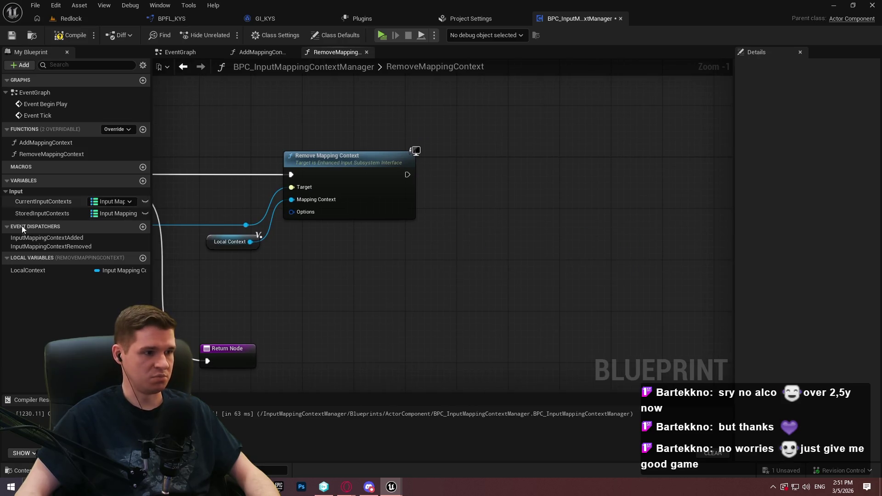
# Remove LocalContext from CurrentInputContexts after Remove Mapping Context and branch on the result
pyautogui.moveTo(42, 202)
pyautogui.mouseDown()
pyautogui.moveTo(235, 238)
pyautogui.moveTo(418, 253)
pyautogui.moveTo(537, 241)
pyautogui.mouseUp()
pyautogui.click(454, 261)
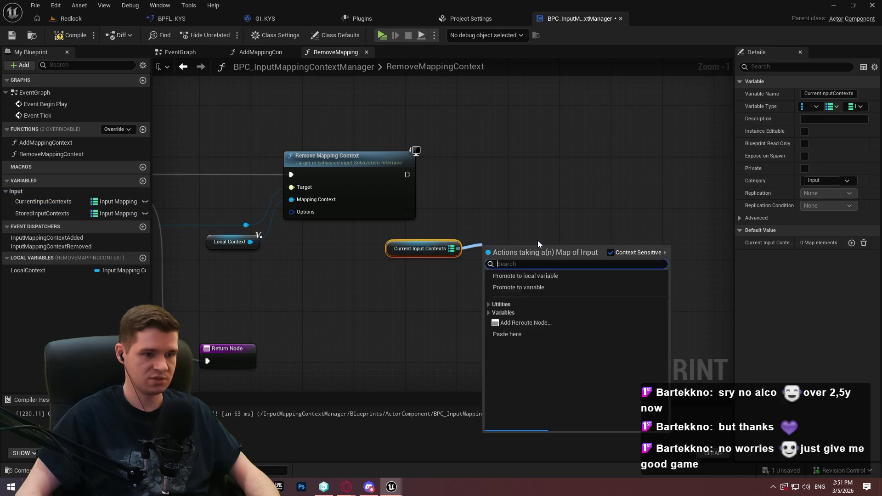
pyautogui.write('remove')
pyautogui.press('Return')
pyautogui.moveTo(28, 270)
pyautogui.mouseDown()
pyautogui.moveTo(526, 294)
pyautogui.moveTo(486, 278)
pyautogui.mouseUp()
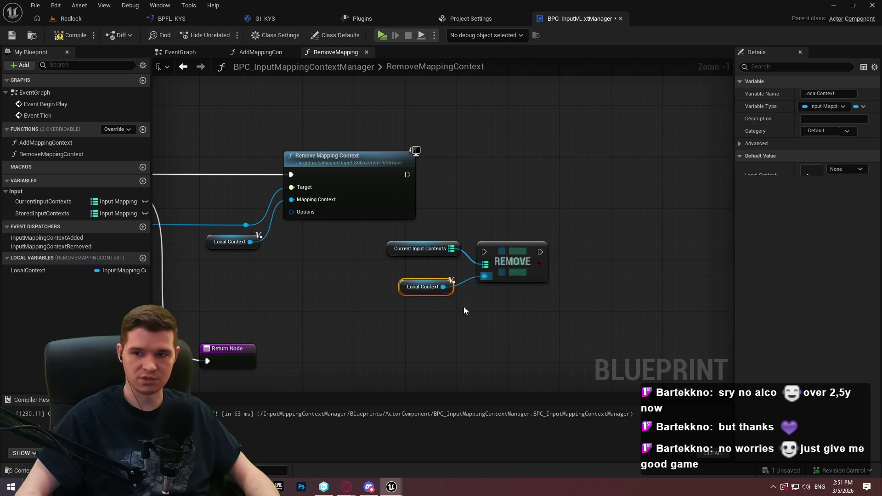
pyautogui.click(558, 246)
pyautogui.moveTo(566, 261)
pyautogui.mouseDown()
pyautogui.moveTo(540, 254)
pyautogui.moveTo(596, 239)
pyautogui.moveTo(536, 265)
pyautogui.mouseUp()
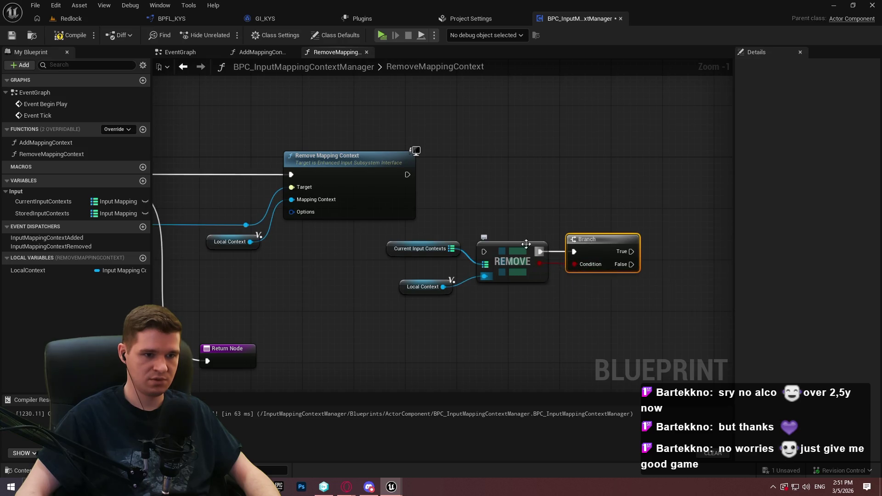
pyautogui.moveTo(484, 252)
pyautogui.mouseDown()
pyautogui.moveTo(425, 177)
pyautogui.moveTo(407, 175)
pyautogui.mouseUp()
# Rearrange the map-removal nodes and place both getters beside the Remove node
pyautogui.moveTo(662, 290); pyautogui.dragTo(509, 200)
pyautogui.moveTo(529, 257)
pyautogui.mouseDown()
pyautogui.moveTo(571, 178)
pyautogui.moveTo(605, 180)
pyautogui.mouseUp()
pyautogui.moveTo(463, 306)
pyautogui.mouseDown()
pyautogui.moveTo(413, 260)
pyautogui.moveTo(445, 284)
pyautogui.moveTo(439, 268)
pyautogui.mouseUp()
pyautogui.click(430, 274)
pyautogui.keyDown('ctrl'); pyautogui.click(389, 252); pyautogui.keyUp('ctrl')
pyautogui.moveTo(389, 251)
pyautogui.mouseDown()
pyautogui.moveTo(467, 254)
pyautogui.moveTo(470, 192)
pyautogui.moveTo(537, 227)
pyautogui.moveTo(387, 233)
pyautogui.mouseUp()
# Call the InputMappingContextRemoved dispatcher on the Branch True path
pyautogui.moveTo(91, 247)
pyautogui.mouseDown()
pyautogui.moveTo(429, 205)
pyautogui.moveTo(320, 189)
pyautogui.mouseUp()
pyautogui.click(458, 216)
pyautogui.moveTo(487, 216); pyautogui.dragTo(411, 191)
pyautogui.click(351, 225)
# Route the False path and the dispatcher call into a single Return Node
pyautogui.moveTo(320, 202); pyautogui.dragTo(375, 280)
pyautogui.write('returt')
pyautogui.press('BackSpace')
pyautogui.write('n')
pyautogui.click(415, 442)
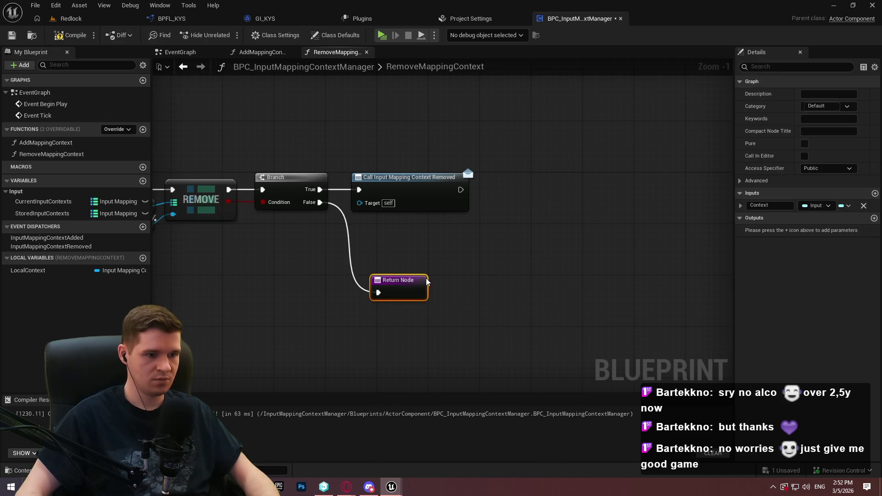
pyautogui.moveTo(405, 286); pyautogui.dragTo(528, 222)
pyautogui.moveTo(461, 189); pyautogui.dragTo(500, 229)
pyautogui.click(527, 182)
pyautogui.moveTo(527, 182)
pyautogui.mouseDown()
pyautogui.moveTo(353, 229)
pyautogui.moveTo(362, 222)
pyautogui.moveTo(466, 225)
pyautogui.mouseUp()
pyautogui.press('q')
# Tidy the False wire with reroute points and save the blueprint
pyautogui.doubleClick(476, 192)
pyautogui.doubleClick(381, 220)
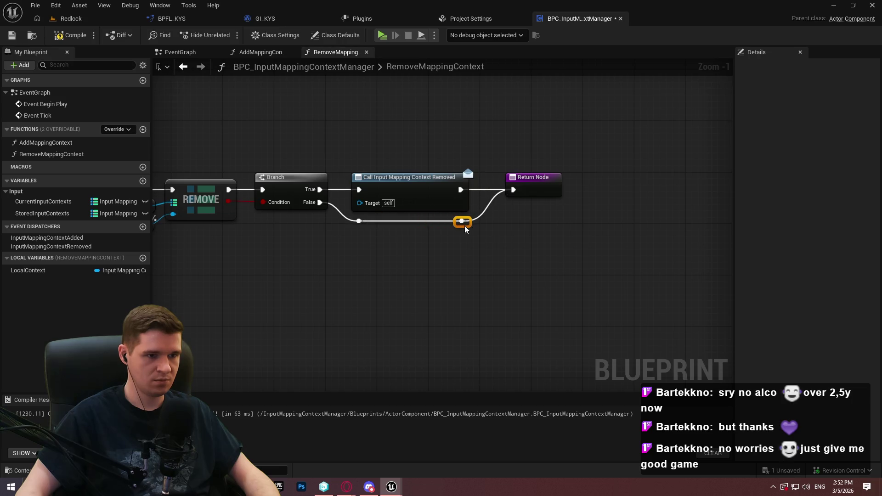
pyautogui.scroll(-2, 372, 262)
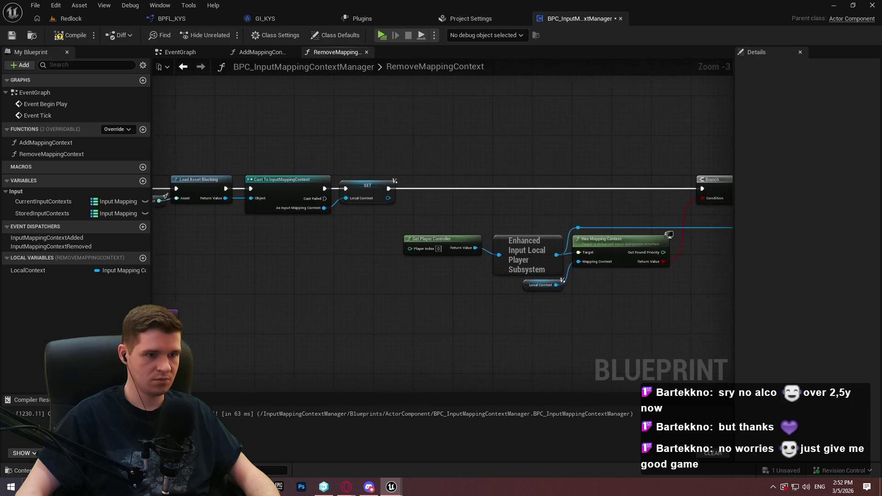
pyautogui.click(12, 35)
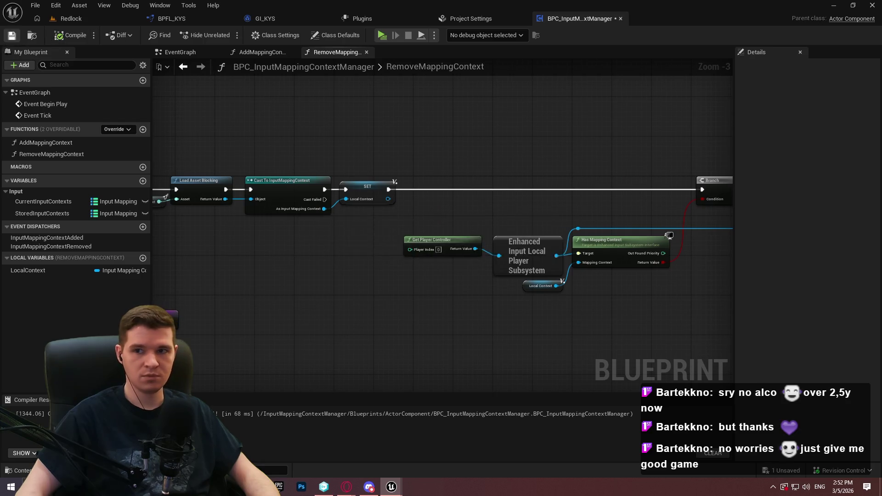
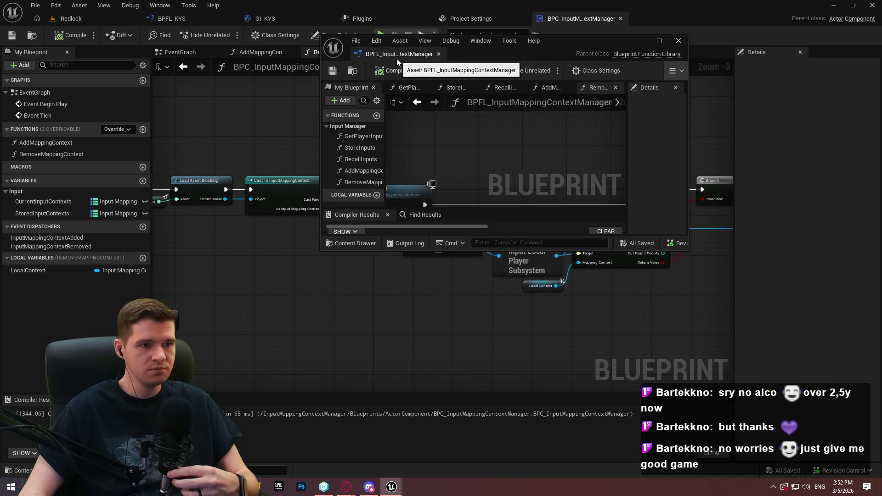
# Restore and maximize the BPFL_InputMappingContextManager window, then show its AddMappingContext function graph
pyautogui.click(678, 40)
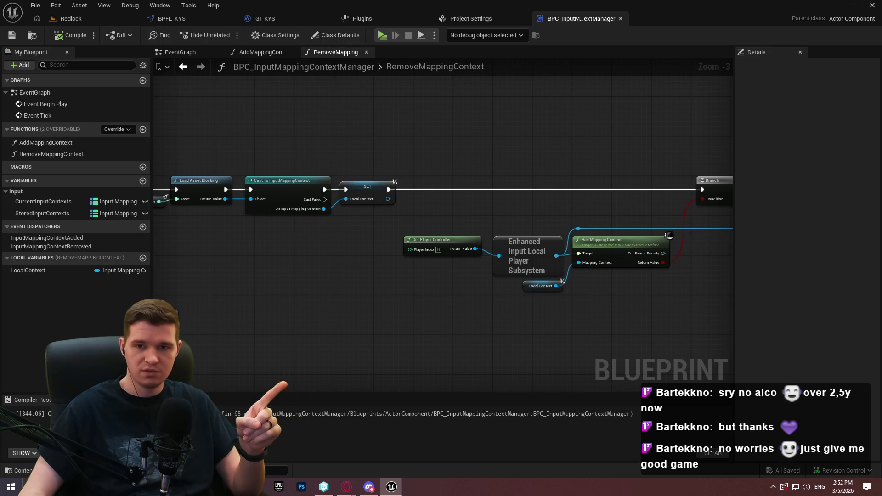
pyautogui.click(375, 4)
pyautogui.doubleClick(374, 4)
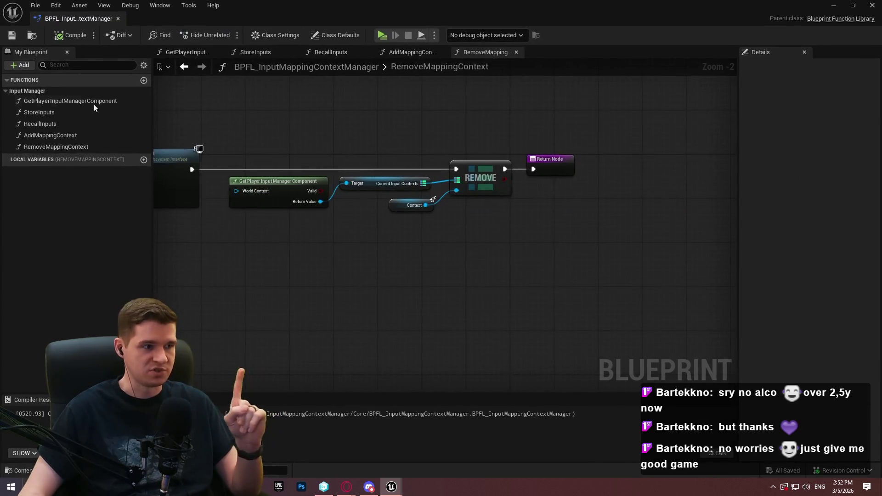
pyautogui.doubleClick(52, 136)
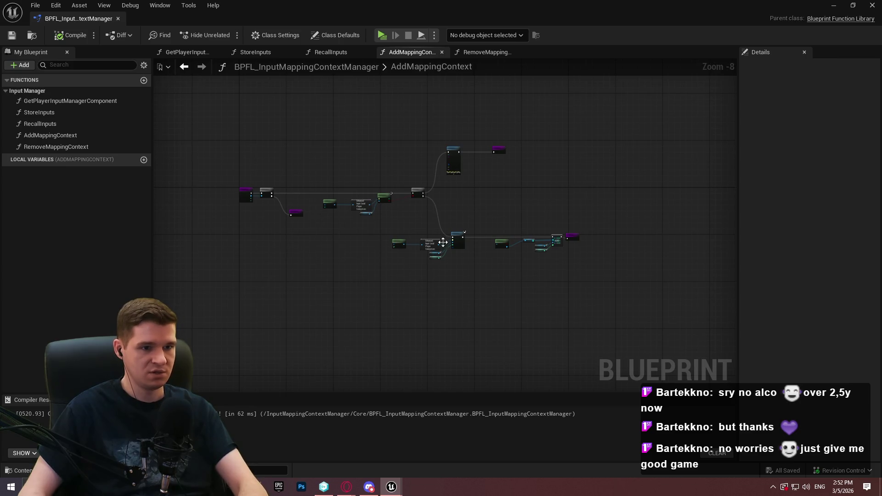
pyautogui.scroll(3, 424, 239)
# Delete every node in AddMappingContext except the function entry node
pyautogui.moveTo(647, 324); pyautogui.dragTo(197, 87)
pyautogui.press('Delete')
pyautogui.click(183, 179)
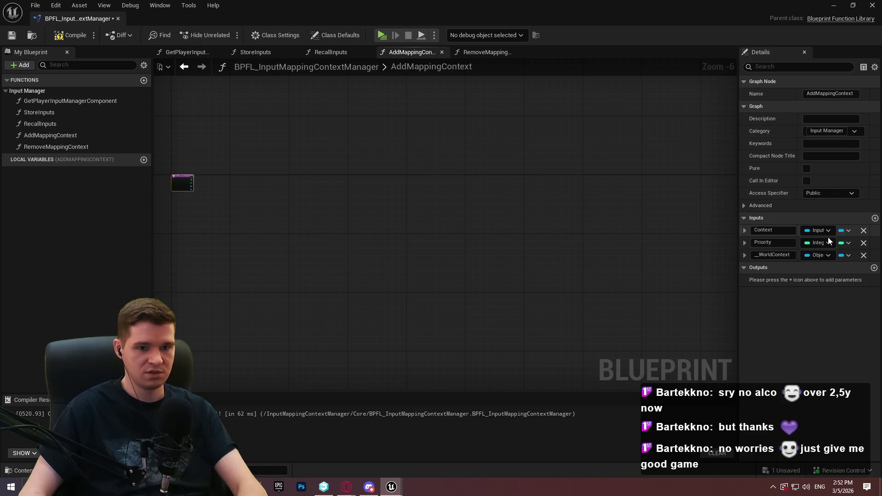
pyautogui.click(870, 230)
pyautogui.click(870, 230)
pyautogui.scroll(6, 351, 217)
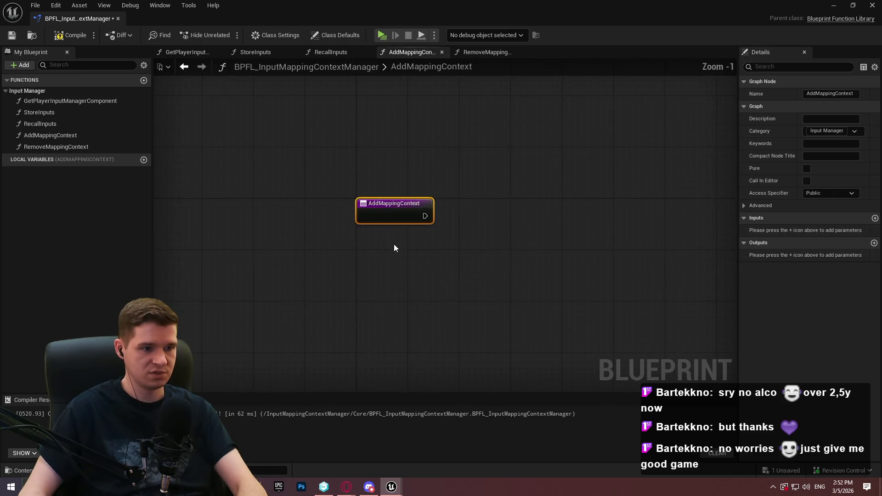
pyautogui.hotkey('ctrl', 'z')
pyautogui.hotkey('ctrl', 'z')
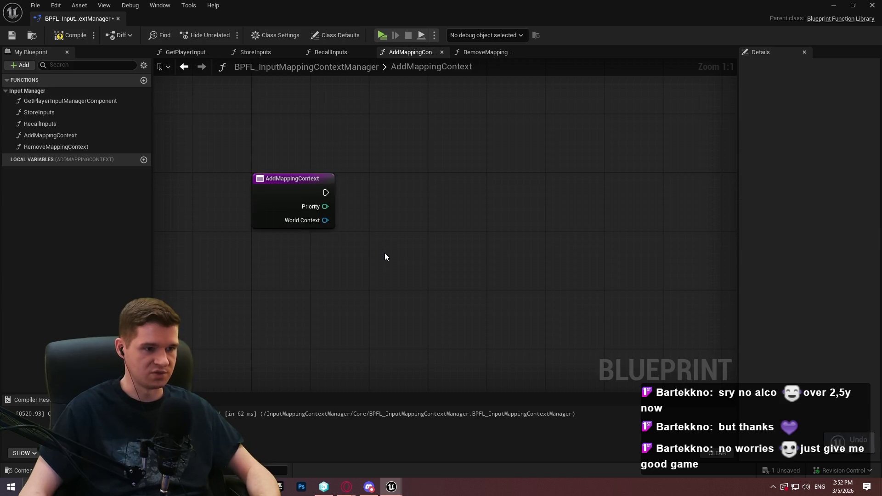
# Remove the World Context input, leaving Context and Priority, then compile and save
pyautogui.click(332, 239)
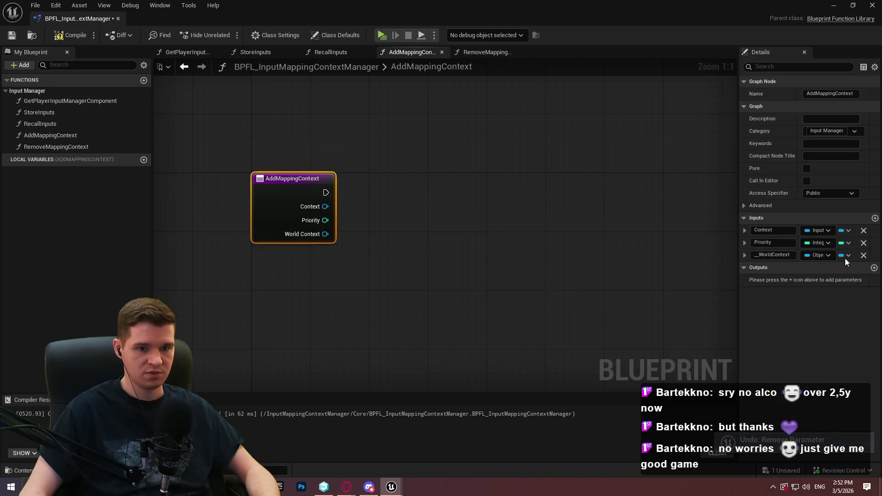
pyautogui.click(864, 255)
pyautogui.click(70, 35)
pyautogui.click(11, 35)
pyautogui.click(483, 152)
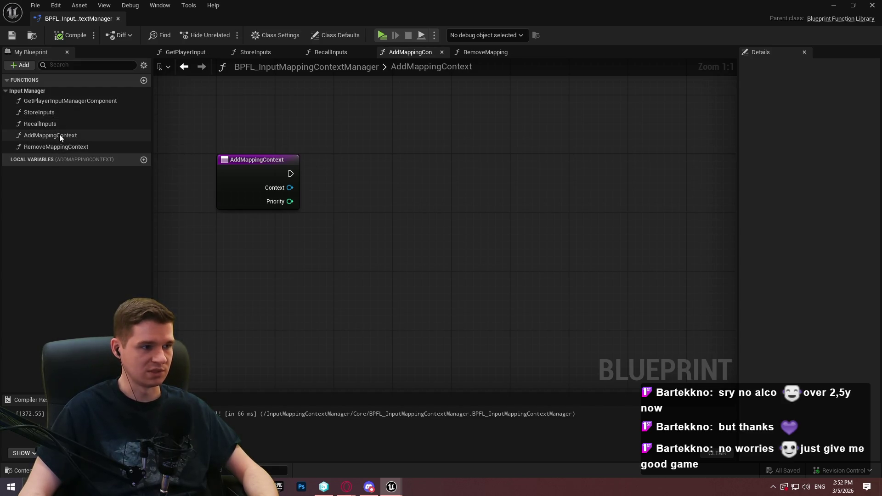
# Place a Get Player Input Manager Component node in AddMappingContext and save the library
pyautogui.moveTo(69, 101); pyautogui.dragTo(405, 250)
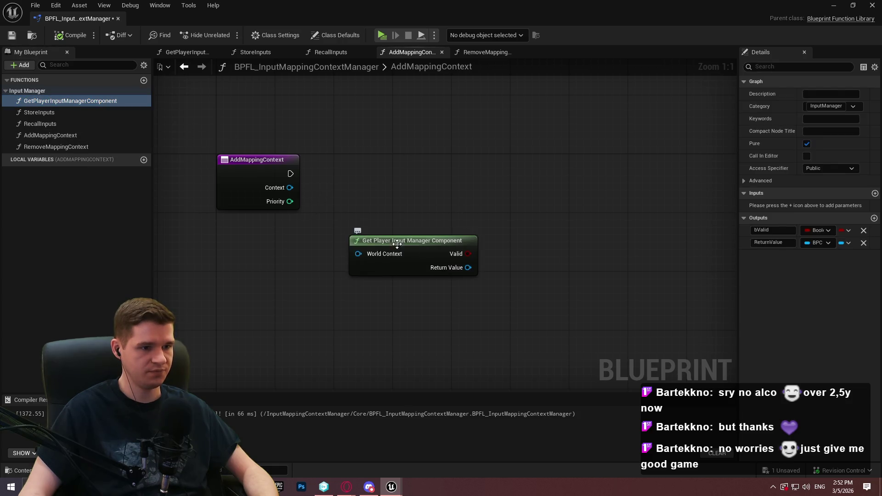
pyautogui.click(407, 244)
pyautogui.click(67, 37)
pyautogui.click(12, 35)
pyautogui.doubleClick(51, 100)
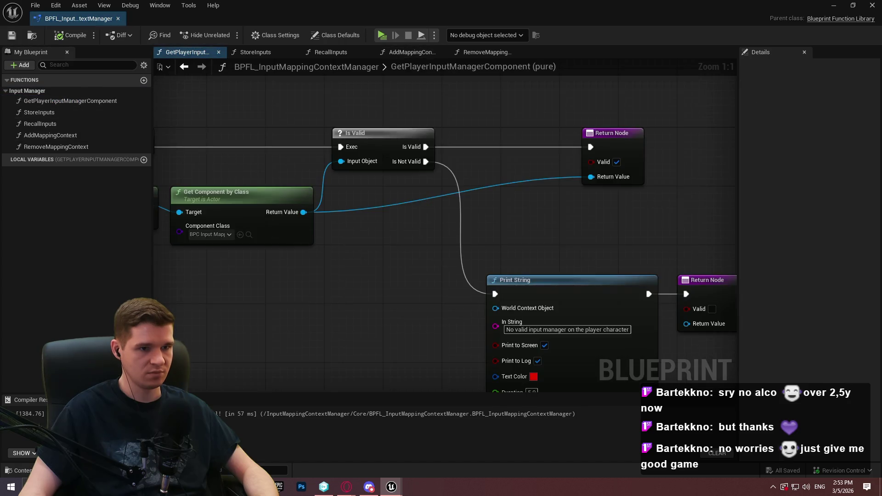
pyautogui.moveTo(602, 159); pyautogui.dragTo(368, 162)
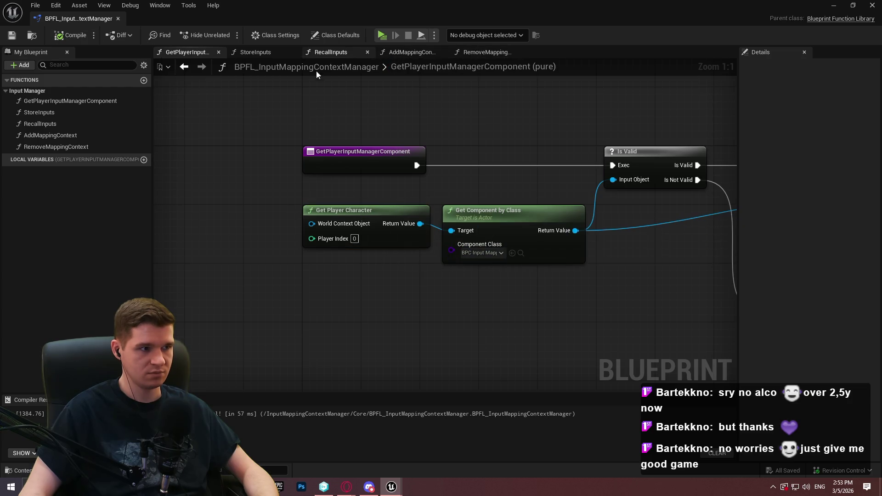
pyautogui.doubleClick(50, 135)
# Branch from the entry node on the component's Valid output, then compile and save
pyautogui.moveTo(370, 258); pyautogui.dragTo(297, 265)
pyautogui.moveTo(394, 275)
pyautogui.mouseDown()
pyautogui.moveTo(485, 217)
pyautogui.moveTo(429, 206)
pyautogui.mouseUp()
pyautogui.click(429, 206)
pyautogui.moveTo(387, 261)
pyautogui.mouseDown()
pyautogui.moveTo(432, 218)
pyautogui.moveTo(291, 174)
pyautogui.mouseUp()
pyautogui.moveTo(461, 186)
pyautogui.mouseDown()
pyautogui.moveTo(503, 156)
pyautogui.moveTo(519, 158)
pyautogui.mouseUp()
pyautogui.moveTo(371, 257)
pyautogui.mouseDown()
pyautogui.moveTo(452, 198)
pyautogui.moveTo(439, 195)
pyautogui.mouseUp()
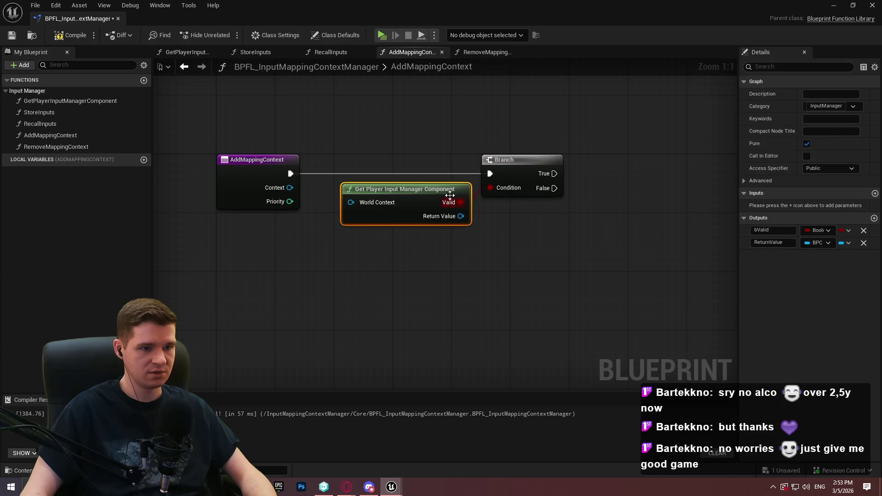
pyautogui.click(618, 286)
pyautogui.click(69, 35)
pyautogui.click(18, 38)
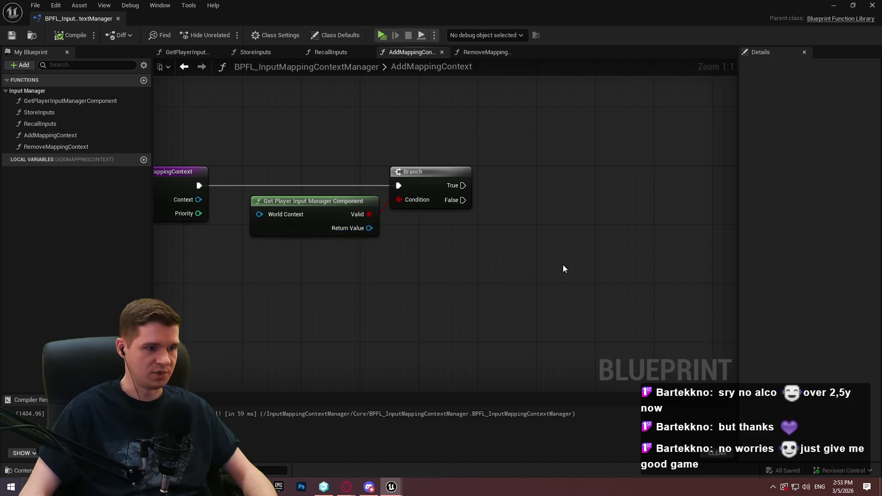
# Call the component's Add Mapping Context from Branch True and save
pyautogui.moveTo(370, 228); pyautogui.dragTo(432, 231)
pyautogui.write('add mapp')
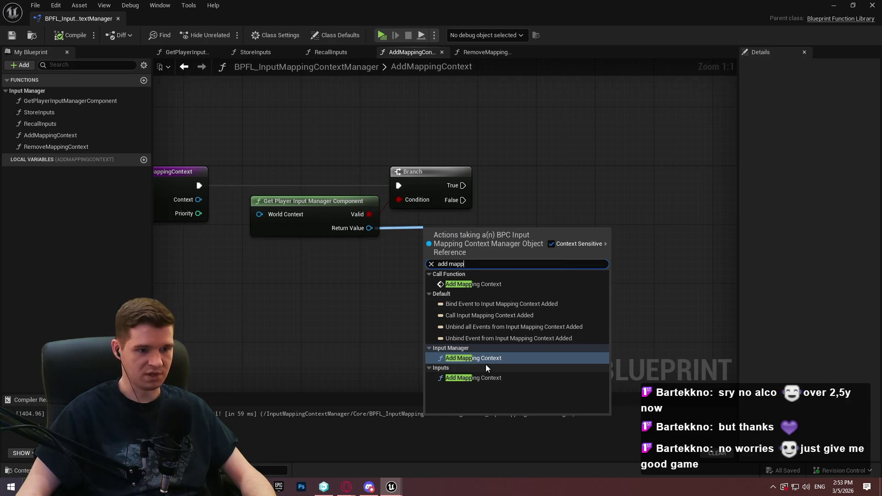
pyautogui.click(472, 285)
pyautogui.moveTo(449, 259)
pyautogui.mouseDown()
pyautogui.moveTo(543, 196)
pyautogui.moveTo(463, 185)
pyautogui.mouseUp()
pyautogui.moveTo(566, 187); pyautogui.dragTo(595, 182)
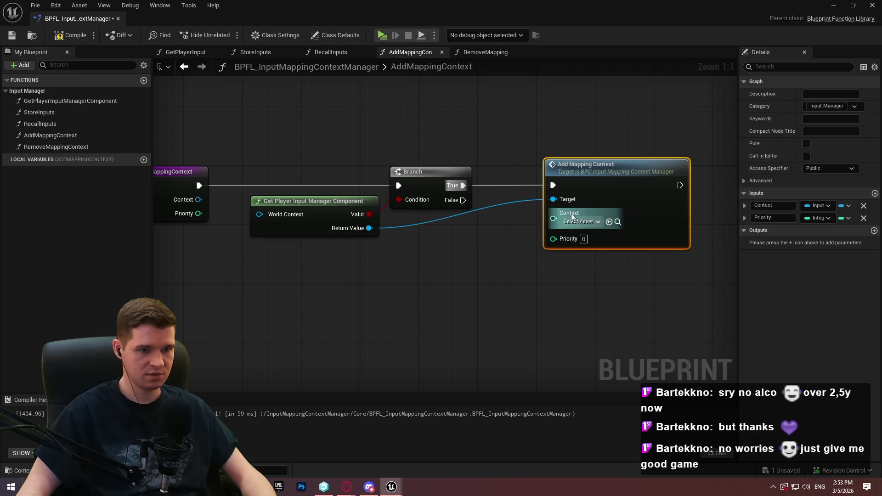
pyautogui.click(193, 192)
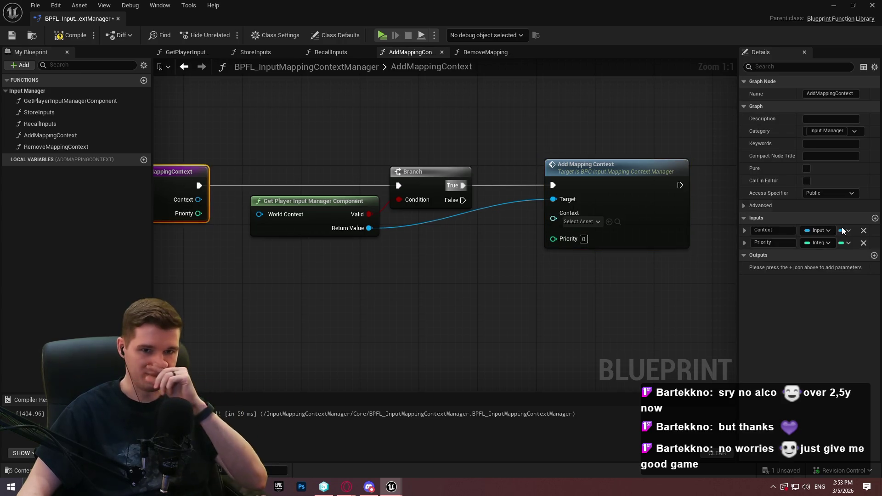
pyautogui.click(826, 230)
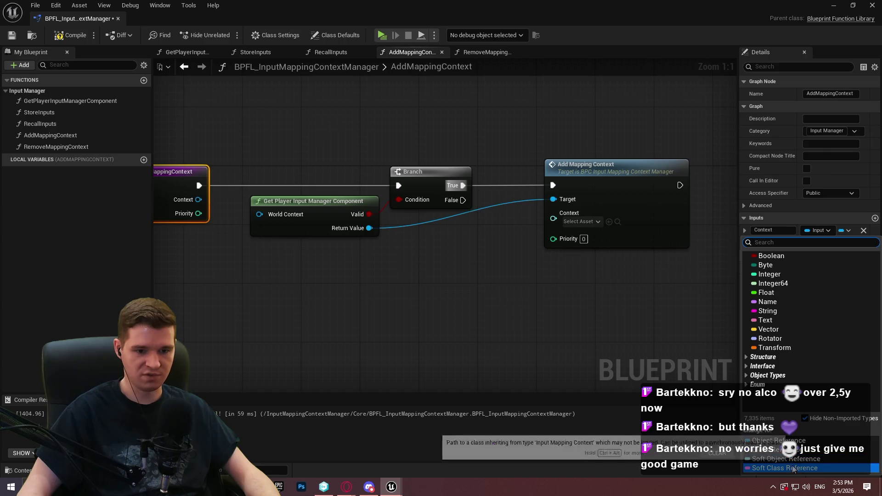
pyautogui.click(643, 330)
pyautogui.click(643, 330)
pyautogui.click(11, 35)
# Feed Context and Priority getters into the Add Mapping Context call
pyautogui.moveTo(553, 219)
pyautogui.mouseDown()
pyautogui.moveTo(534, 228)
pyautogui.moveTo(435, 233)
pyautogui.moveTo(497, 291)
pyautogui.mouseUp()
pyautogui.write('context')
pyautogui.press('Return')
pyautogui.write('prio')
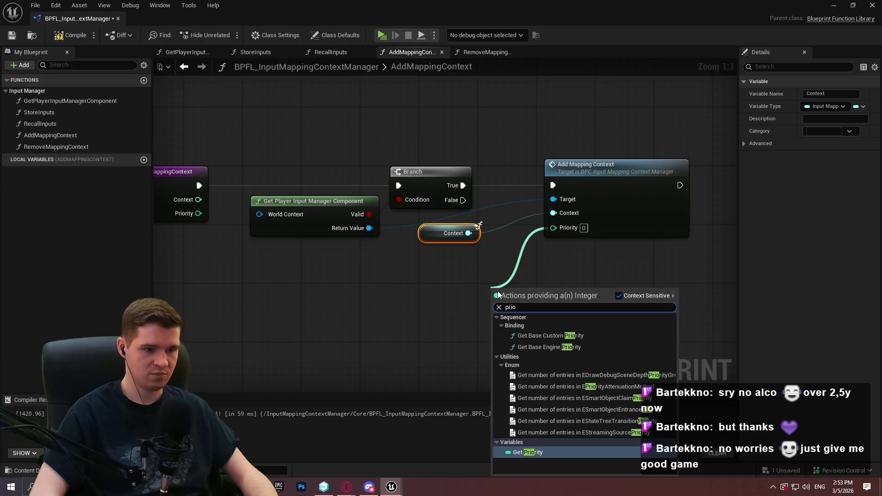
pyautogui.press('Return')
pyautogui.moveTo(452, 233); pyautogui.dragTo(445, 247)
pyautogui.moveTo(519, 292)
pyautogui.mouseDown()
pyautogui.moveTo(434, 266)
pyautogui.moveTo(446, 270)
pyautogui.moveTo(496, 236)
pyautogui.mouseUp()
pyautogui.keyDown('shift'); pyautogui.click(436, 270); pyautogui.keyUp('shift')
pyautogui.moveTo(420, 251)
pyautogui.mouseDown()
pyautogui.moveTo(478, 211)
pyautogui.moveTo(486, 229)
pyautogui.mouseUp()
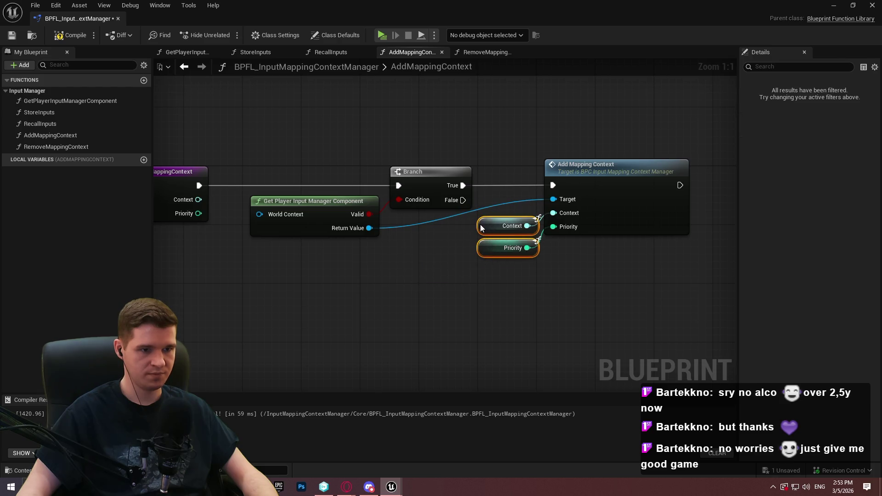
# Tidy the call and getters, adding two reroute points on the Target wire
pyautogui.keyDown('shift'); pyautogui.click(567, 183); pyautogui.keyUp('shift')
pyautogui.moveTo(567, 183); pyautogui.dragTo(648, 183)
pyautogui.click(470, 225)
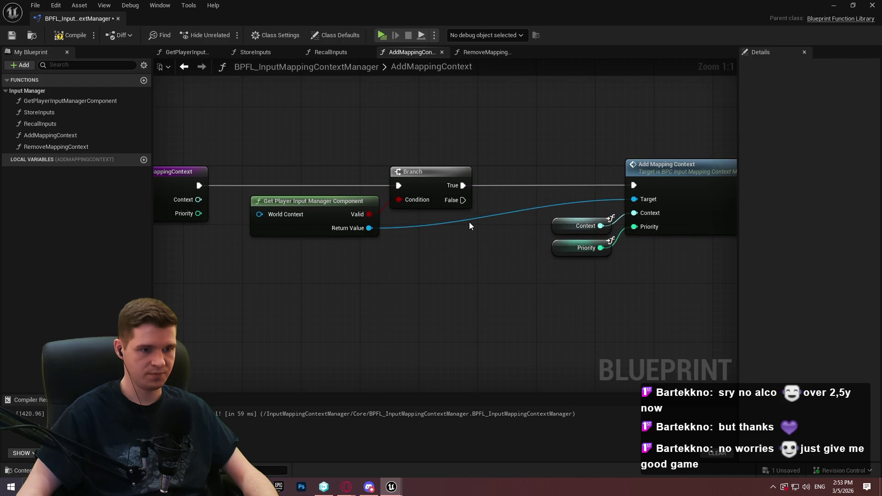
pyautogui.doubleClick(473, 218)
pyautogui.moveTo(472, 218)
pyautogui.mouseDown()
pyautogui.moveTo(406, 225)
pyautogui.moveTo(603, 229)
pyautogui.mouseUp()
pyautogui.doubleClick(437, 218)
pyautogui.moveTo(611, 261)
pyautogui.mouseDown()
pyautogui.moveTo(549, 216)
pyautogui.moveTo(555, 244)
pyautogui.moveTo(377, 213)
pyautogui.mouseUp()
pyautogui.click(573, 317)
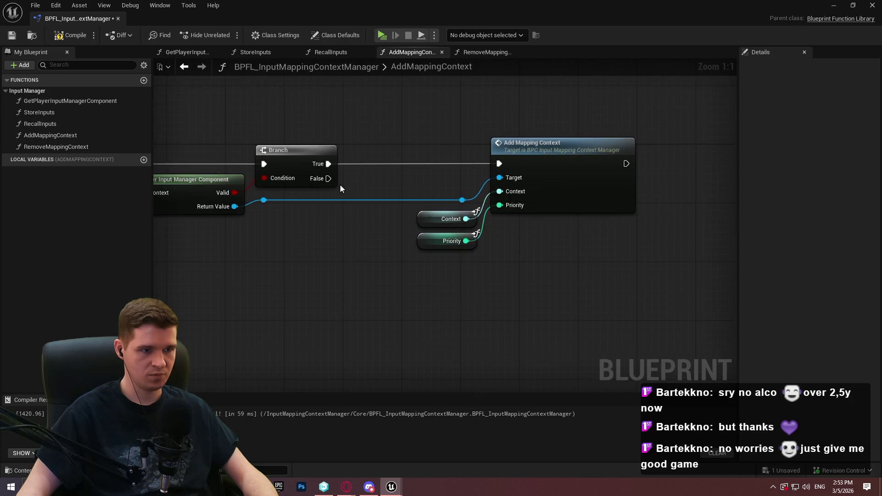
# Add a Return Node on the Branch False path
pyautogui.moveTo(327, 179); pyautogui.dragTo(388, 324)
pyautogui.write('return')
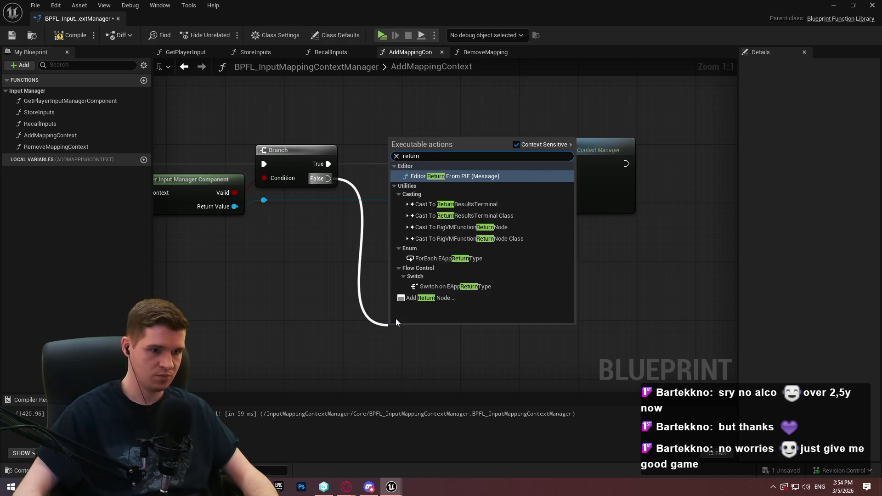
pyautogui.click(472, 299)
pyautogui.moveTo(423, 324)
pyautogui.mouseDown()
pyautogui.moveTo(442, 305)
pyautogui.moveTo(434, 302)
pyautogui.mouseUp()
pyautogui.moveTo(586, 237); pyautogui.dragTo(416, 165)
pyautogui.moveTo(560, 148); pyautogui.dragTo(537, 147)
# Paste a second Return Node after Add Mapping Context, then compile and save
pyautogui.click(587, 236)
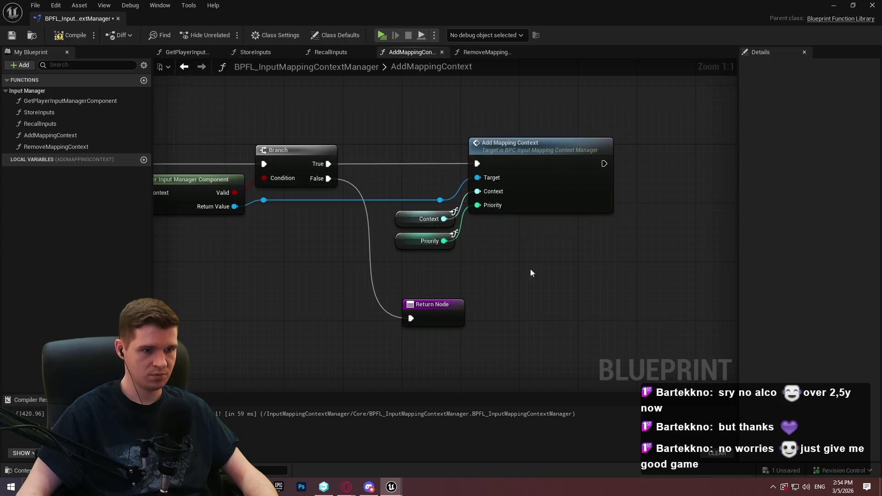
pyautogui.hotkey('ctrl', 'c')
pyautogui.hotkey('ctrl', 'v')
pyautogui.moveTo(604, 163); pyautogui.dragTo(658, 157)
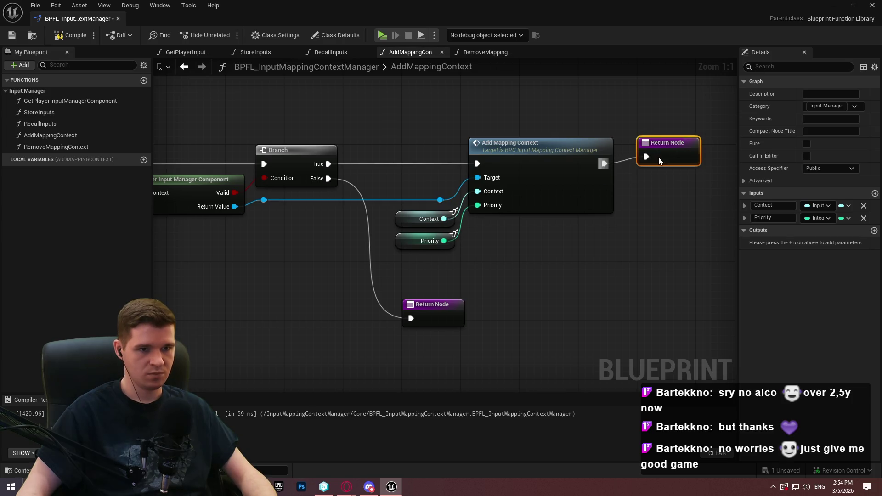
pyautogui.click(672, 274)
pyautogui.scroll(-3, 564, 176)
pyautogui.click(59, 36)
pyautogui.click(12, 35)
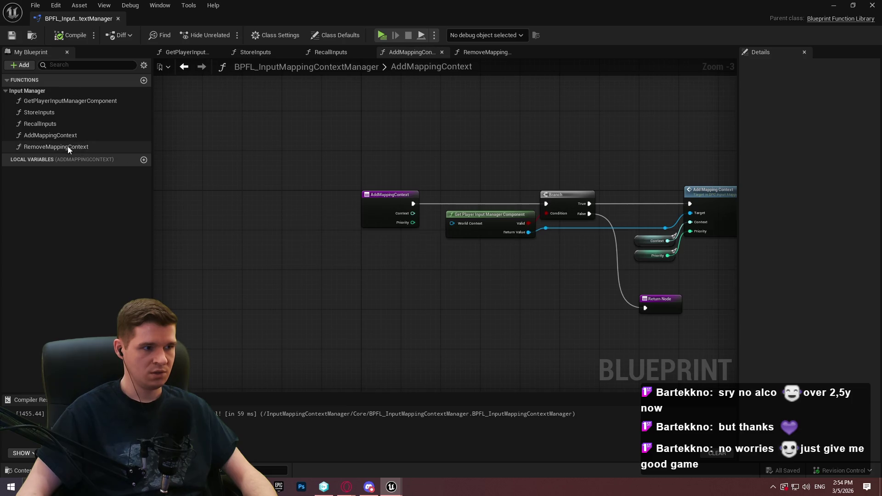
# Clear RemoveMappingContext, drop WorldContext, make Context a soft object reference, compile and save
pyautogui.doubleClick(68, 146)
pyautogui.scroll(-5, 408, 224)
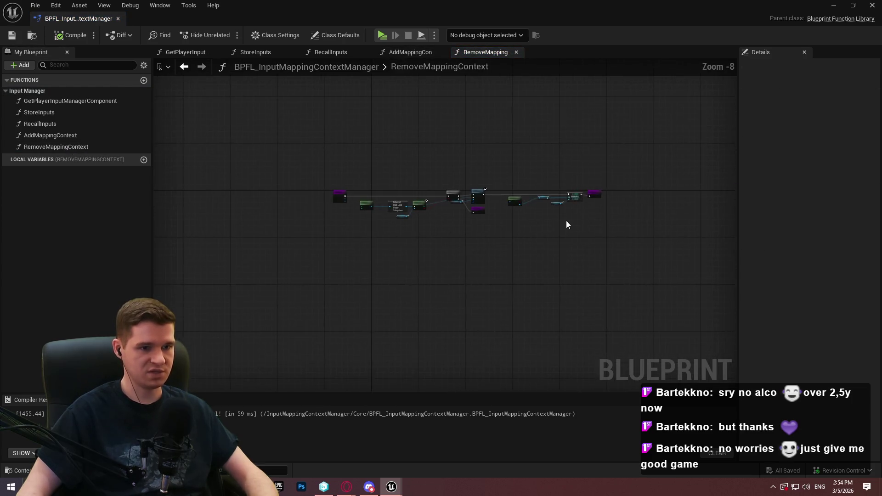
pyautogui.moveTo(650, 247); pyautogui.dragTo(325, 161)
pyautogui.scroll(4, 298, 198)
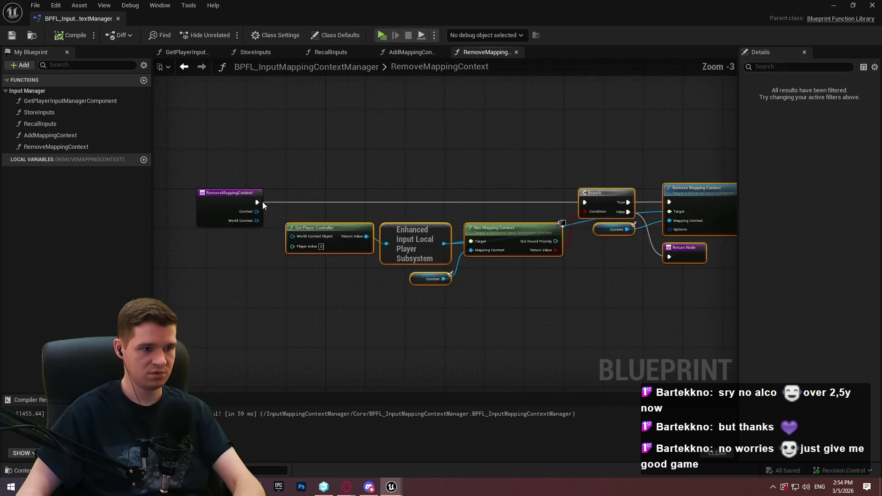
pyautogui.press('Delete')
pyautogui.scroll(2, 239, 198)
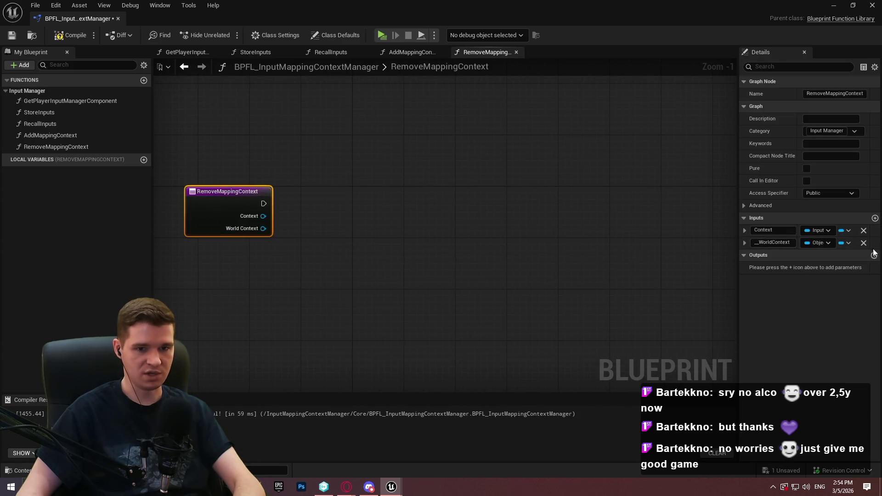
pyautogui.click(864, 243)
pyautogui.click(819, 230)
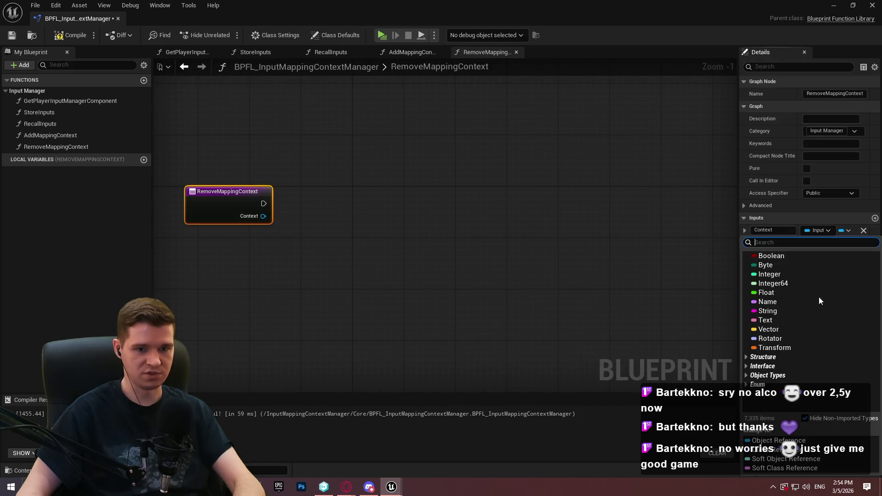
pyautogui.click(787, 458)
pyautogui.click(79, 39)
pyautogui.click(17, 37)
# Add Get Player Input Manager Component and branch from the entry on its Valid output
pyautogui.moveTo(68, 99); pyautogui.dragTo(269, 275)
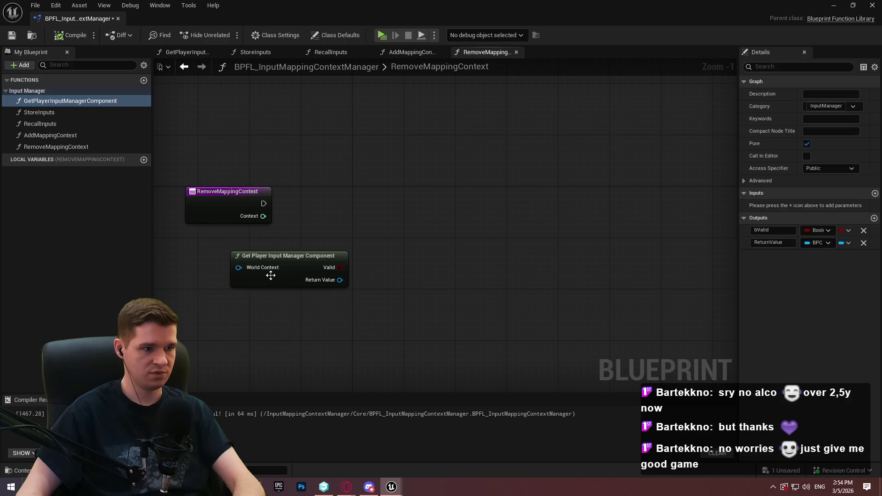
pyautogui.moveTo(322, 266); pyautogui.dragTo(264, 251)
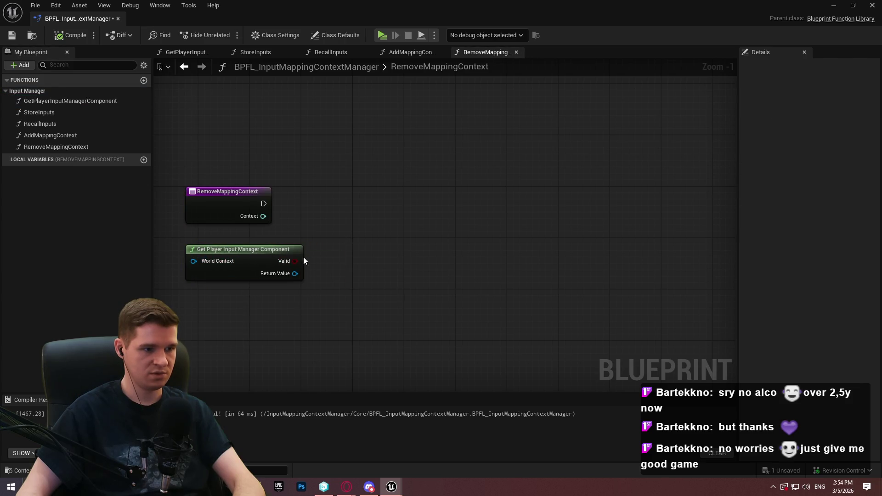
pyautogui.moveTo(330, 214); pyautogui.dragTo(332, 208)
pyautogui.click(370, 238)
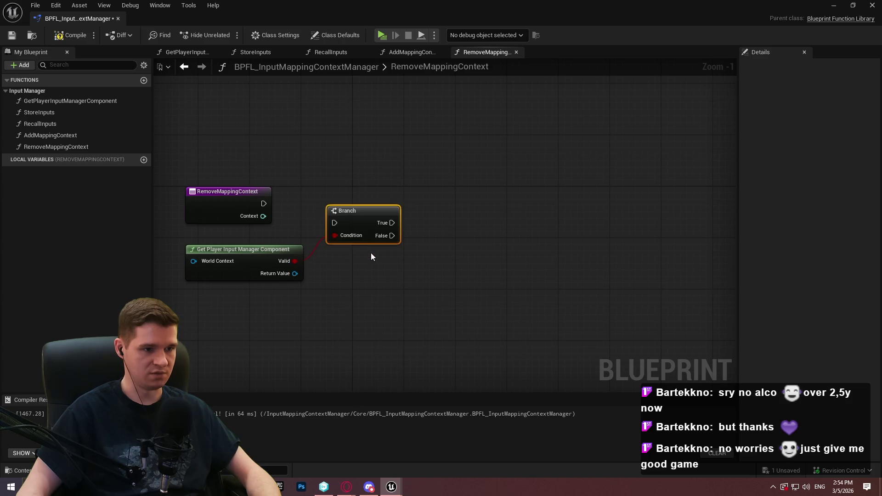
pyautogui.moveTo(261, 205); pyautogui.dragTo(334, 223)
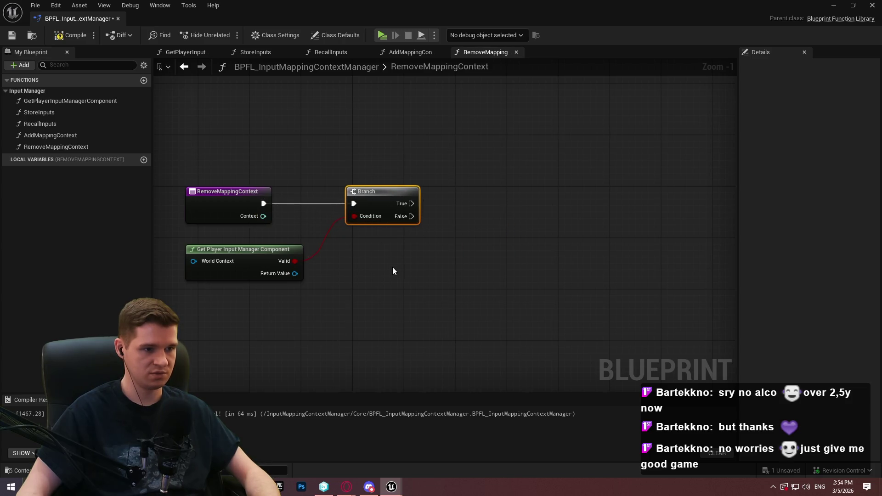
pyautogui.scroll(1, 391, 268)
pyautogui.moveTo(436, 270); pyautogui.dragTo(437, 268)
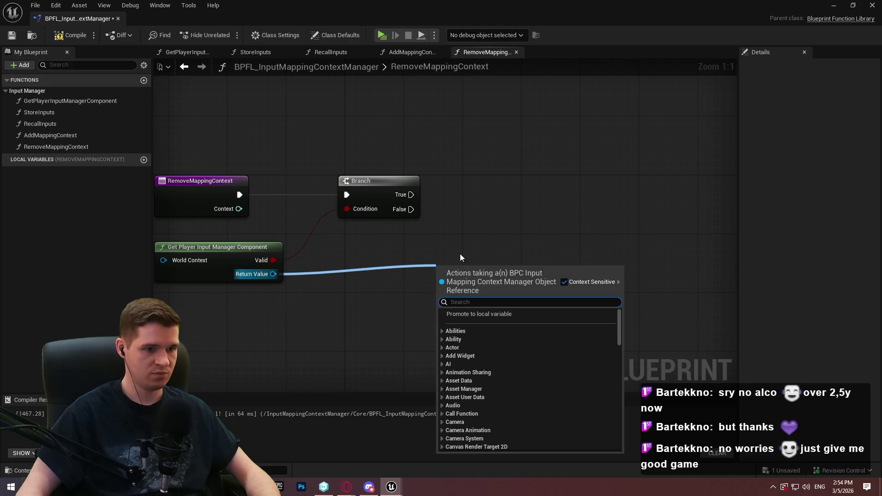
# Call Remove Mapping Context on Branch True, passing the Context parameter
pyautogui.write('remove map')
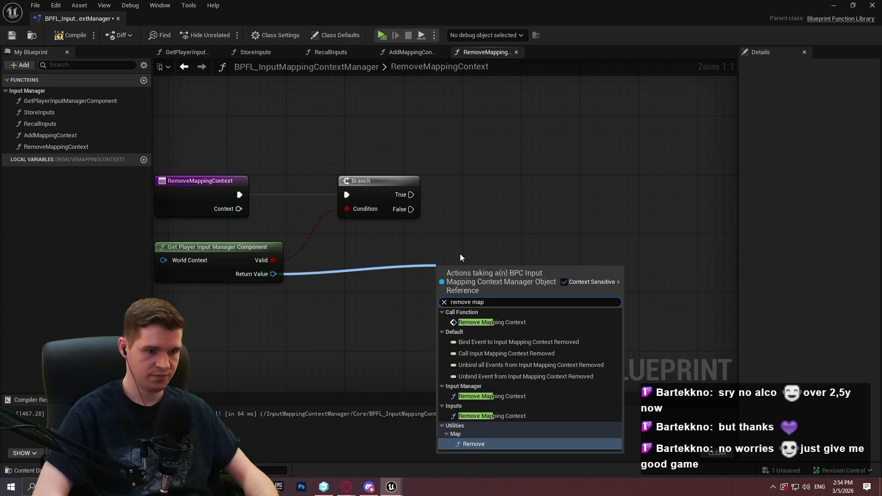
pyautogui.click(487, 323)
pyautogui.click(382, 202)
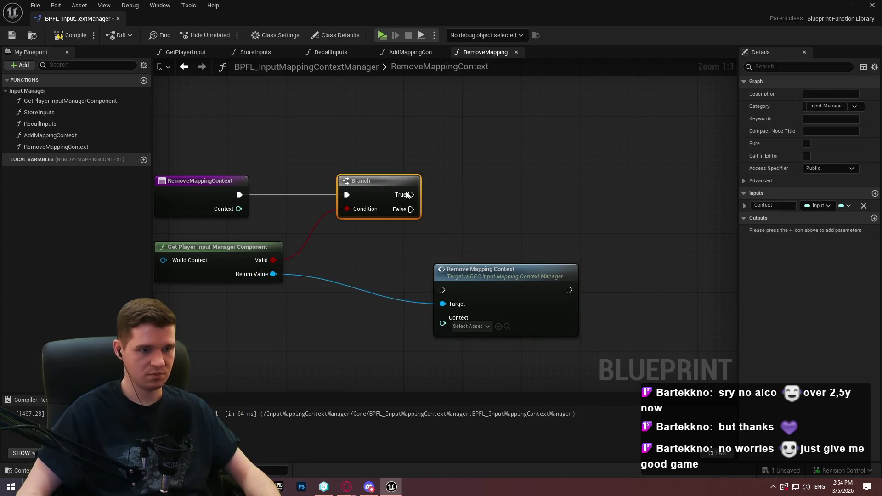
pyautogui.moveTo(411, 194)
pyautogui.mouseDown()
pyautogui.moveTo(440, 289)
pyautogui.moveTo(509, 194)
pyautogui.moveTo(530, 194)
pyautogui.mouseUp()
pyautogui.moveTo(487, 227); pyautogui.dragTo(443, 273)
pyautogui.write('contex')
pyautogui.press('Return')
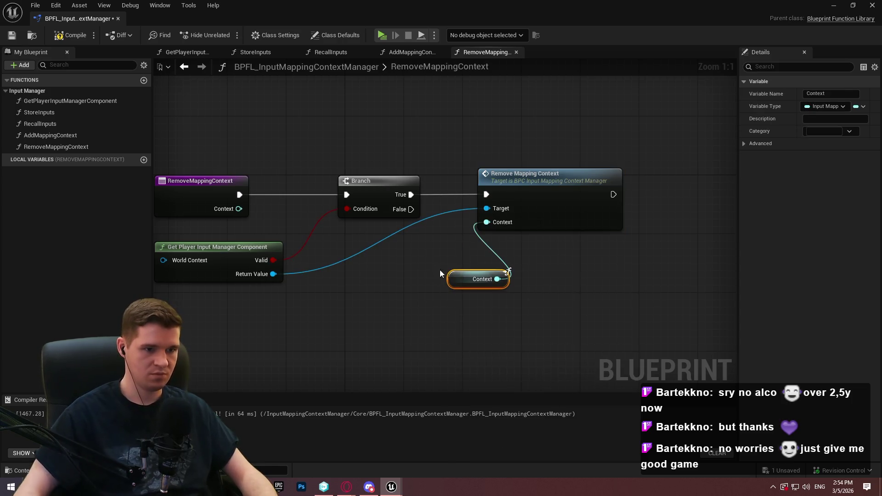
# Straighten the Target wire with two reroute points and arrange the Remove Mapping Context group
pyautogui.doubleClick(354, 247)
pyautogui.moveTo(366, 247)
pyautogui.mouseDown()
pyautogui.moveTo(365, 231)
pyautogui.moveTo(355, 231)
pyautogui.moveTo(464, 223)
pyautogui.moveTo(457, 231)
pyautogui.mouseUp()
pyautogui.doubleClick(381, 231)
pyautogui.click(489, 216)
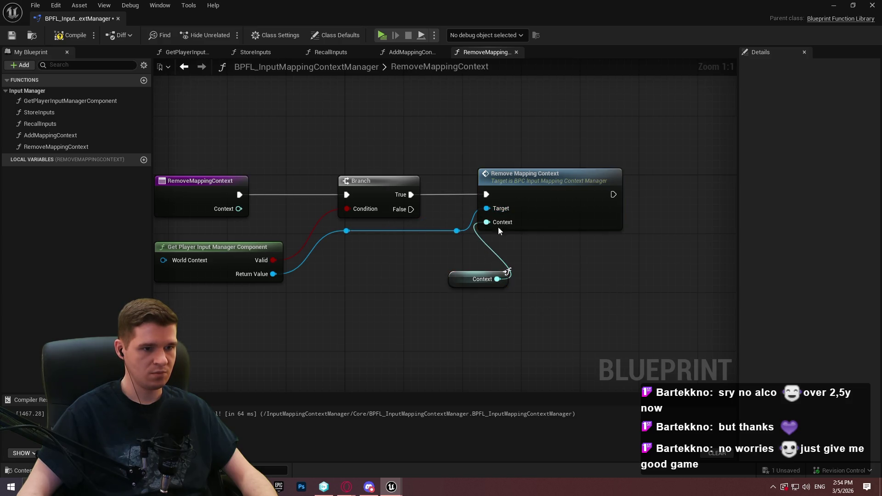
pyautogui.moveTo(508, 284); pyautogui.dragTo(469, 249)
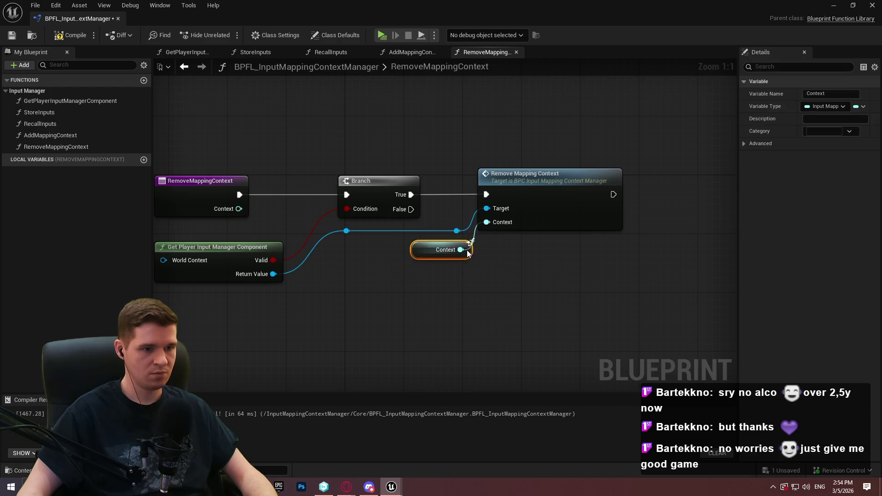
pyautogui.moveTo(443, 186); pyautogui.dragTo(493, 243)
pyautogui.moveTo(504, 180); pyautogui.dragTo(570, 179)
# Add Return Nodes on the False path and after the call, then compile and save
pyautogui.moveTo(411, 209); pyautogui.dragTo(462, 302)
pyautogui.write('return')
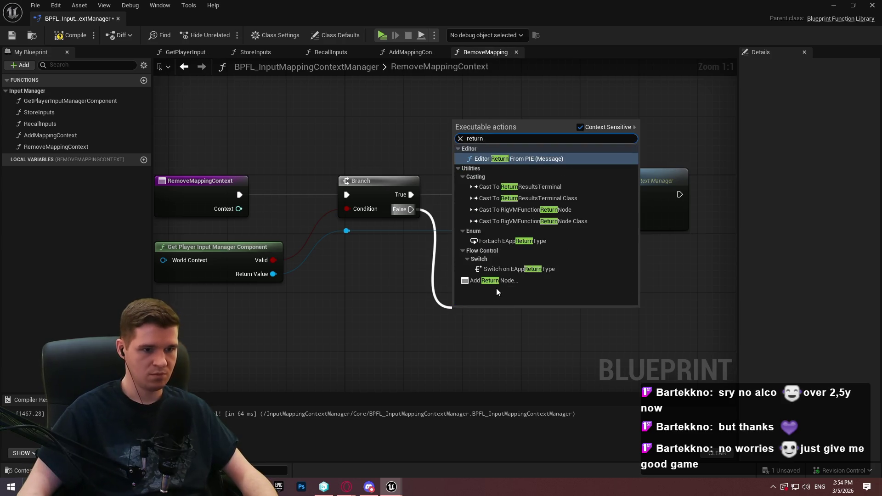
pyautogui.click(492, 281)
pyautogui.moveTo(426, 282); pyautogui.dragTo(440, 267)
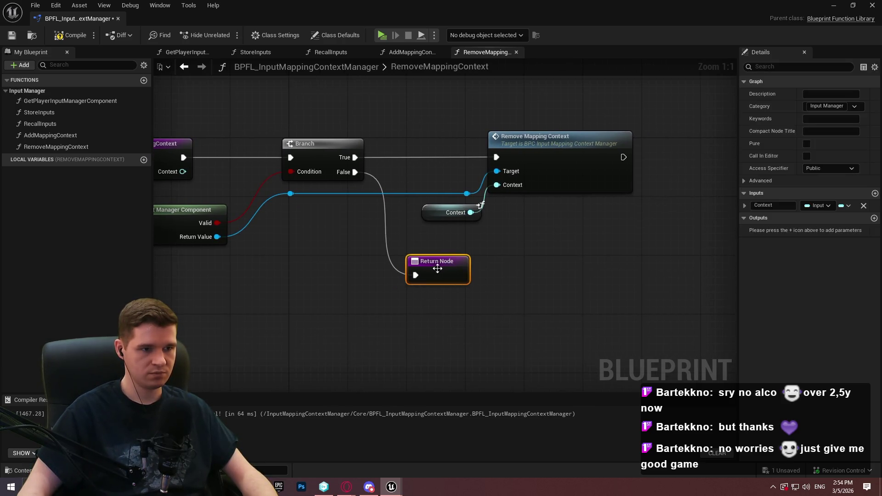
pyautogui.moveTo(624, 157)
pyautogui.mouseDown()
pyautogui.moveTo(716, 143)
pyautogui.moveTo(674, 145)
pyautogui.mouseUp()
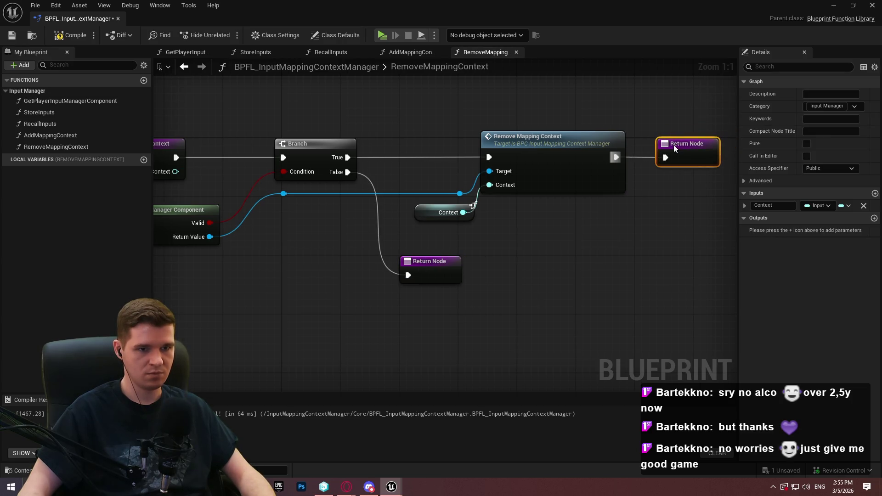
pyautogui.click(712, 235)
pyautogui.scroll(-1, 712, 235)
pyautogui.click(69, 35)
pyautogui.click(11, 37)
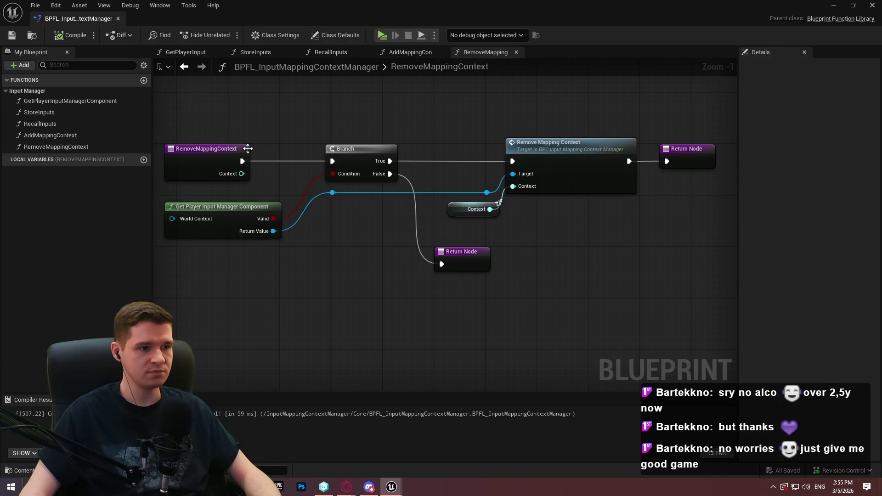
# Insert a Sequence after the RemoveMappingContext entry, with Then 1 going to a pasted Return Node
pyautogui.moveTo(480, 170)
pyautogui.mouseDown()
pyautogui.moveTo(278, 176)
pyautogui.moveTo(360, 166)
pyautogui.mouseUp()
pyautogui.write('seq')
pyautogui.click(396, 212)
pyautogui.keyDown('ctrl'); pyautogui.click(264, 169); pyautogui.keyUp('ctrl')
pyautogui.moveTo(264, 169); pyautogui.dragTo(193, 174)
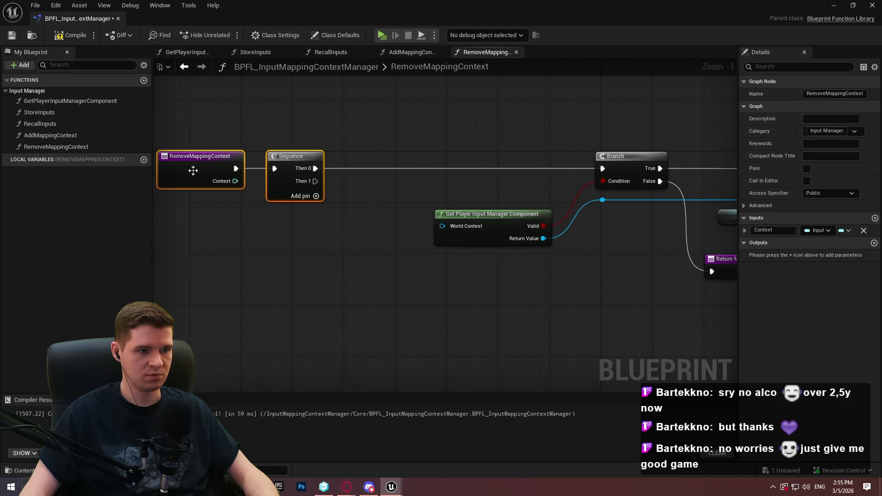
pyautogui.click(618, 213)
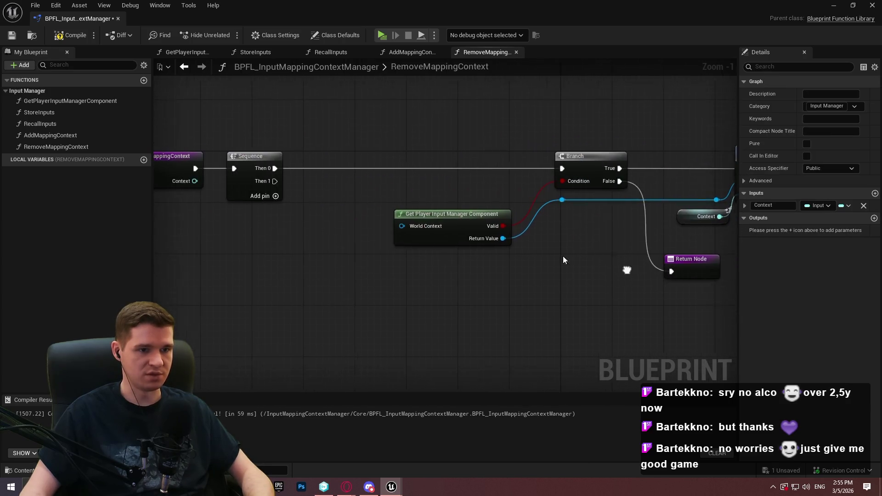
pyautogui.hotkey('ctrl', 'v')
pyautogui.moveTo(317, 250)
pyautogui.mouseDown()
pyautogui.moveTo(344, 263)
pyautogui.moveTo(278, 180)
pyautogui.mouseUp()
pyautogui.click(331, 219)
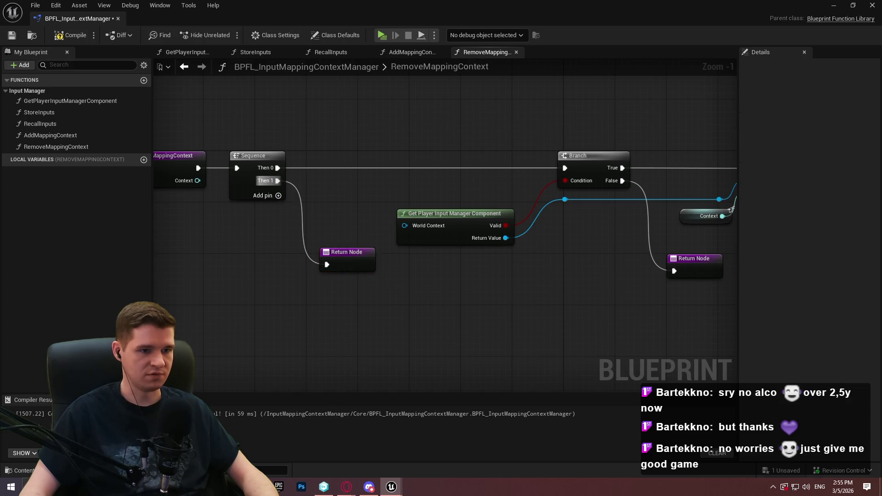
# Delete the False-path Return Node, tidy the node layout, and recompile
pyautogui.click(569, 257)
pyautogui.press('Delete')
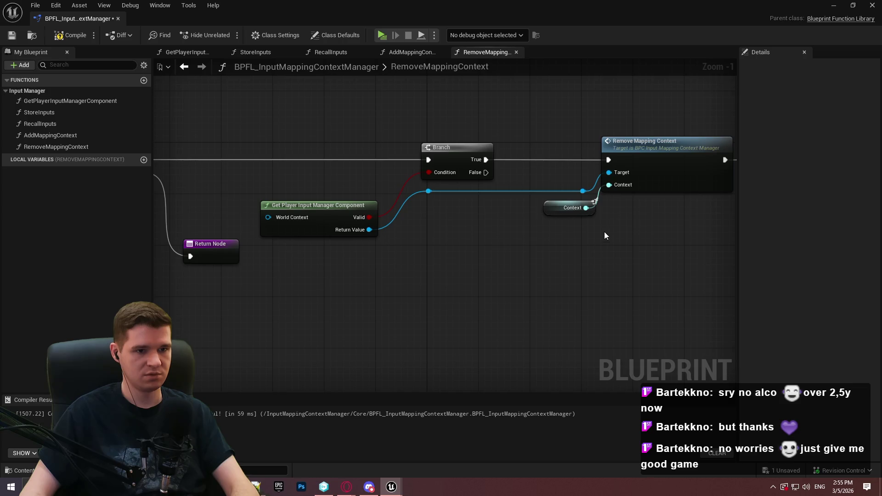
pyautogui.moveTo(321, 211)
pyautogui.mouseDown()
pyautogui.moveTo(334, 175)
pyautogui.moveTo(347, 178)
pyautogui.mouseUp()
pyautogui.click(488, 252)
pyautogui.scroll(-1, 621, 236)
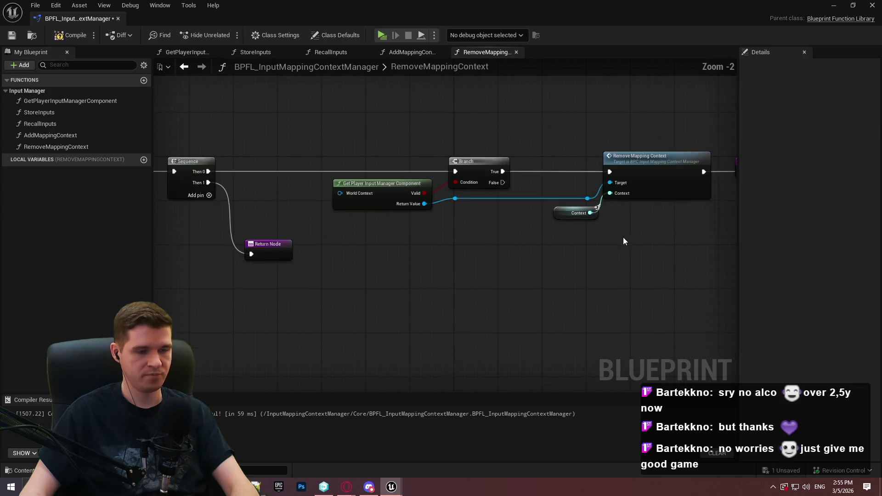
pyautogui.moveTo(677, 201)
pyautogui.mouseDown()
pyautogui.moveTo(508, 146)
pyautogui.moveTo(342, 149)
pyautogui.mouseUp()
pyautogui.moveTo(471, 194); pyautogui.dragTo(413, 195)
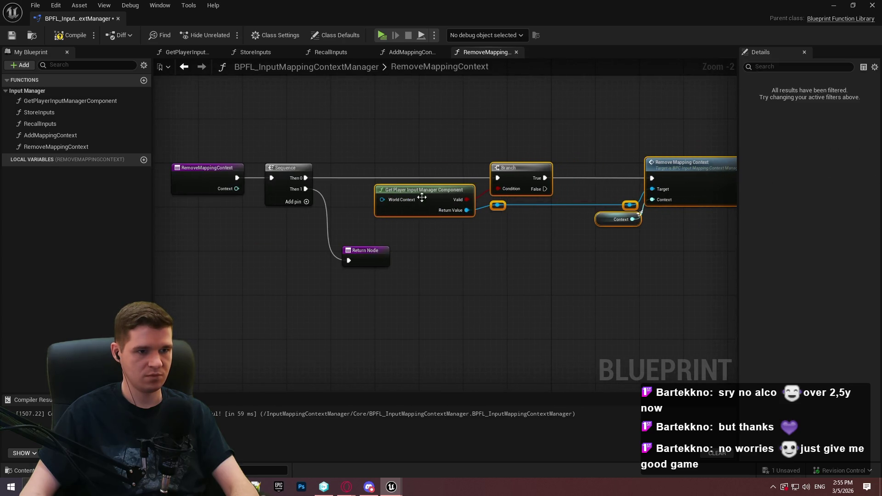
pyautogui.moveTo(372, 252); pyautogui.dragTo(405, 296)
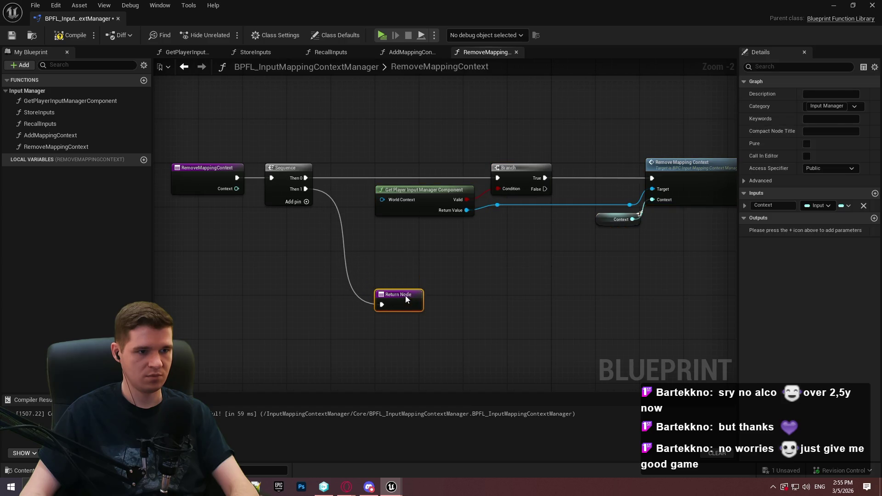
pyautogui.click(456, 273)
pyautogui.scroll(-2, 455, 274)
pyautogui.click(70, 35)
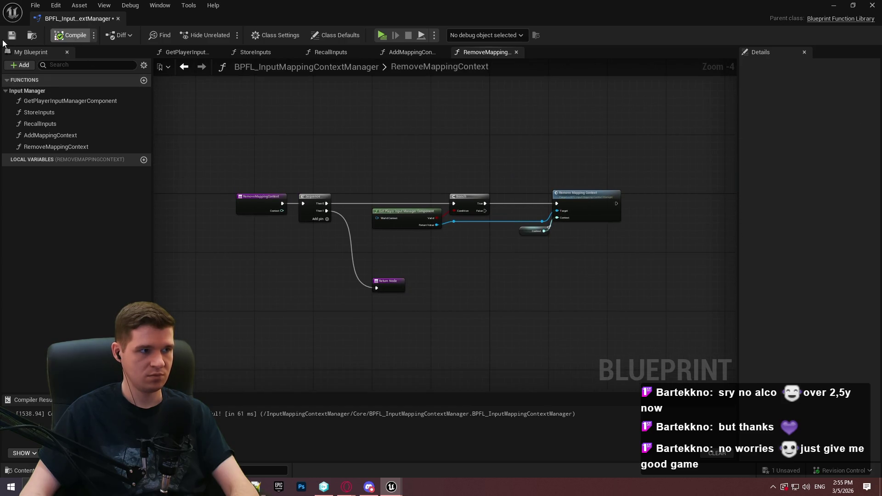
pyautogui.doubleClick(48, 135)
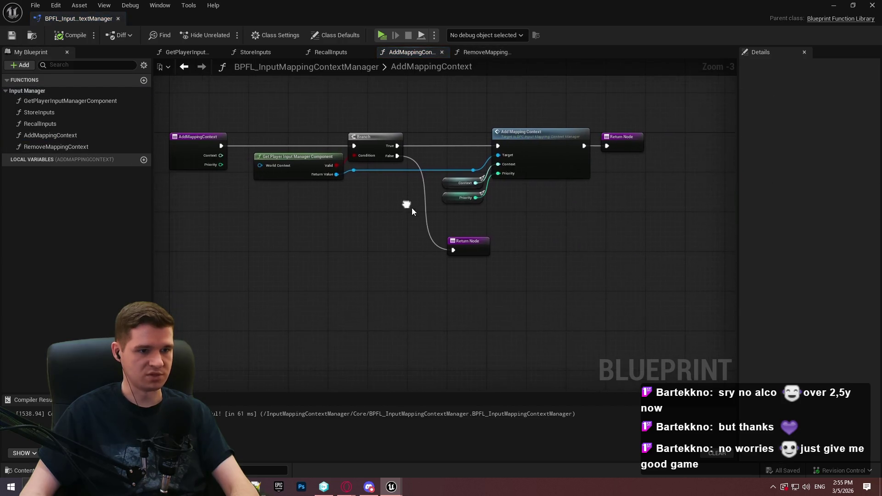
# Insert a Sequence after the AddMappingContext entry, route Then 1 to the Return Node, and leave False empty
pyautogui.moveTo(222, 146); pyautogui.dragTo(260, 104)
pyautogui.write('seq')
pyautogui.click(326, 144)
pyautogui.moveTo(335, 158); pyautogui.dragTo(255, 159)
pyautogui.moveTo(428, 119)
pyautogui.mouseDown()
pyautogui.moveTo(340, 147)
pyautogui.moveTo(349, 158)
pyautogui.moveTo(354, 149)
pyautogui.mouseUp()
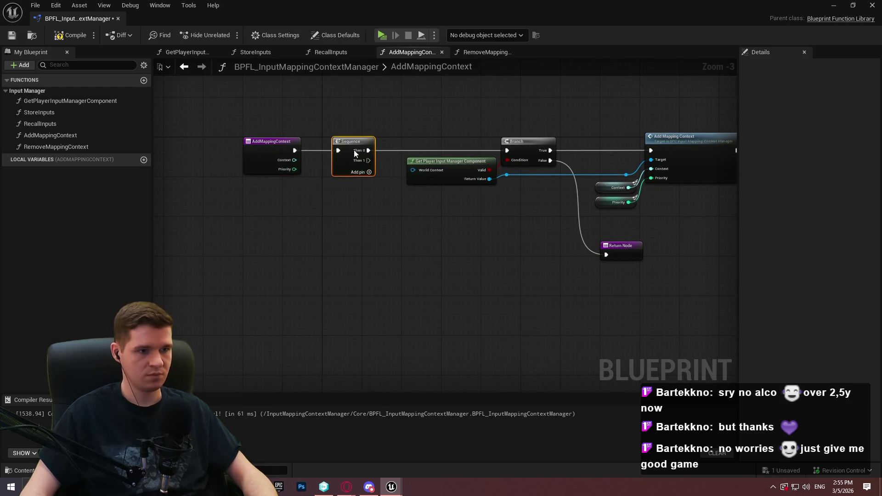
pyautogui.click(623, 240)
pyautogui.click(624, 244)
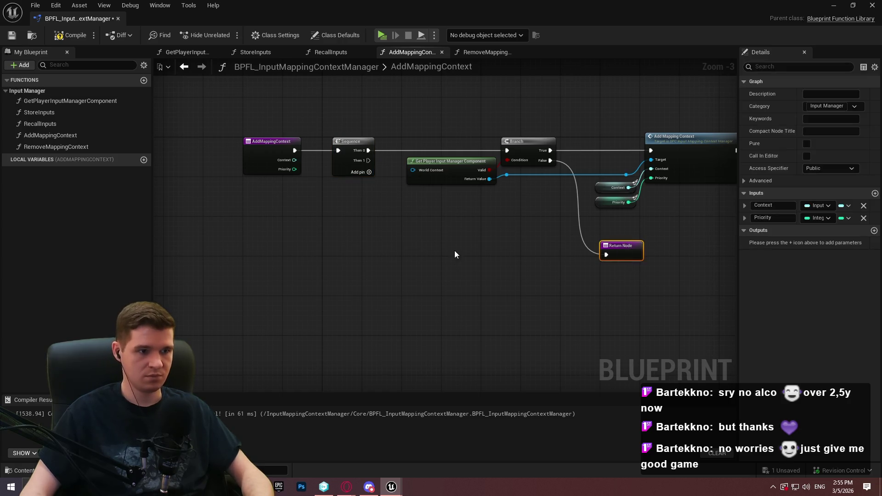
pyautogui.moveTo(458, 259); pyautogui.dragTo(367, 160)
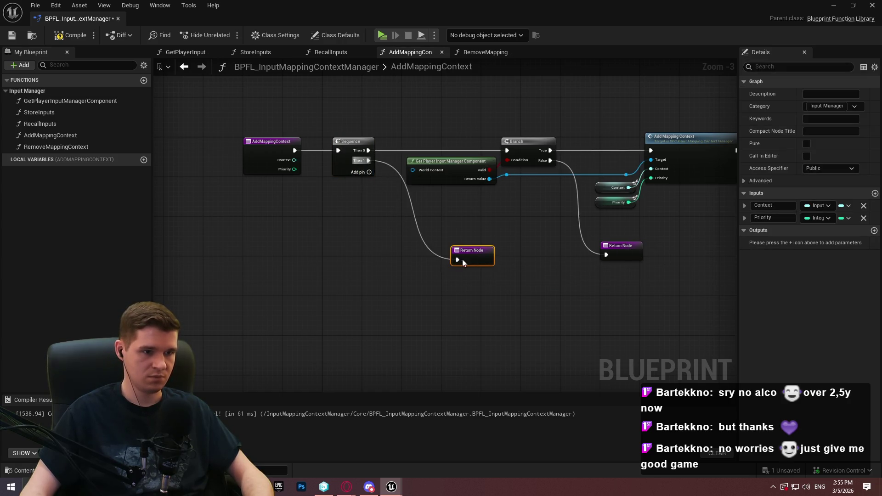
pyautogui.moveTo(432, 266); pyautogui.dragTo(427, 266)
# Tidy the AddMappingContext graph by aligning the entry, Sequence, return and Add Mapping Context nodes
pyautogui.moveTo(367, 227); pyautogui.dragTo(237, 134)
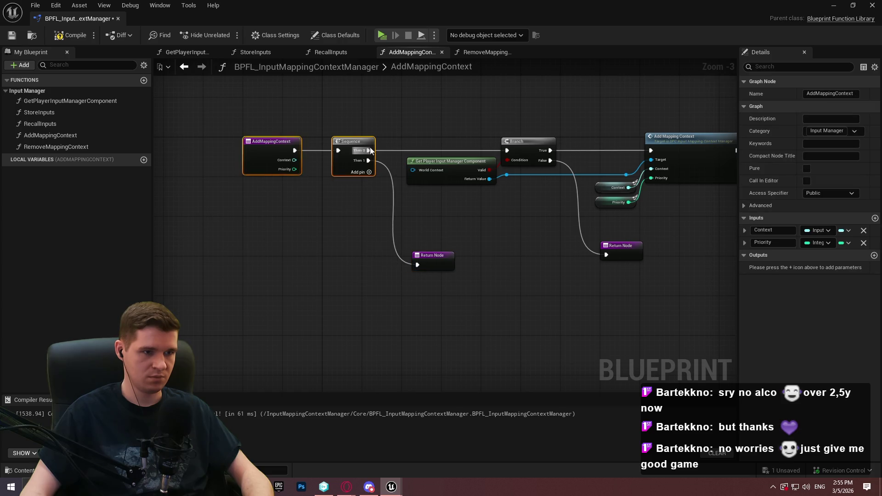
pyautogui.moveTo(362, 146); pyautogui.dragTo(346, 146)
pyautogui.click(548, 235)
pyautogui.hscroll(3, 574, 237)
pyautogui.moveTo(515, 258); pyautogui.dragTo(669, 159)
pyautogui.scroll(3, 432, 214)
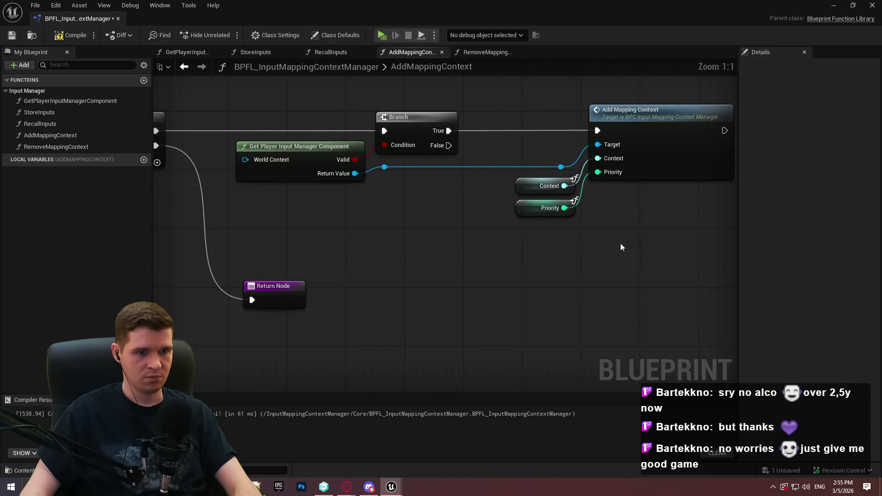
pyautogui.scroll(-4, 620, 248)
pyautogui.moveTo(527, 200); pyautogui.dragTo(441, 115)
pyautogui.scroll(2, 502, 128)
pyautogui.moveTo(502, 128); pyautogui.dragTo(486, 128)
pyautogui.click(467, 247)
pyautogui.press('Home')
# Save the function library with the updated AddMappingContext graph
pyautogui.click(486, 50)
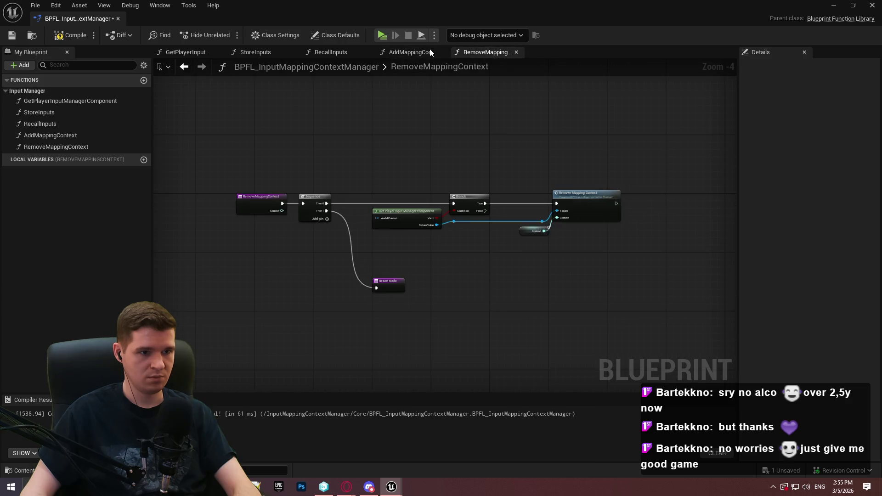
pyautogui.click(430, 49)
pyautogui.hotkey('ctrl', 's')
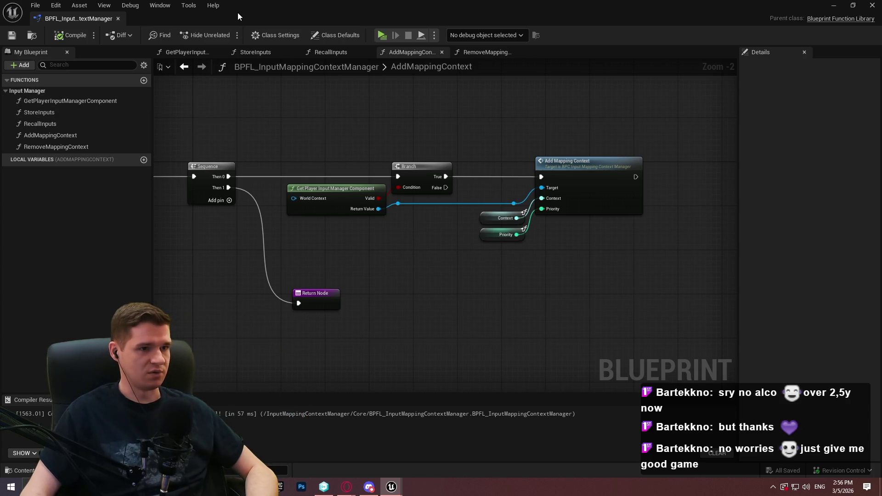
pyautogui.click(833, 5)
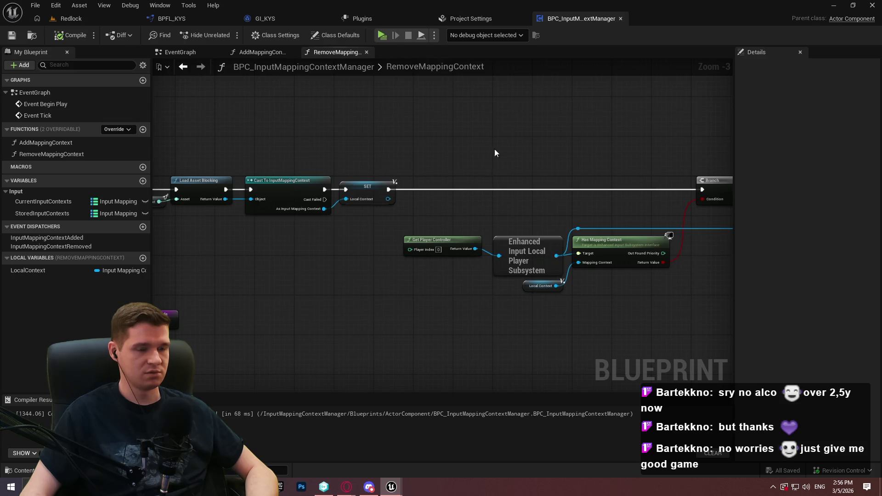
# Add a component function named StoreInputs and frame its entry node in the graph
pyautogui.scroll(-3, 491, 151)
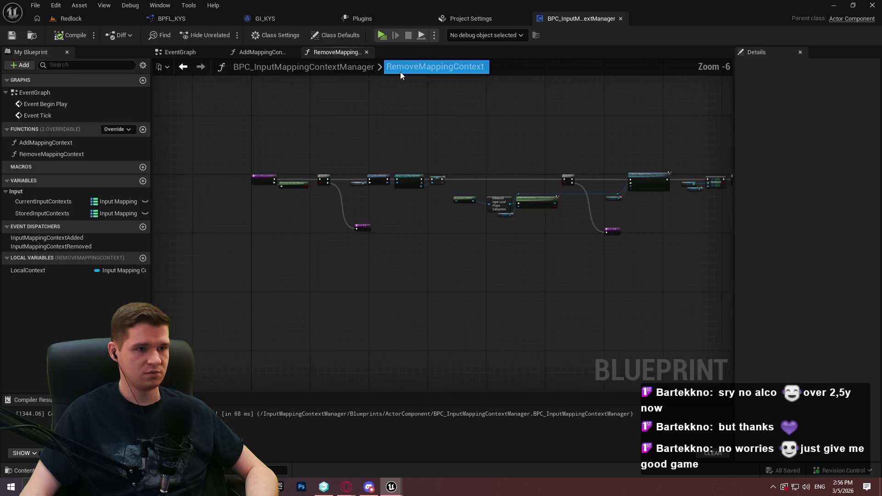
pyautogui.click(143, 129)
pyautogui.write('StoreInp')
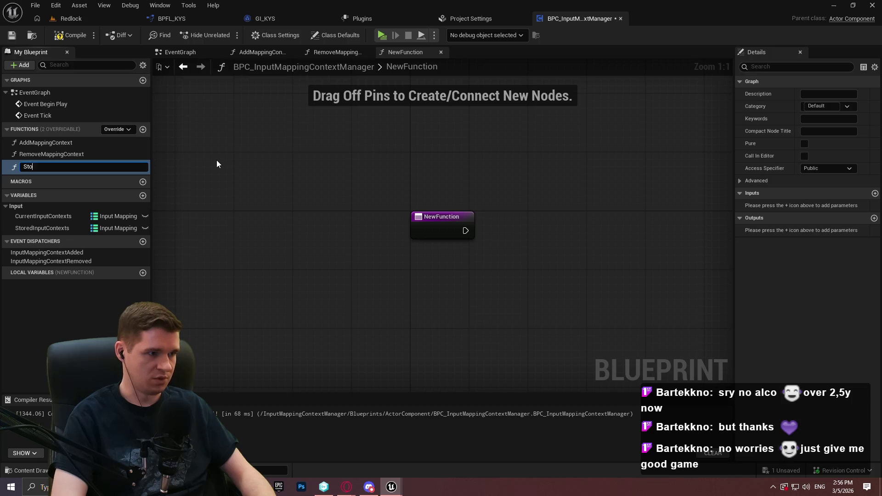
pyautogui.write('uts')
pyautogui.press('Return')
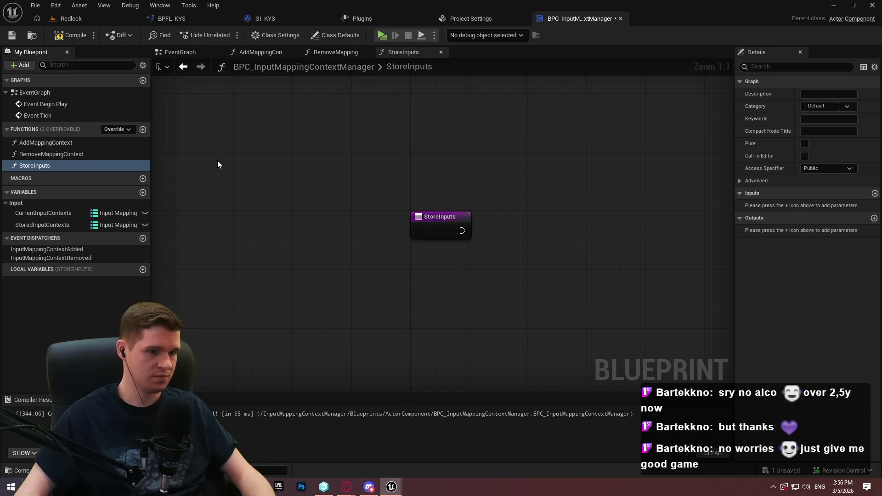
pyautogui.moveTo(564, 222); pyautogui.dragTo(483, 190)
pyautogui.moveTo(421, 191); pyautogui.dragTo(373, 138)
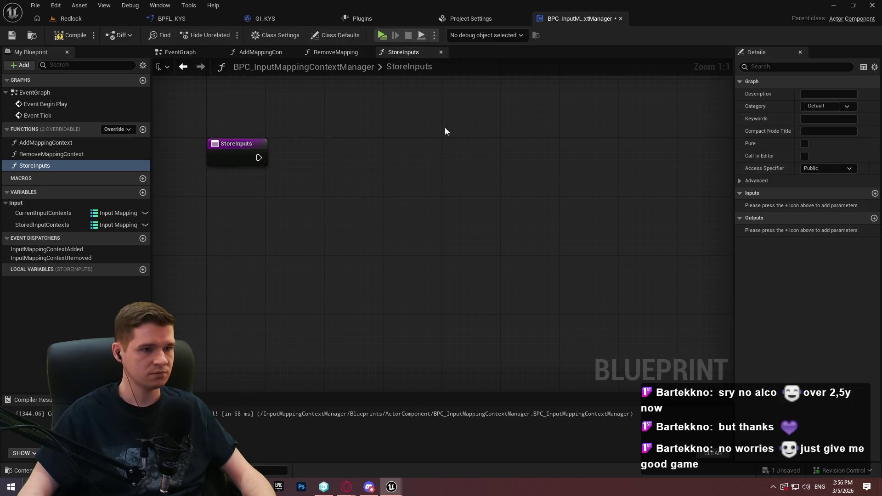
pyautogui.scroll(-2, 444, 131)
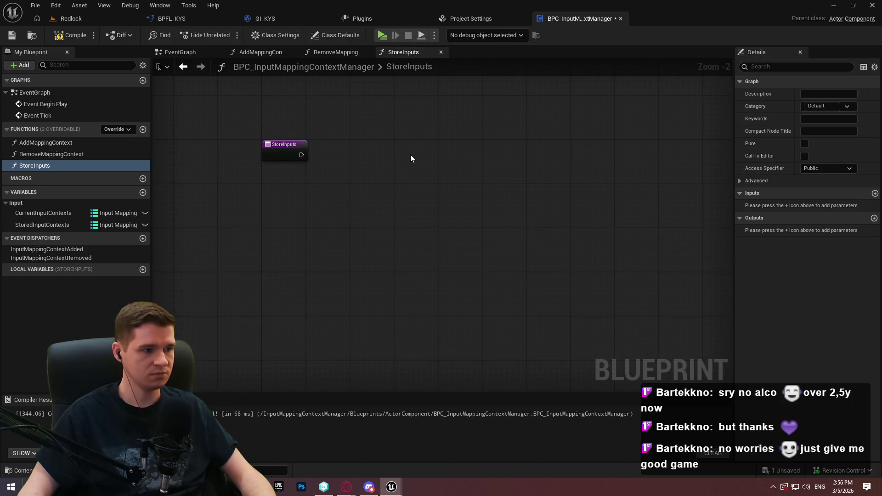
# Review the function library's StoreInputs graph as a reference
pyautogui.hotkey('alt', 'Tab')
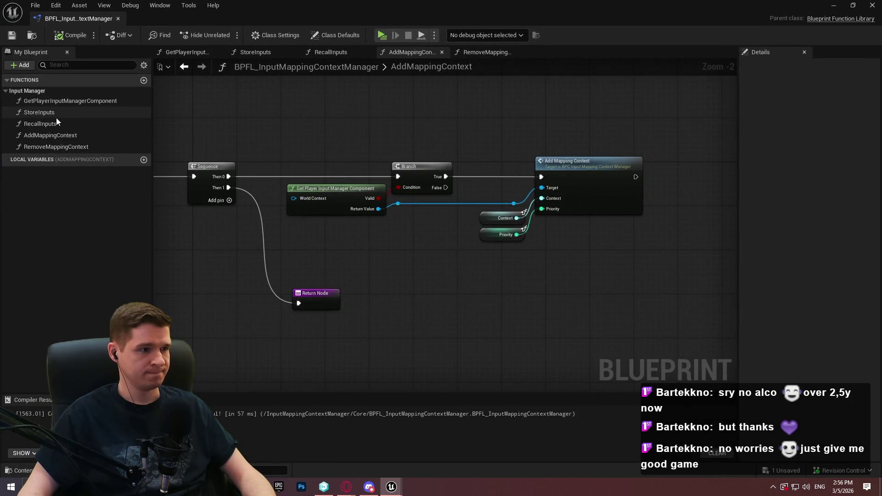
pyautogui.doubleClick(56, 113)
pyautogui.scroll(-4, 426, 219)
pyautogui.scroll(2, 570, 234)
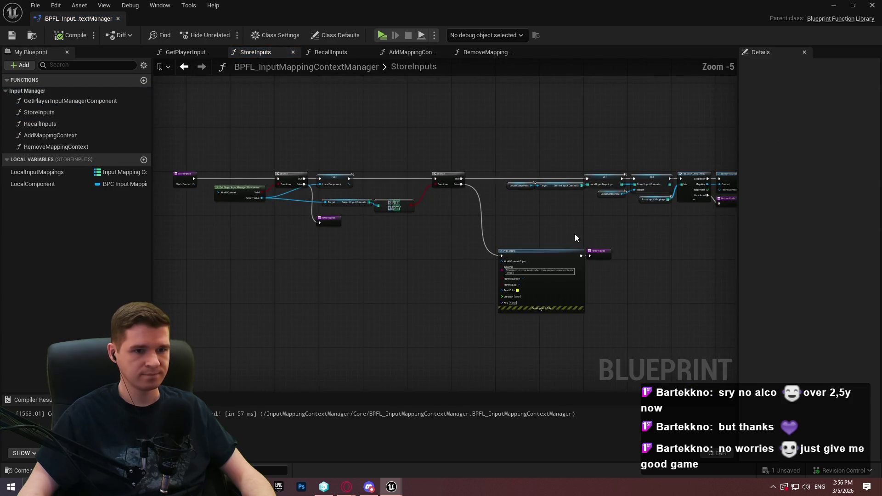
pyautogui.moveTo(622, 249)
pyautogui.mouseDown()
pyautogui.moveTo(469, 228)
pyautogui.moveTo(553, 230)
pyautogui.moveTo(573, 213)
pyautogui.mouseUp()
pyautogui.scroll(-1, 587, 205)
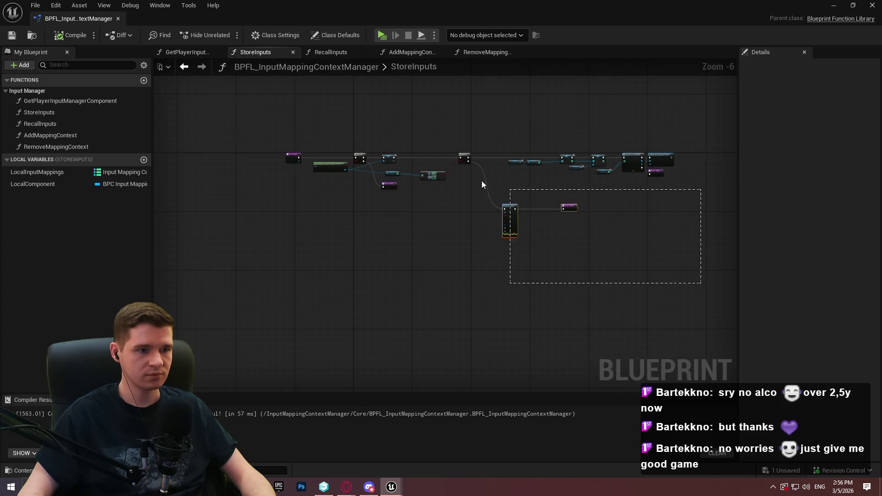
pyautogui.scroll(2, 553, 181)
pyautogui.scroll(1, 620, 178)
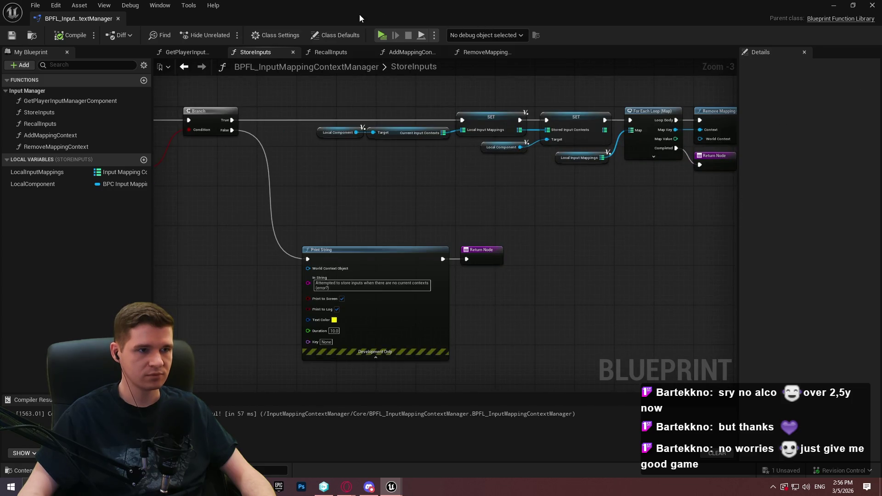
pyautogui.hotkey('alt', 'Tab')
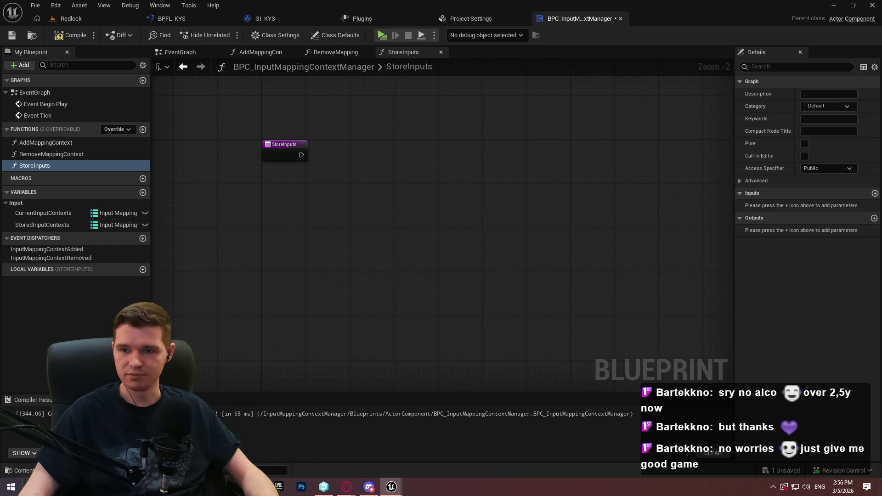
# Add a Current Input Contexts getter feeding an IS NOT EMPTY check
pyautogui.scroll(1, 346, 161)
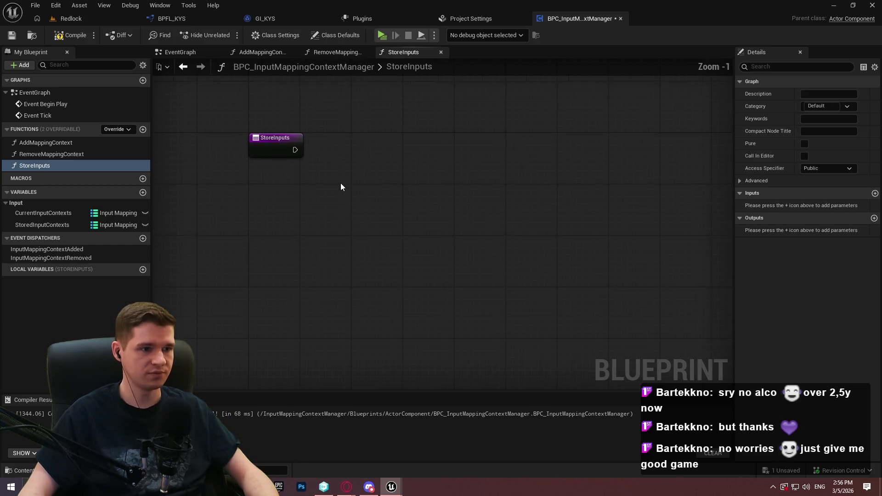
pyautogui.moveTo(340, 186); pyautogui.dragTo(305, 206)
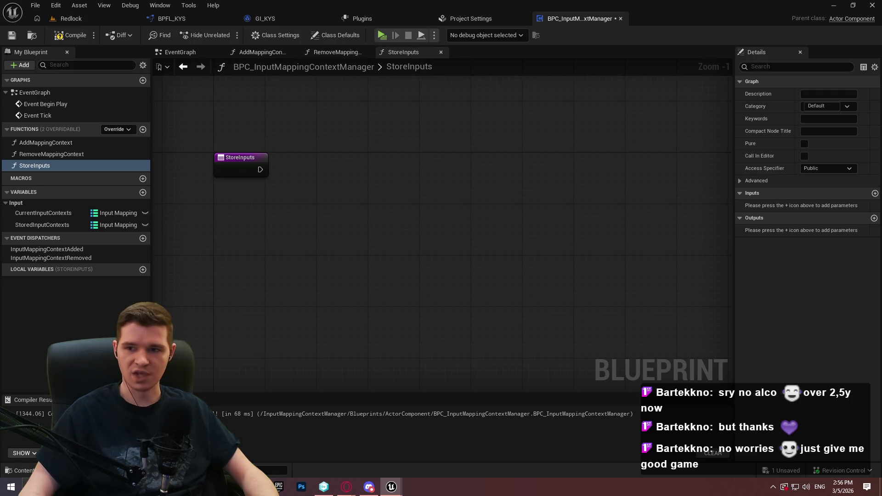
pyautogui.scroll(1, 379, 230)
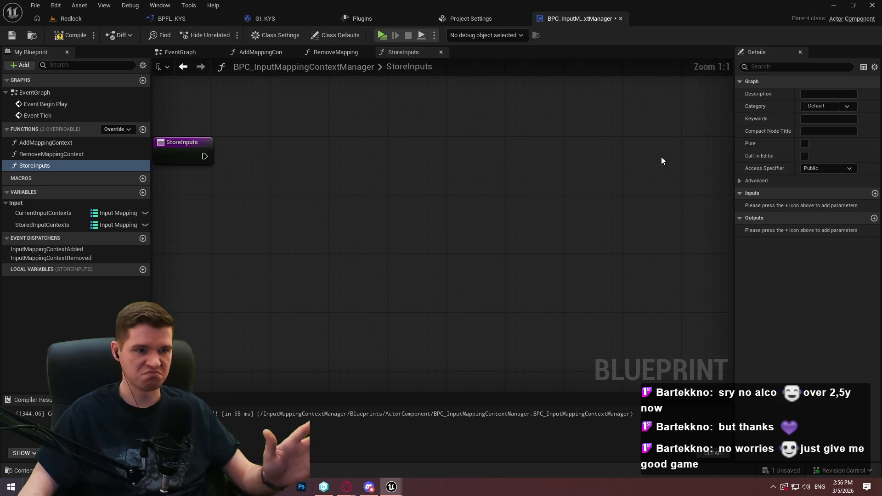
pyautogui.moveTo(288, 199); pyautogui.dragTo(398, 213)
pyautogui.moveTo(329, 198); pyautogui.dragTo(365, 195)
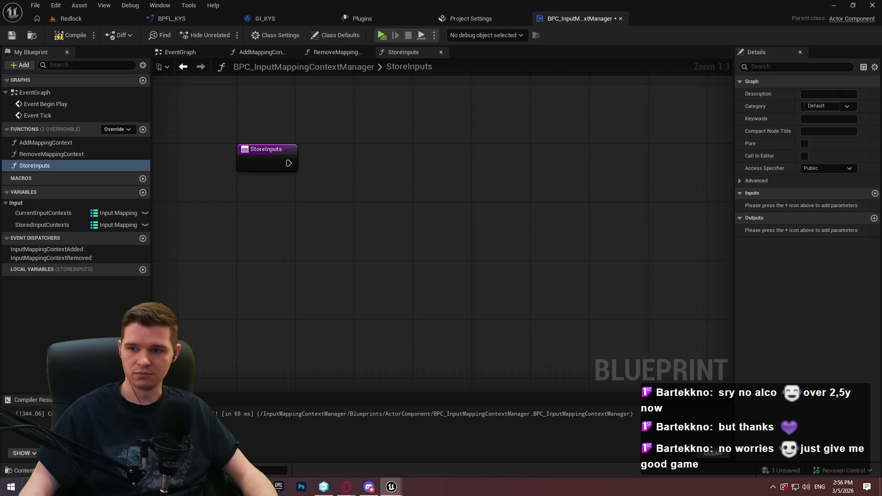
pyautogui.moveTo(74, 214)
pyautogui.mouseDown()
pyautogui.moveTo(304, 243)
pyautogui.moveTo(388, 224)
pyautogui.mouseUp()
pyautogui.click(294, 231)
pyautogui.write('is not')
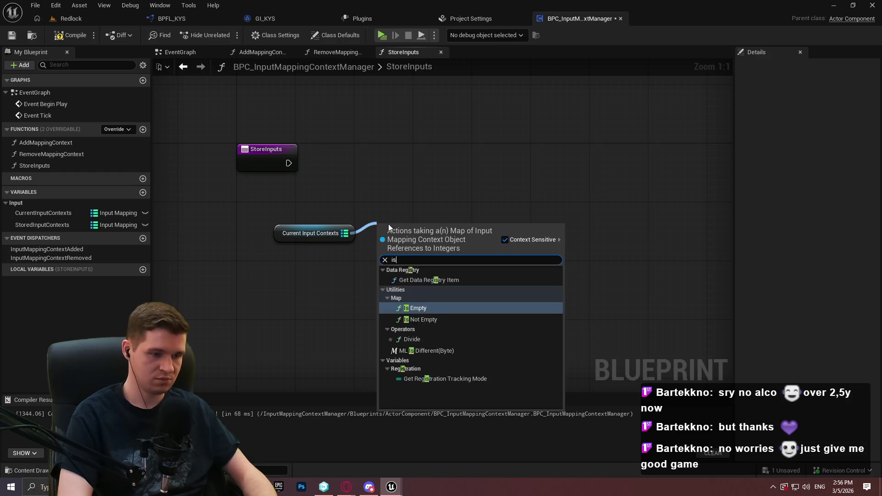
pyautogui.press('Return')
pyautogui.moveTo(441, 239); pyautogui.dragTo(428, 248)
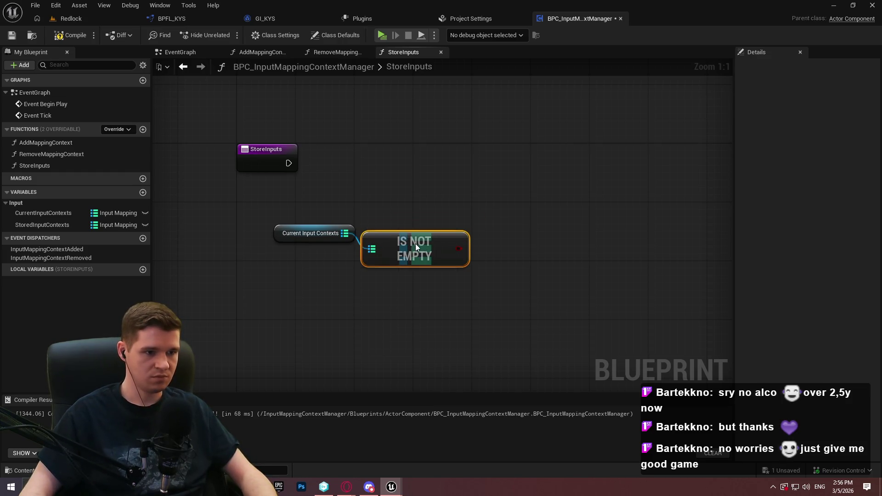
# Drive a Branch from the StoreInputs entry on IS NOT EMPTY and arrange the condition nodes
pyautogui.click(473, 173)
pyautogui.moveTo(490, 211); pyautogui.dragTo(459, 241)
pyautogui.moveTo(482, 191)
pyautogui.mouseDown()
pyautogui.moveTo(358, 182)
pyautogui.moveTo(286, 164)
pyautogui.mouseUp()
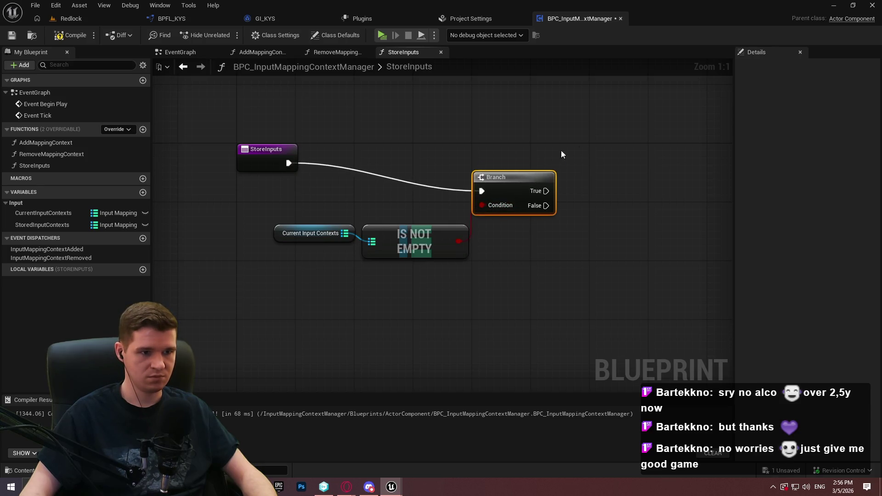
pyautogui.moveTo(527, 180); pyautogui.dragTo(592, 152)
pyautogui.moveTo(521, 221); pyautogui.dragTo(281, 232)
pyautogui.moveTo(412, 227); pyautogui.dragTo(483, 176)
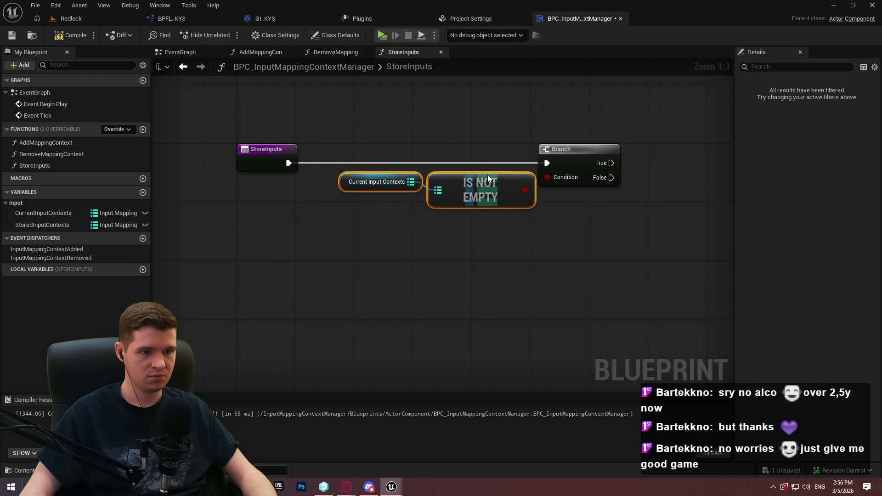
pyautogui.click(631, 219)
pyautogui.moveTo(400, 226); pyautogui.dragTo(243, 183)
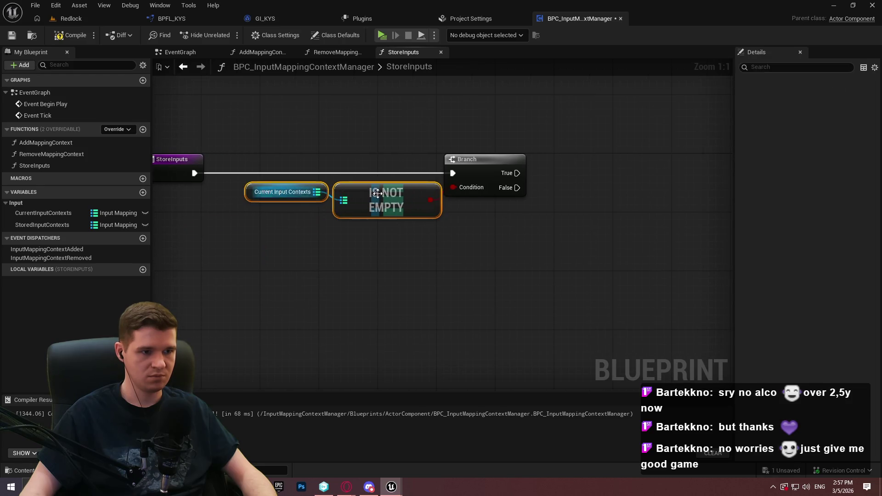
pyautogui.moveTo(386, 209); pyautogui.dragTo(379, 209)
pyautogui.click(622, 246)
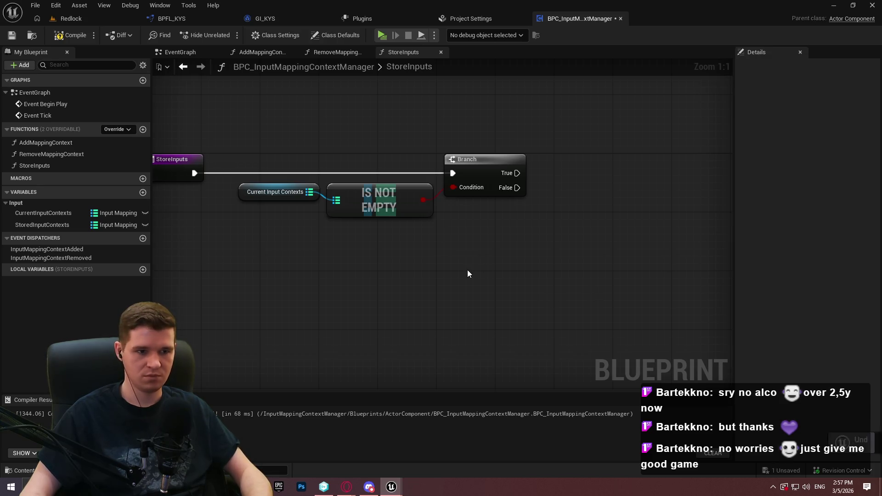
# Paste the Print String node and put a Return Node on the Branch False output
pyautogui.hotkey('ctrl', 'v')
pyautogui.moveTo(472, 281); pyautogui.dragTo(517, 188)
pyautogui.moveTo(459, 148)
pyautogui.mouseDown()
pyautogui.moveTo(554, 194)
pyautogui.moveTo(568, 170)
pyautogui.moveTo(500, 198)
pyautogui.mouseUp()
pyautogui.scroll(-2, 418, 212)
pyautogui.keyDown('alt'); pyautogui.click(320, 166); pyautogui.keyUp('alt')
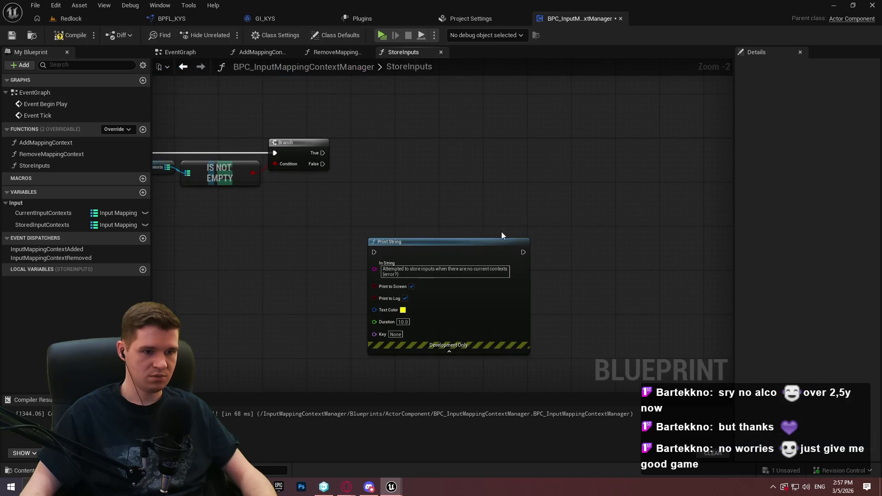
pyautogui.moveTo(321, 164); pyautogui.dragTo(334, 189)
pyautogui.write('ret')
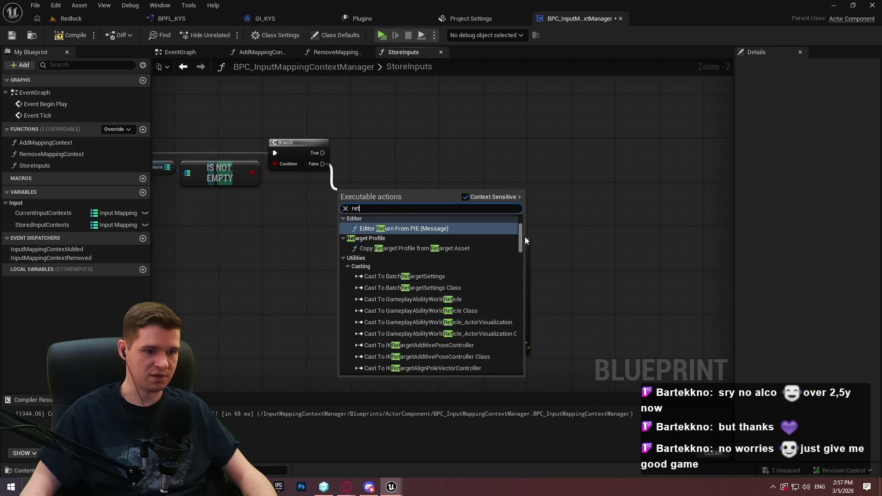
pyautogui.scroll(-5, 475, 356)
pyautogui.click(475, 355)
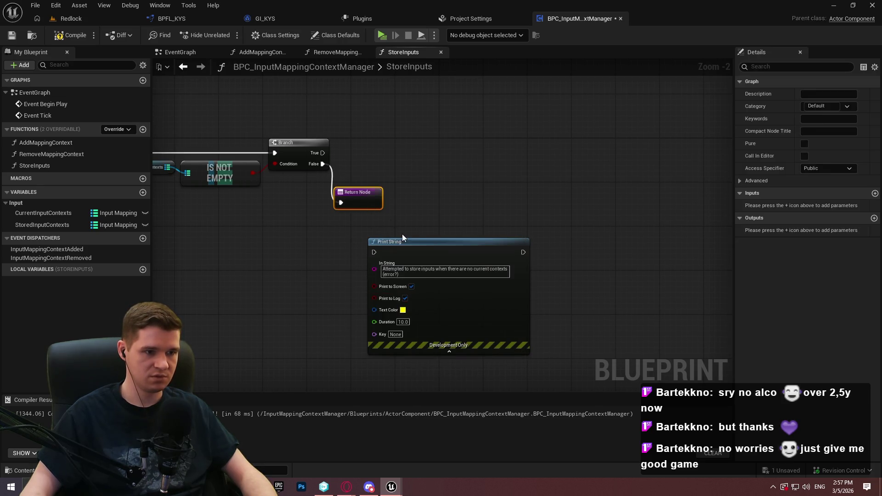
pyautogui.moveTo(378, 206)
pyautogui.mouseDown()
pyautogui.moveTo(649, 215)
pyautogui.moveTo(218, 217)
pyautogui.mouseUp()
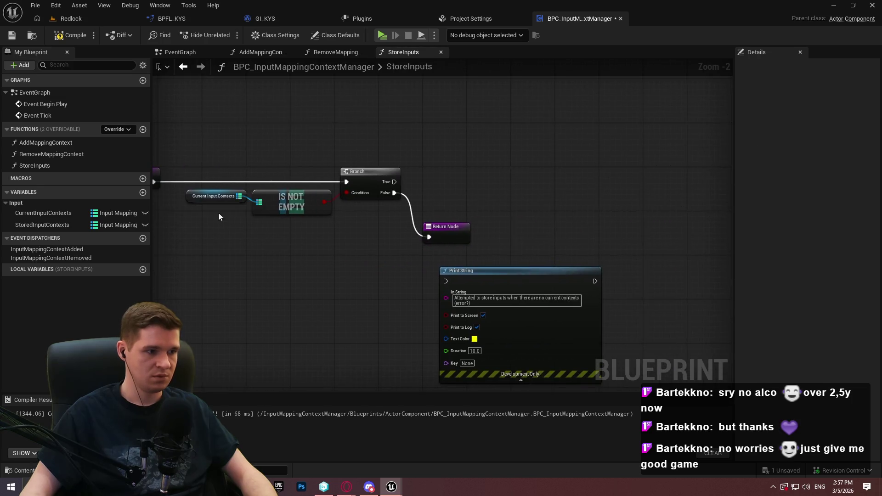
# Add an event dispatcher named StoredInputs
pyautogui.click(143, 238)
pyautogui.write('S')
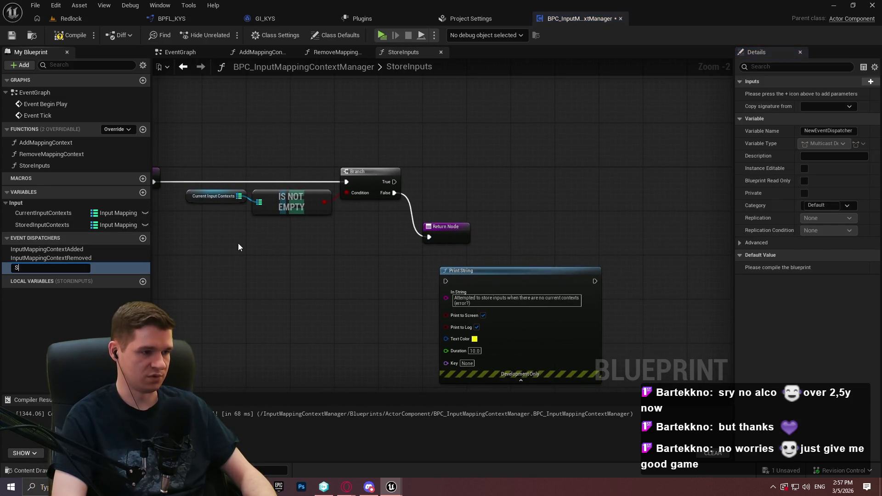
pyautogui.write('toredInputs')
pyautogui.press('Return')
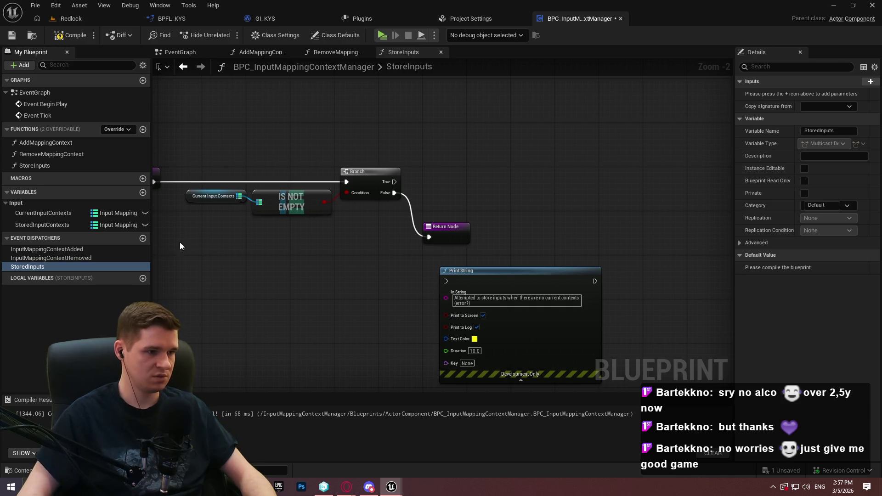
# Add another event dispatcher named RecalledInputs
pyautogui.click(143, 238)
pyautogui.write('R')
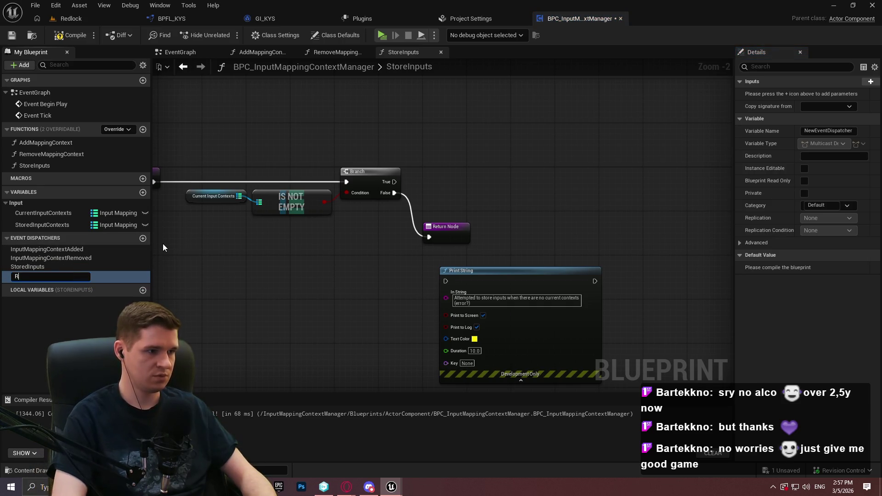
pyautogui.write('ecalledInputs')
pyautogui.press('Return')
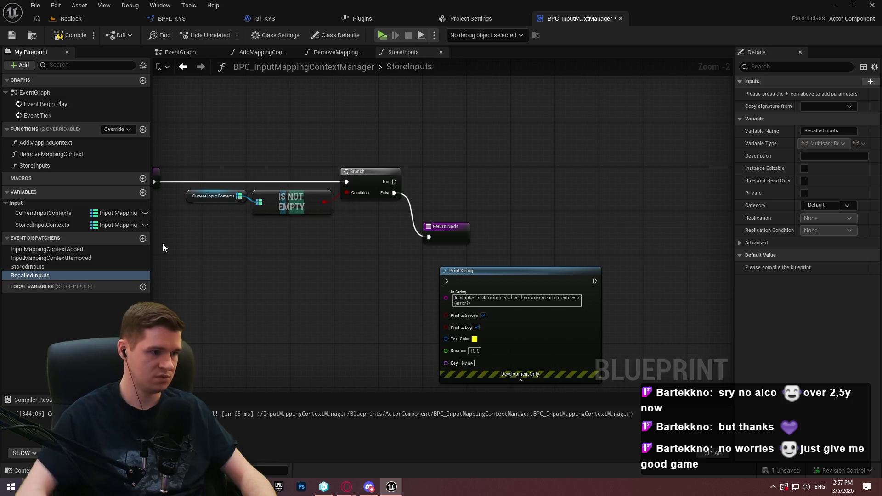
# Place a Call Stored Inputs node in the StoreInputs graph
pyautogui.moveTo(28, 266)
pyautogui.mouseDown()
pyautogui.moveTo(577, 169)
pyautogui.moveTo(570, 157)
pyautogui.mouseUp()
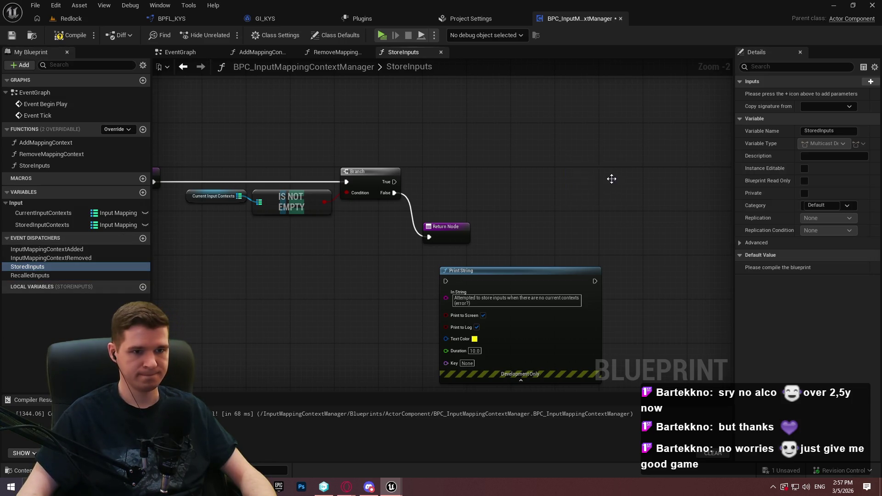
pyautogui.click(611, 181)
pyautogui.hotkey('ctrl', 'z')
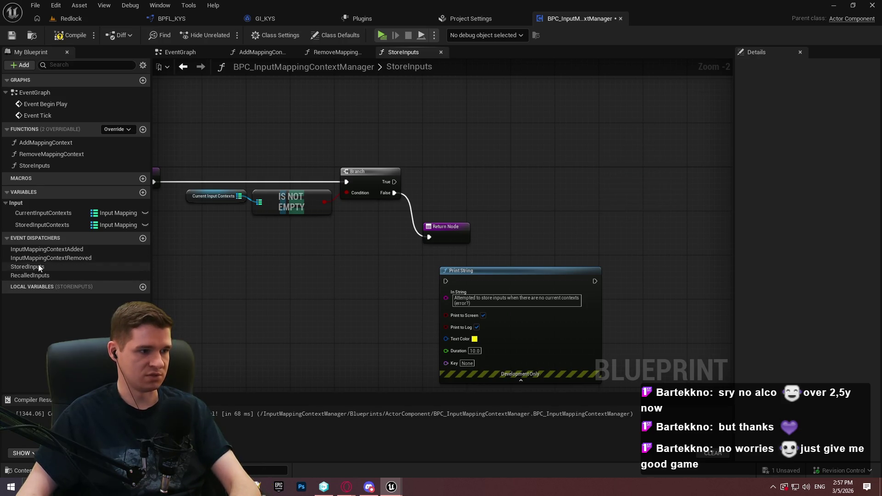
pyautogui.moveTo(652, 194)
pyautogui.mouseDown()
pyautogui.moveTo(687, 207)
pyautogui.moveTo(572, 247)
pyautogui.moveTo(352, 248)
pyautogui.mouseUp()
pyautogui.click(681, 204)
pyautogui.moveTo(355, 185); pyautogui.dragTo(515, 197)
# Set Stored Input Contexts on the Branch True path with a Current Input Contexts getter
pyautogui.moveTo(43, 213)
pyautogui.mouseDown()
pyautogui.moveTo(285, 199)
pyautogui.moveTo(259, 200)
pyautogui.mouseUp()
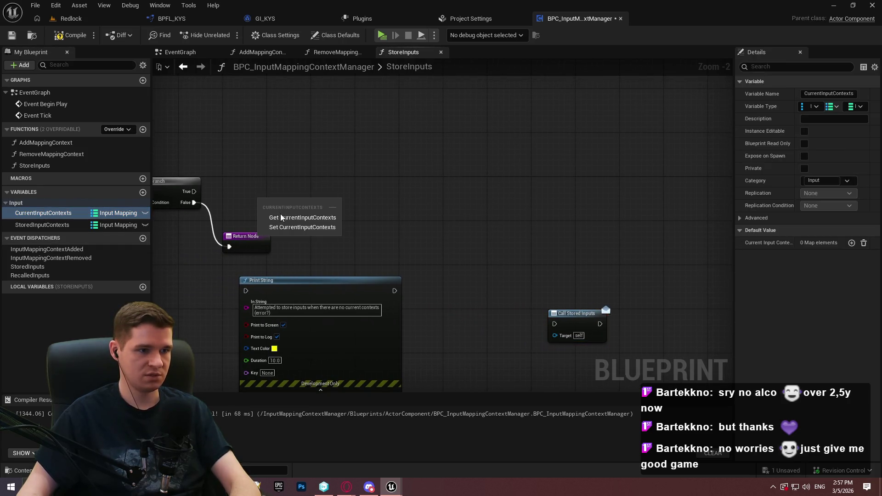
pyautogui.click(281, 217)
pyautogui.moveTo(38, 225); pyautogui.dragTo(371, 160)
pyautogui.click(391, 197)
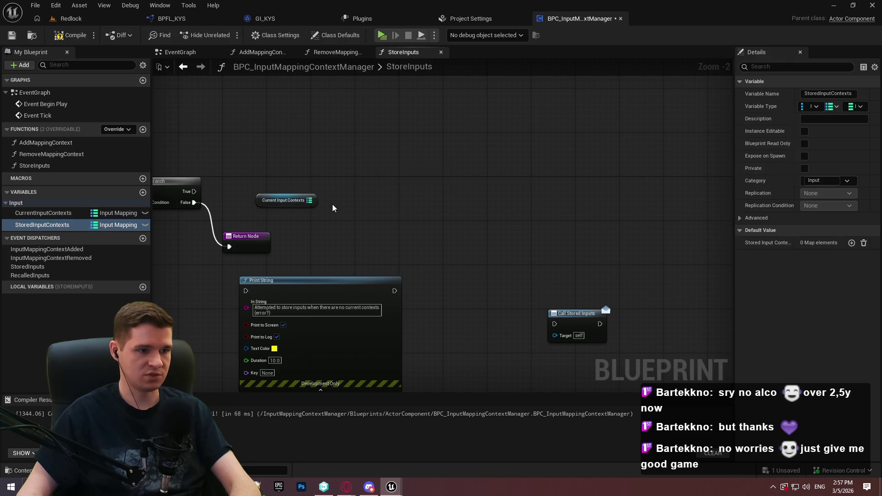
pyautogui.moveTo(244, 193); pyautogui.dragTo(194, 191)
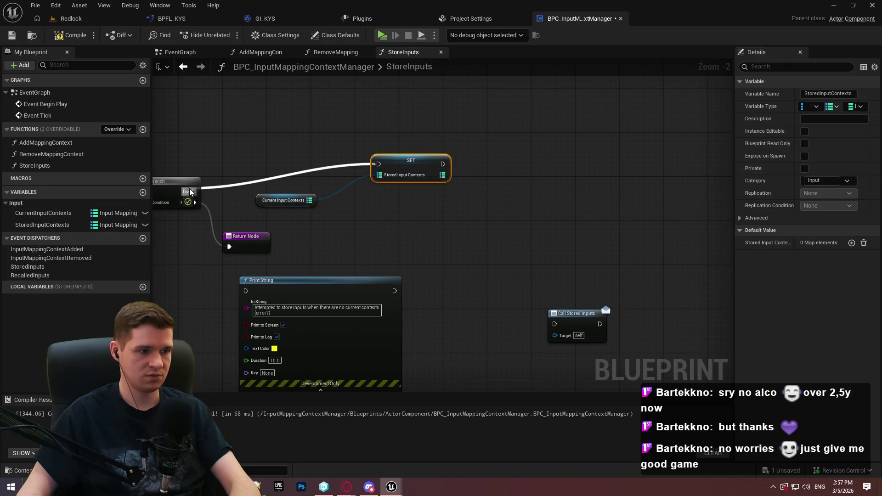
pyautogui.moveTo(417, 165)
pyautogui.mouseDown()
pyautogui.moveTo(358, 186)
pyautogui.moveTo(382, 189)
pyautogui.mouseUp()
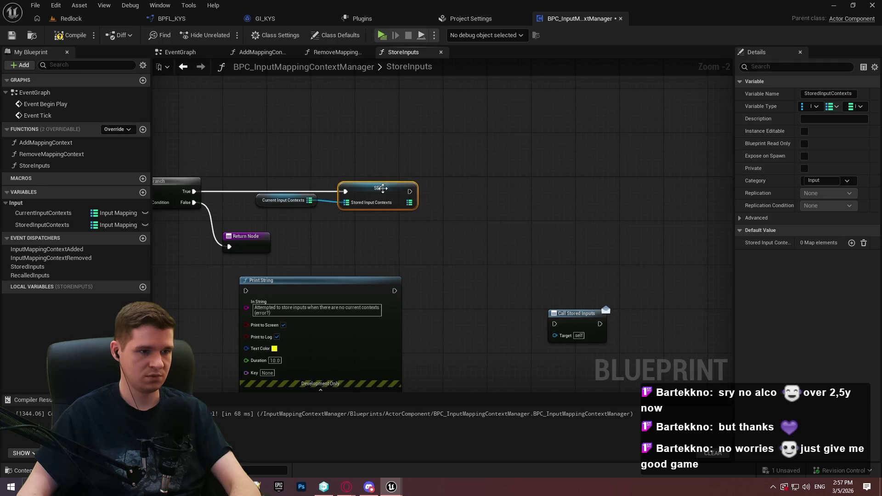
pyautogui.click(308, 198)
pyautogui.moveTo(289, 200); pyautogui.dragTo(307, 205)
pyautogui.click(487, 228)
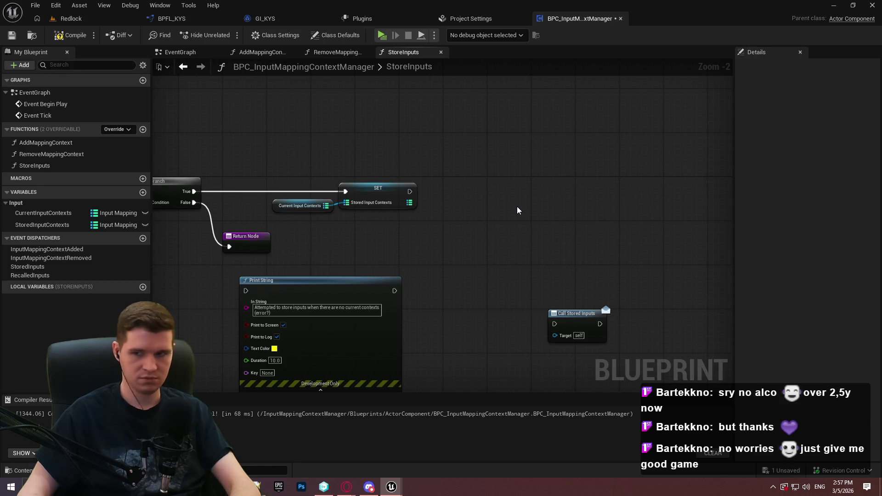
pyautogui.moveTo(517, 206); pyautogui.dragTo(326, 208)
pyautogui.moveTo(393, 189); pyautogui.dragTo(537, 190)
pyautogui.click(443, 205)
# Promote Current Input Contexts to local variable LocalInputMappings and chain it before the Stored Input Contexts setter
pyautogui.moveTo(435, 205)
pyautogui.mouseDown()
pyautogui.moveTo(342, 202)
pyautogui.moveTo(407, 166)
pyautogui.moveTo(382, 175)
pyautogui.mouseUp()
pyautogui.click(443, 222)
pyautogui.write('LocalInputM')
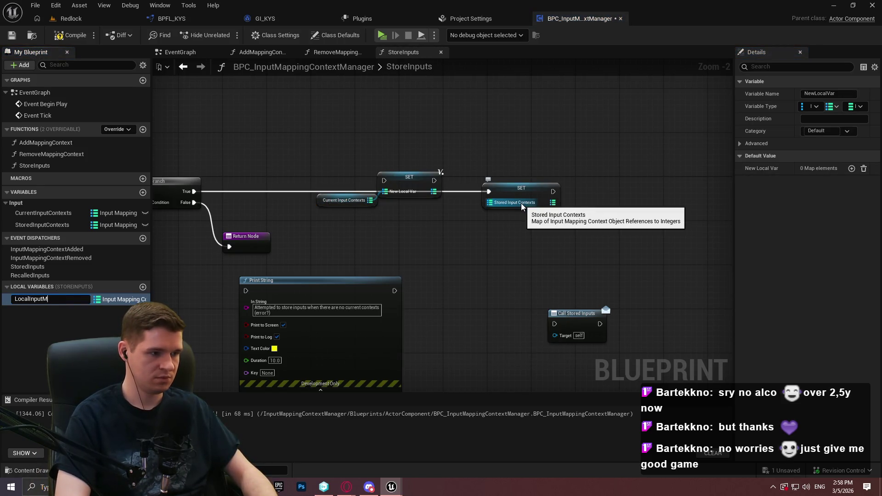
pyautogui.write('appings')
pyautogui.press('Return')
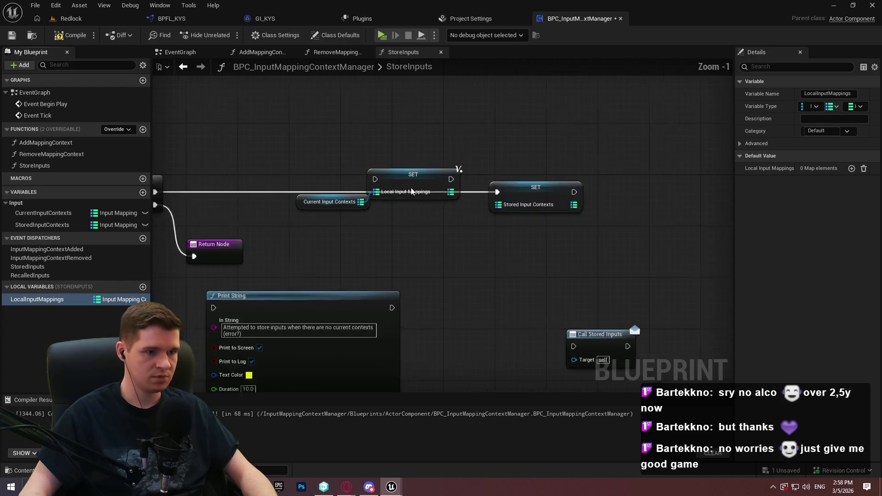
pyautogui.scroll(2, 435, 191)
pyautogui.moveTo(307, 187)
pyautogui.mouseDown()
pyautogui.moveTo(226, 192)
pyautogui.moveTo(521, 188)
pyautogui.moveTo(475, 215)
pyautogui.mouseUp()
pyautogui.click(520, 193)
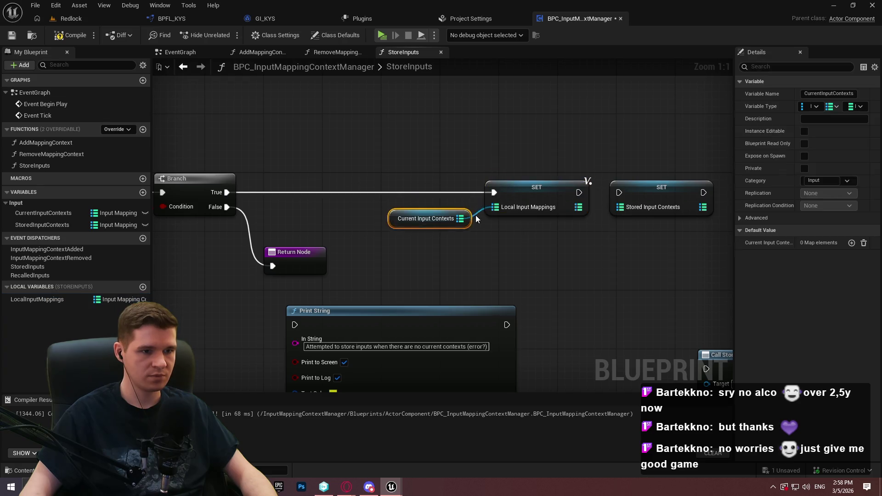
pyautogui.moveTo(575, 244); pyautogui.dragTo(438, 241)
pyautogui.moveTo(442, 190); pyautogui.dragTo(483, 204)
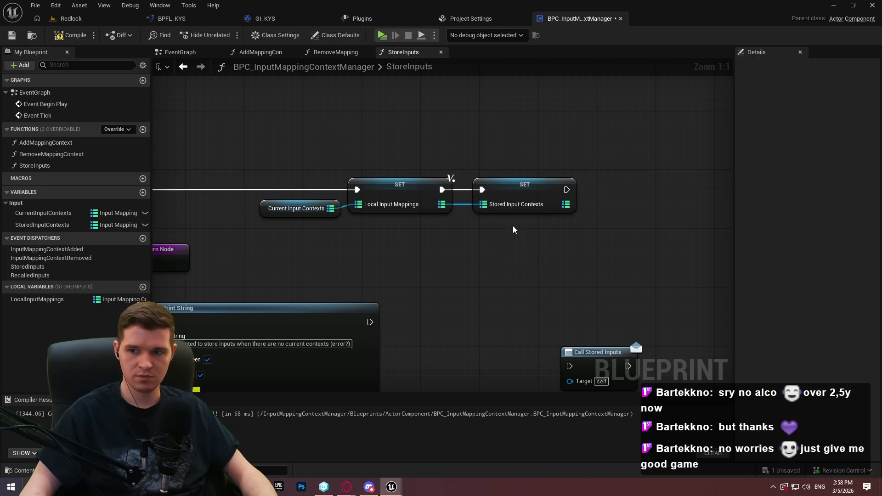
pyautogui.moveTo(56, 302)
pyautogui.mouseDown()
pyautogui.moveTo(331, 232)
pyautogui.moveTo(486, 244)
pyautogui.mouseUp()
# Loop over LocalInputMappings with a For Each Loop (Map) after the setter chain
pyautogui.click(510, 258)
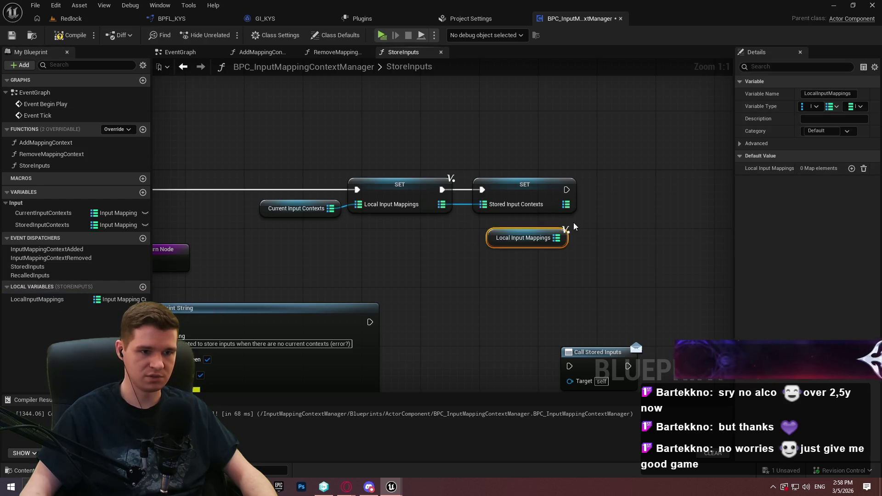
pyautogui.moveTo(600, 226)
pyautogui.mouseDown()
pyautogui.moveTo(439, 234)
pyautogui.moveTo(476, 216)
pyautogui.moveTo(416, 194)
pyautogui.mouseUp()
pyautogui.click(439, 234)
pyautogui.write('for each')
pyautogui.press('Return')
pyautogui.moveTo(521, 218); pyautogui.dragTo(492, 181)
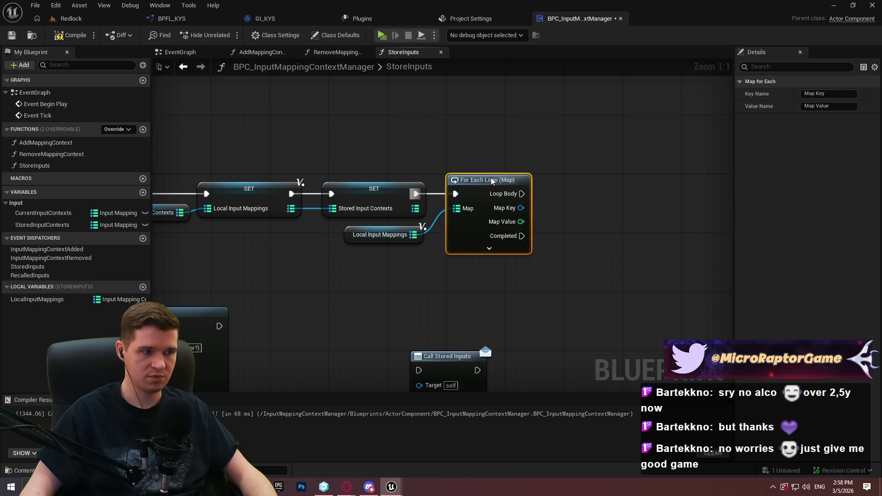
# Call Remove Mapping Context on each Map Key in the loop body, then compile and save
pyautogui.click(502, 116)
pyautogui.moveTo(121, 154)
pyautogui.mouseDown()
pyautogui.moveTo(639, 162)
pyautogui.moveTo(572, 153)
pyautogui.mouseUp()
pyautogui.moveTo(549, 183)
pyautogui.mouseDown()
pyautogui.moveTo(423, 184)
pyautogui.moveTo(593, 197)
pyautogui.moveTo(569, 201)
pyautogui.mouseUp()
pyautogui.click(491, 191)
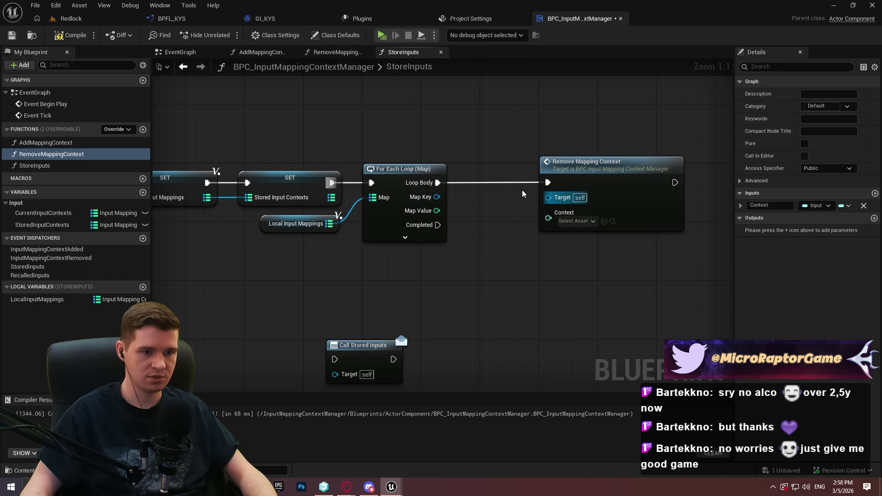
pyautogui.moveTo(548, 218); pyautogui.dragTo(436, 202)
pyautogui.moveTo(479, 164); pyautogui.dragTo(487, 201)
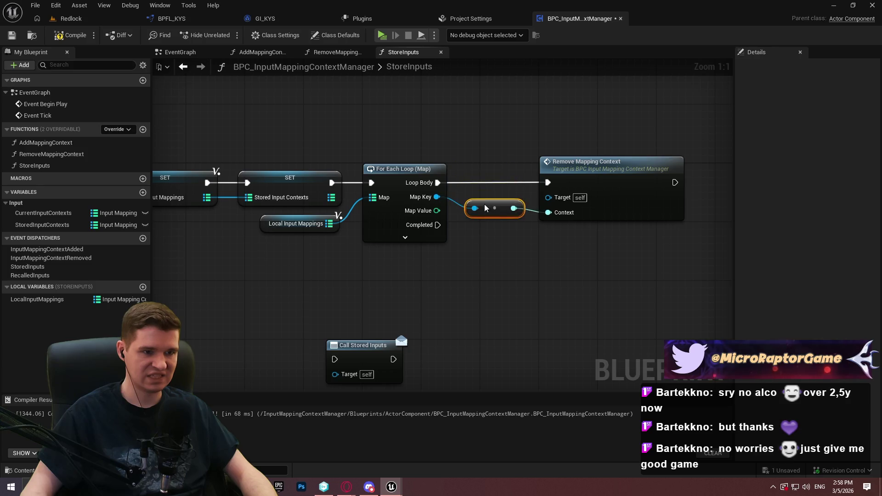
pyautogui.moveTo(604, 181); pyautogui.dragTo(598, 188)
pyautogui.click(598, 260)
pyautogui.click(69, 35)
pyautogui.click(12, 35)
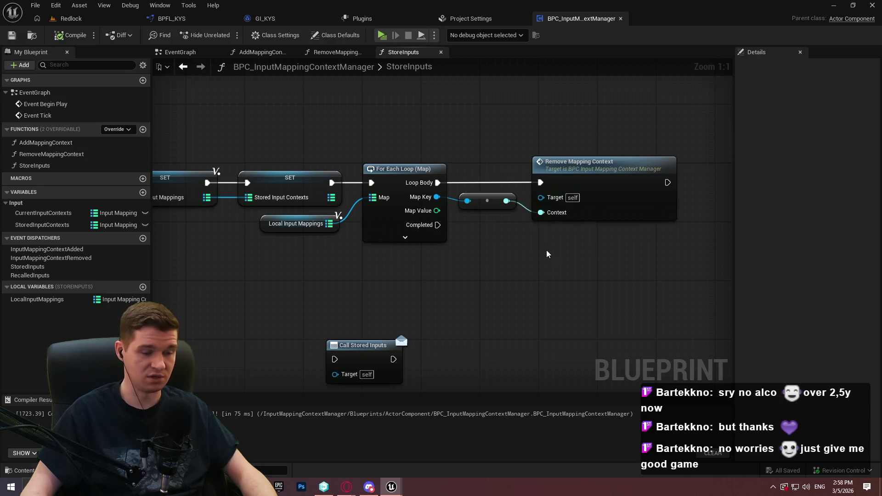
# Wire the loop's Completed output through Call Stored Inputs to a Return Node
pyautogui.moveTo(437, 224); pyautogui.dragTo(485, 250)
pyautogui.write('return')
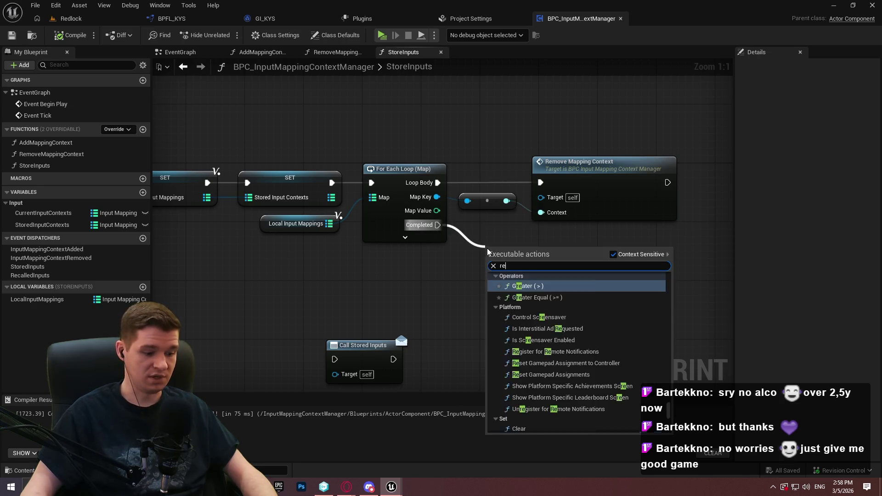
pyautogui.press('Return')
pyautogui.moveTo(545, 260); pyautogui.dragTo(677, 333)
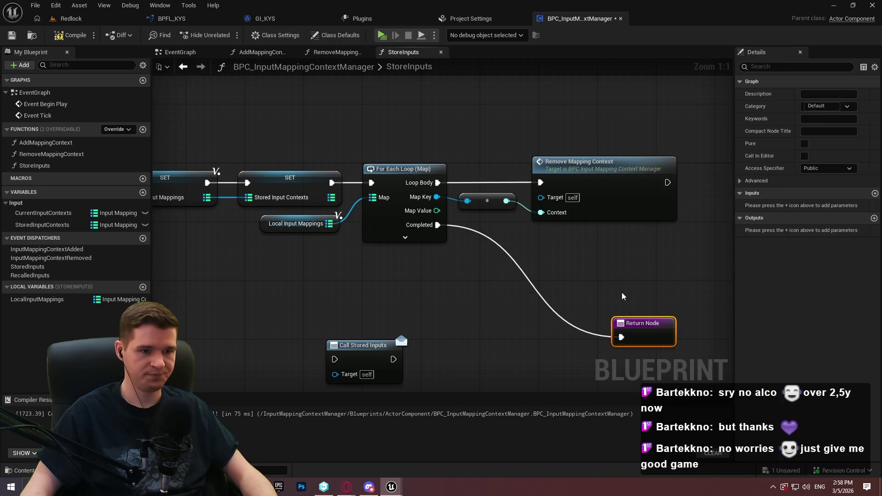
pyautogui.keyDown('alt'); pyautogui.click(622, 338); pyautogui.keyUp('alt')
pyautogui.moveTo(366, 358); pyautogui.dragTo(534, 283)
pyautogui.moveTo(438, 225)
pyautogui.mouseDown()
pyautogui.moveTo(510, 275)
pyautogui.moveTo(526, 268)
pyautogui.moveTo(577, 325)
pyautogui.moveTo(621, 338)
pyautogui.moveTo(634, 322)
pyautogui.mouseUp()
pyautogui.scroll(-5, 553, 220)
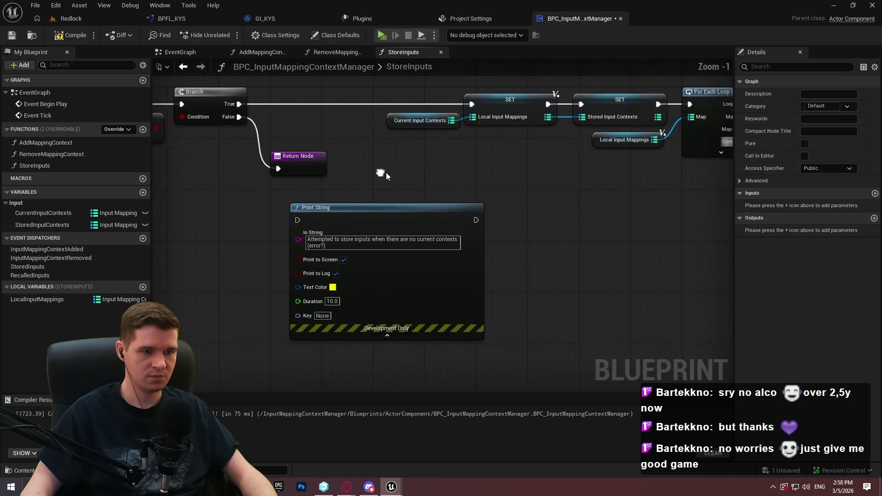
pyautogui.scroll(1, 384, 197)
pyautogui.moveTo(384, 196)
pyautogui.mouseDown()
pyautogui.moveTo(401, 225)
pyautogui.moveTo(369, 233)
pyautogui.mouseUp()
pyautogui.scroll(1, 340, 222)
pyautogui.scroll(2, 404, 204)
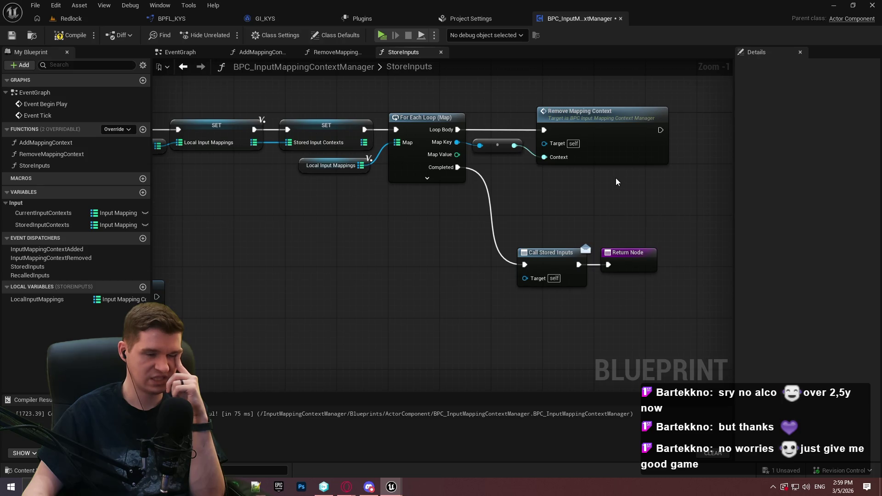
# Save the recompiled component blueprint and pan back to the StoreInputs entry
pyautogui.hotkey('ctrl', 's')
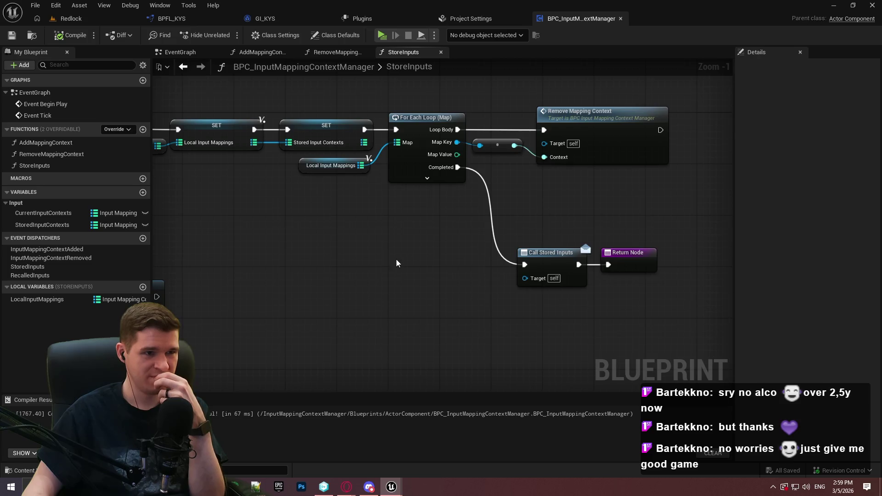
pyautogui.moveTo(397, 262); pyautogui.dragTo(508, 260)
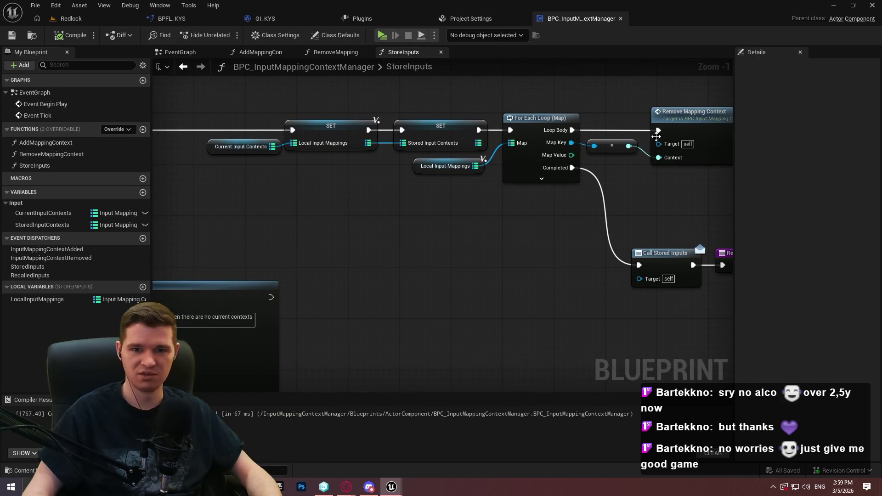
# Create the RecallInputs function and branch on Stored Input Contexts Is Not Empty
pyautogui.click(142, 130)
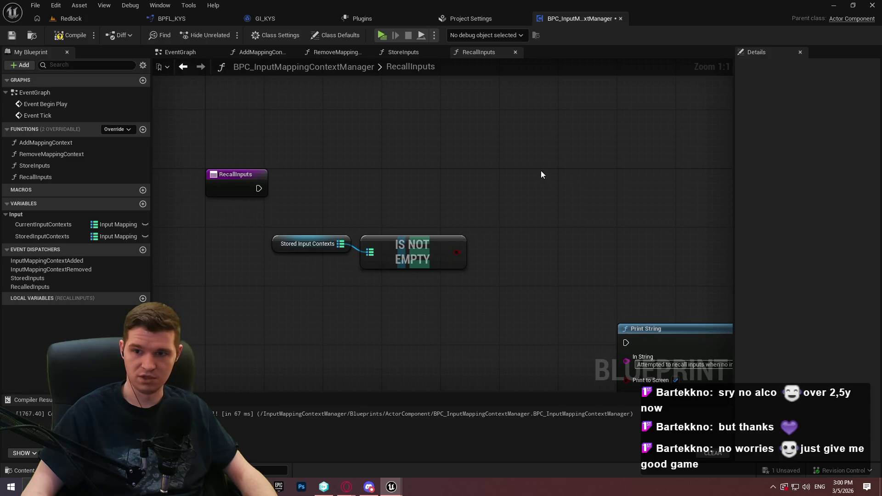
pyautogui.click(476, 200)
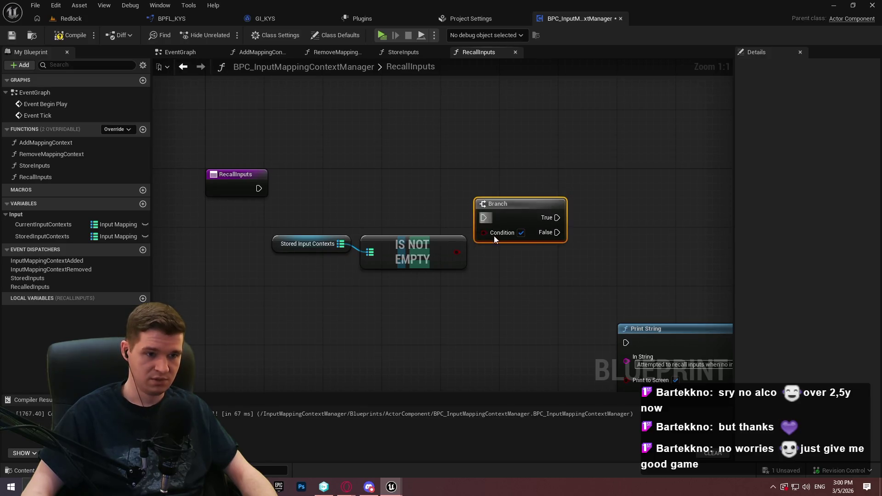
pyautogui.moveTo(471, 241); pyautogui.dragTo(481, 233)
pyautogui.moveTo(483, 217); pyautogui.dragTo(259, 188)
pyautogui.moveTo(520, 217); pyautogui.dragTo(564, 190)
pyautogui.moveTo(460, 299); pyautogui.dragTo(271, 231)
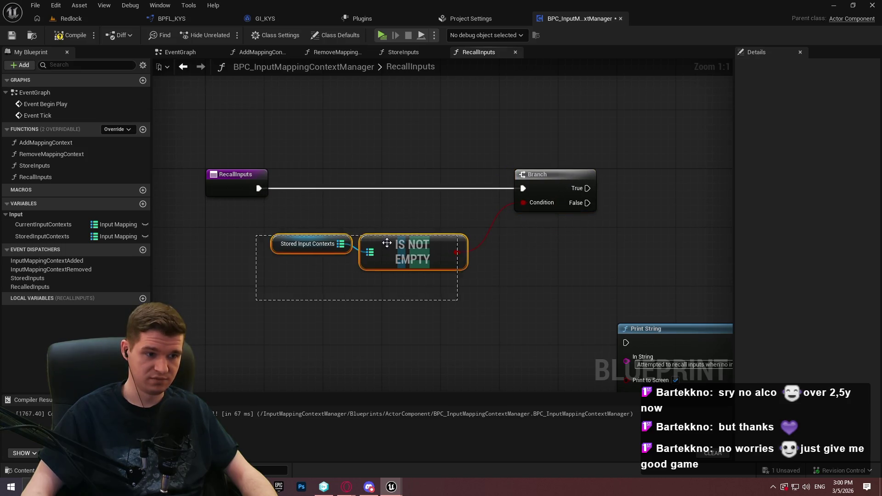
pyautogui.moveTo(427, 245); pyautogui.dragTo(462, 207)
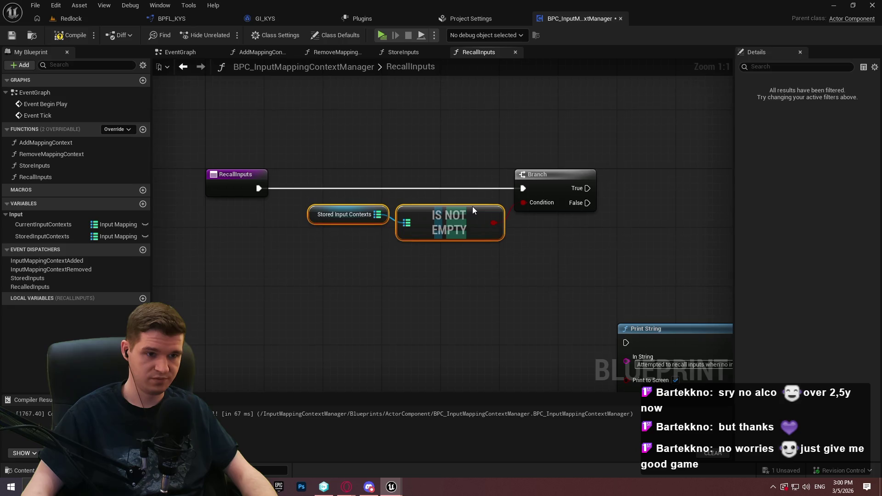
# Route the Branch False path through a Print String into a Return Node
pyautogui.click(473, 278)
pyautogui.moveTo(420, 160); pyautogui.dragTo(458, 300)
pyautogui.moveTo(529, 301)
pyautogui.mouseDown()
pyautogui.moveTo(561, 325)
pyautogui.moveTo(559, 287)
pyautogui.mouseUp()
pyautogui.moveTo(503, 202); pyautogui.dragTo(565, 201)
pyautogui.write('return')
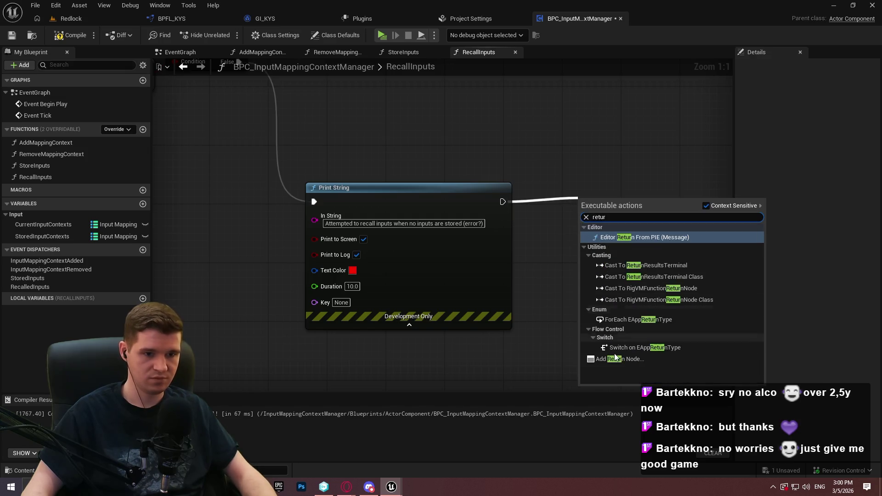
pyautogui.click(614, 354)
# Place a StoredInputContexts getter in the RecallInputs graph
pyautogui.click(531, 138)
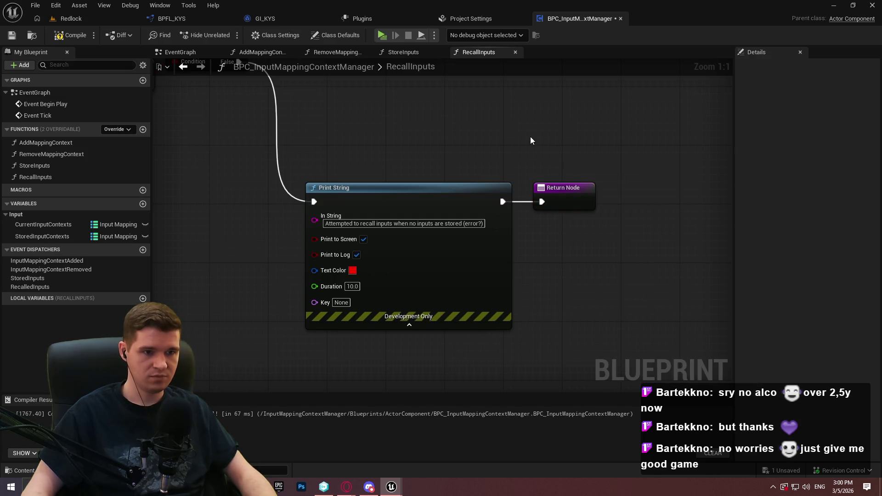
pyautogui.scroll(-2, 239, 368)
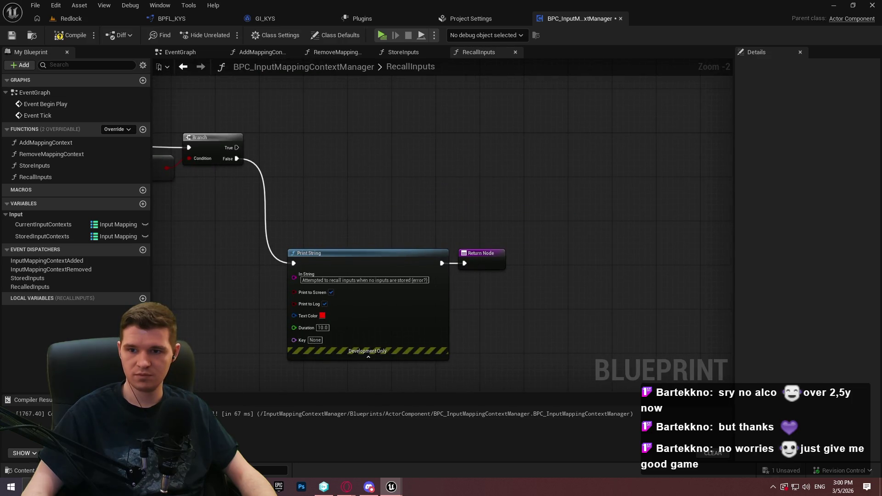
pyautogui.click(71, 237)
pyautogui.click(385, 272)
pyautogui.hotkey('ctrl', 'v')
# Add a For Each Loop (Map) over Stored Input Contexts
pyautogui.moveTo(387, 272); pyautogui.dragTo(457, 229)
pyautogui.write('for each')
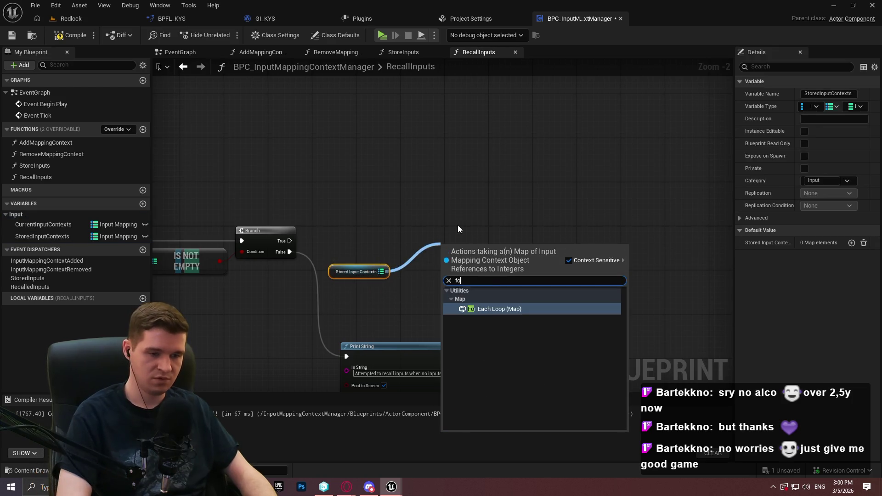
pyautogui.press('Return')
pyautogui.scroll(2, 481, 211)
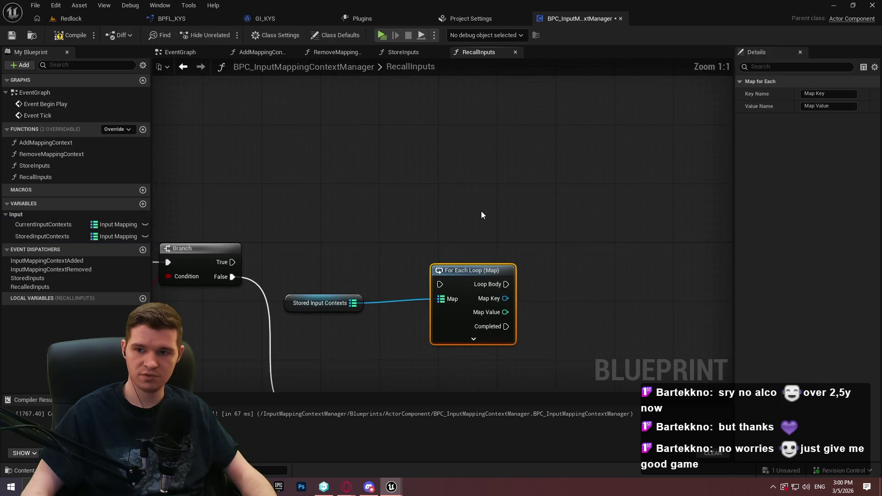
pyautogui.click(498, 193)
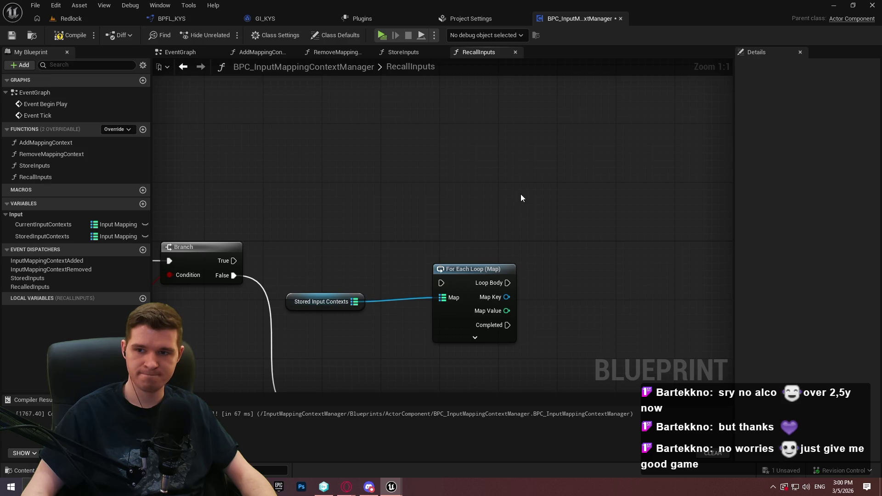
# Set Current Input Contexts from Stored Input Contexts on Branch True, then run the loop
pyautogui.moveTo(31, 224); pyautogui.dragTo(398, 208)
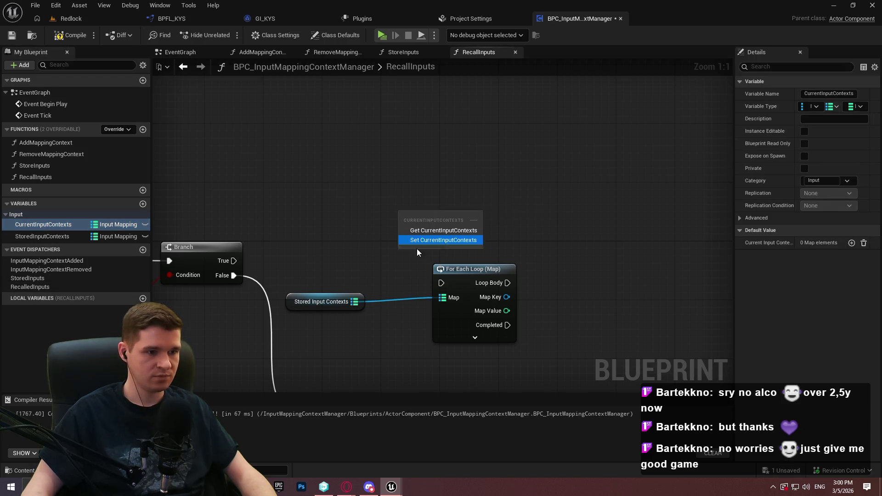
pyautogui.click(416, 240)
pyautogui.moveTo(354, 302); pyautogui.dragTo(407, 232)
pyautogui.moveTo(406, 217); pyautogui.dragTo(234, 261)
pyautogui.moveTo(466, 219); pyautogui.dragTo(445, 263)
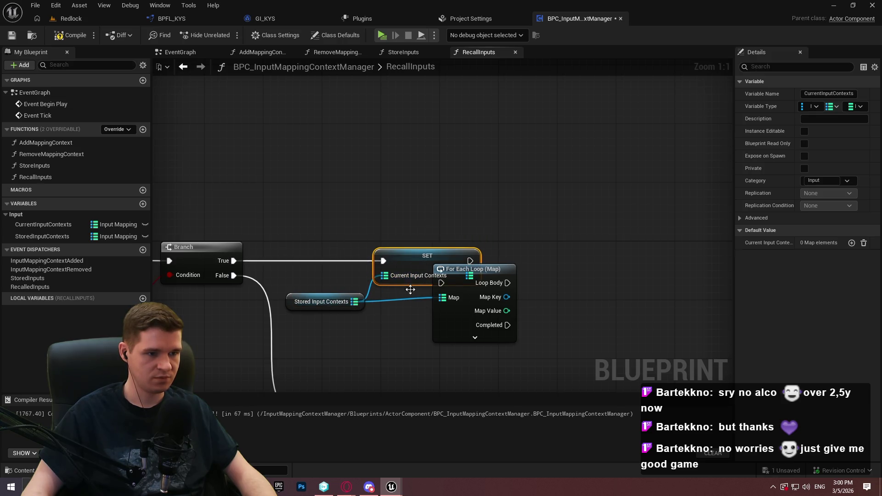
pyautogui.moveTo(365, 300); pyautogui.dragTo(374, 285)
pyautogui.moveTo(507, 298)
pyautogui.mouseDown()
pyautogui.moveTo(561, 293)
pyautogui.moveTo(502, 272)
pyautogui.moveTo(620, 265)
pyautogui.mouseUp()
pyautogui.moveTo(558, 275)
pyautogui.mouseDown()
pyautogui.moveTo(478, 271)
pyautogui.moveTo(470, 260)
pyautogui.mouseUp()
pyautogui.moveTo(559, 259); pyautogui.dragTo(538, 245)
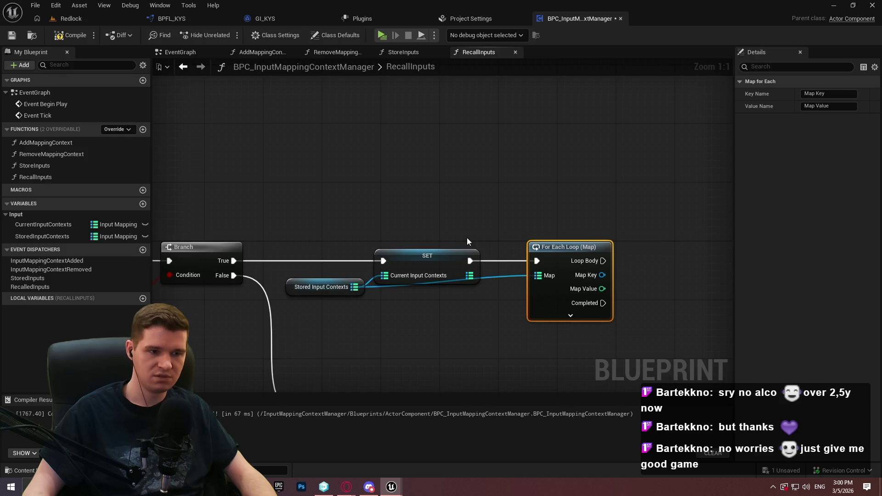
# Delete the Current Input Contexts setter and move the getter beside the loop
pyautogui.moveTo(464, 225)
pyautogui.mouseDown()
pyautogui.moveTo(396, 293)
pyautogui.moveTo(511, 285)
pyautogui.moveTo(234, 260)
pyautogui.mouseUp()
pyautogui.press('Delete')
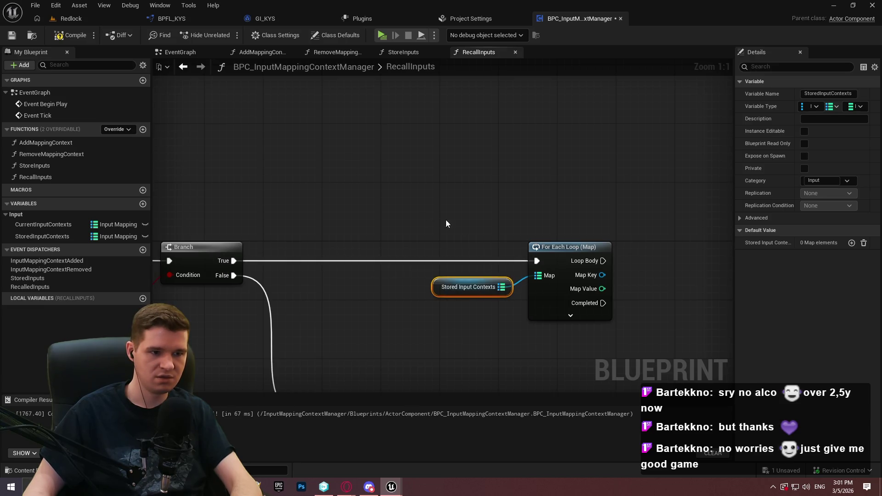
pyautogui.moveTo(506, 291)
pyautogui.mouseDown()
pyautogui.moveTo(518, 279)
pyautogui.moveTo(321, 226)
pyautogui.mouseUp()
# Call Add Mapping Context each iteration, using Map Key as context and Map Value as priority
pyautogui.click(46, 143)
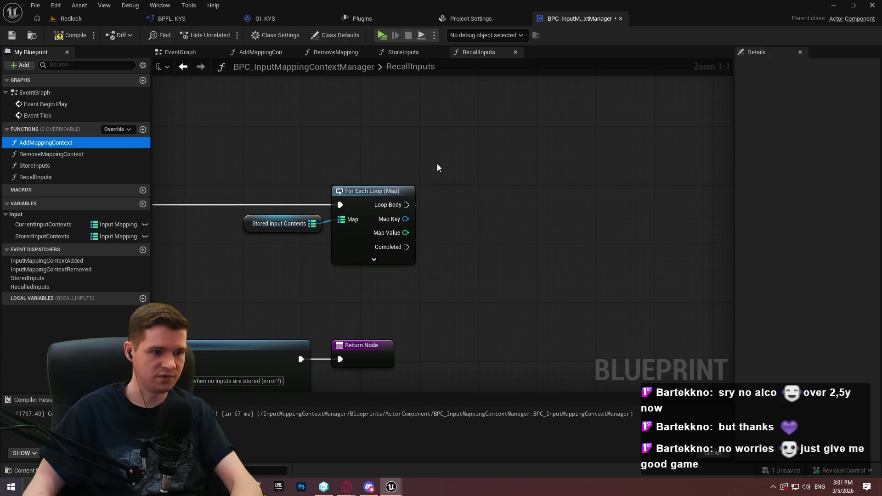
pyautogui.moveTo(321, 164); pyautogui.dragTo(494, 180)
pyautogui.moveTo(502, 239); pyautogui.dragTo(409, 224)
pyautogui.moveTo(502, 204); pyautogui.dragTo(406, 205)
pyautogui.moveTo(472, 235); pyautogui.dragTo(480, 227)
pyautogui.moveTo(406, 233); pyautogui.dragTo(533, 248)
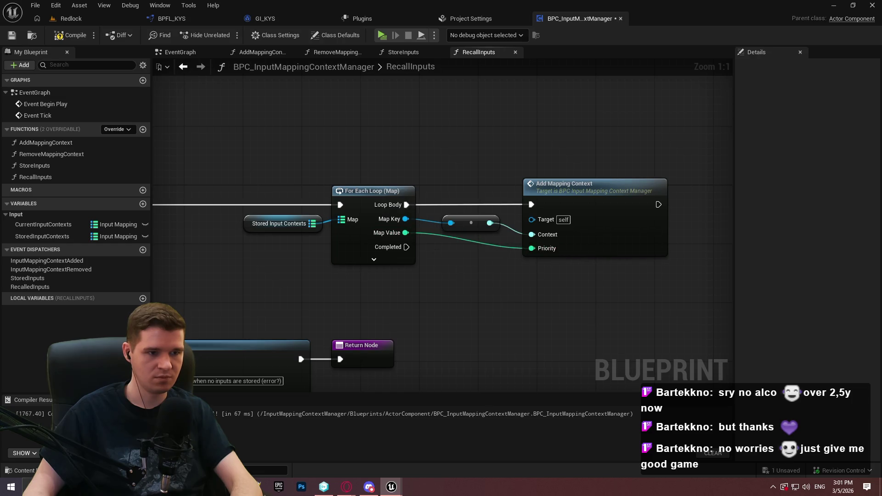
# Add a Return Node after loop Completed and place another Stored Input Contexts getter
pyautogui.moveTo(378, 159); pyautogui.dragTo(483, 214)
pyautogui.write('retu')
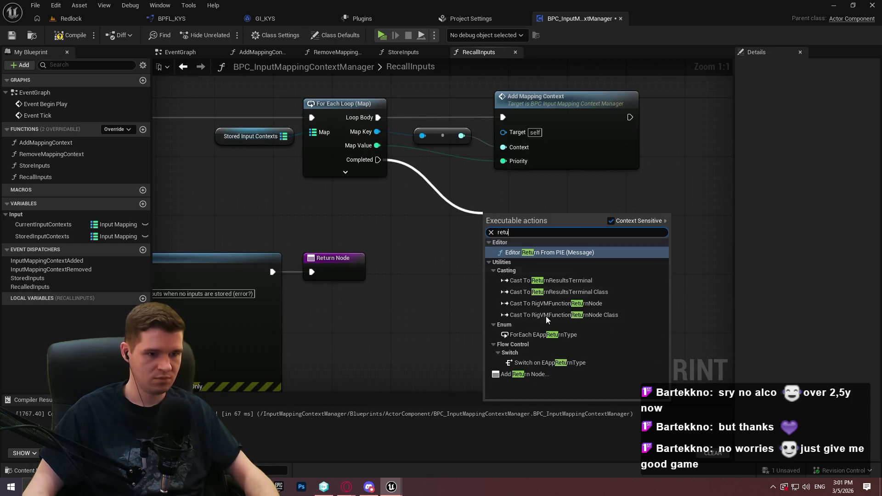
pyautogui.click(540, 373)
pyautogui.moveTo(696, 241); pyautogui.dragTo(694, 239)
pyautogui.click(579, 186)
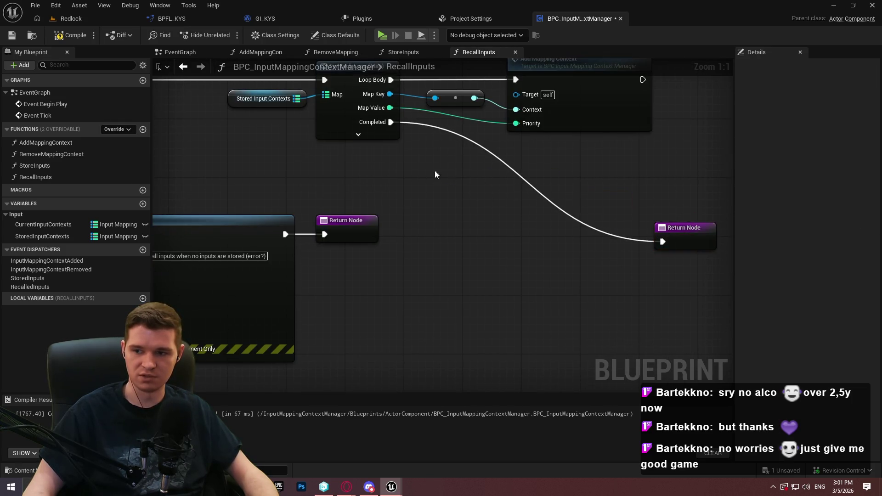
pyautogui.moveTo(42, 237)
pyautogui.mouseDown()
pyautogui.moveTo(420, 203)
pyautogui.moveTo(456, 215)
pyautogui.moveTo(521, 202)
pyautogui.moveTo(394, 128)
pyautogui.mouseUp()
# Clear Stored Input Contexts when the loop completes, then continue to the Return Node
pyautogui.write('clear')
pyautogui.click(561, 266)
pyautogui.moveTo(383, 123); pyautogui.dragTo(383, 123)
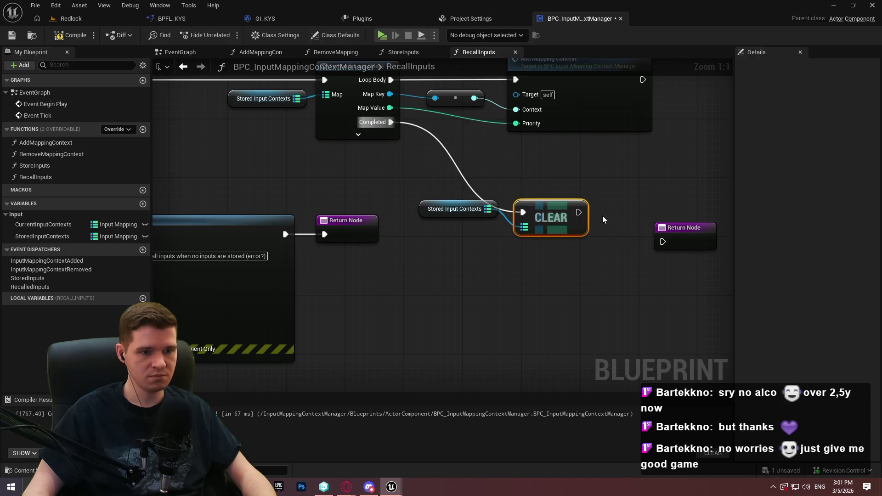
pyautogui.moveTo(551, 217); pyautogui.dragTo(611, 232)
pyautogui.moveTo(455, 209); pyautogui.dragTo(520, 245)
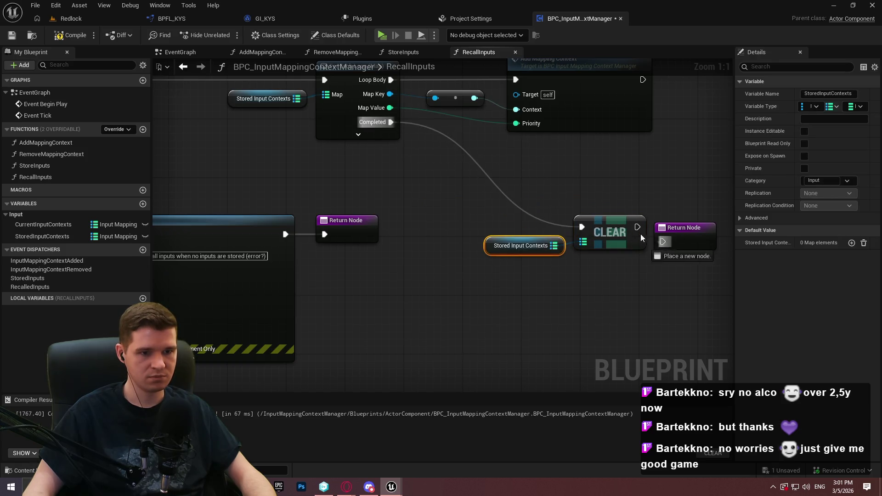
pyautogui.moveTo(637, 227); pyautogui.dragTo(663, 241)
pyautogui.moveTo(702, 241)
pyautogui.mouseDown()
pyautogui.moveTo(702, 224)
pyautogui.moveTo(709, 226)
pyautogui.mouseUp()
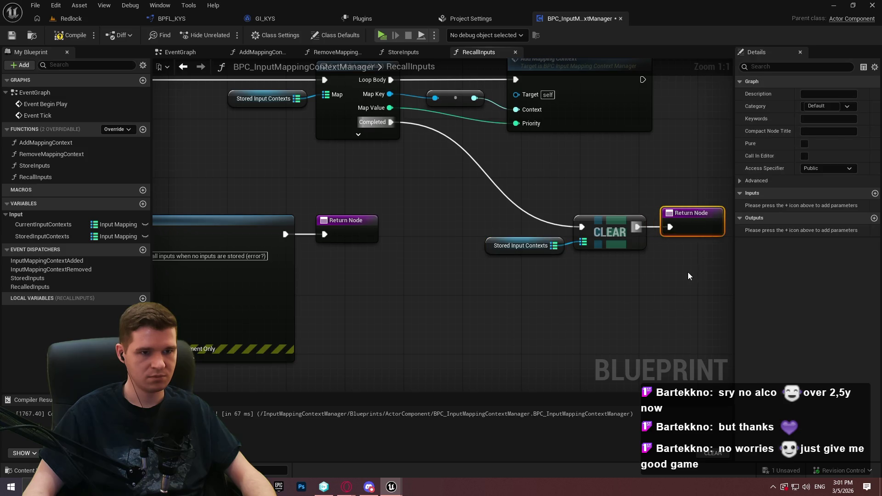
# Shift the loop, Clear and Return nodes right to tidy the graph
pyautogui.scroll(-4, 689, 274)
pyautogui.click(639, 305)
pyautogui.moveTo(677, 264); pyautogui.dragTo(452, 156)
pyautogui.moveTo(511, 182); pyautogui.dragTo(630, 184)
pyautogui.press('f')
pyautogui.click(352, 244)
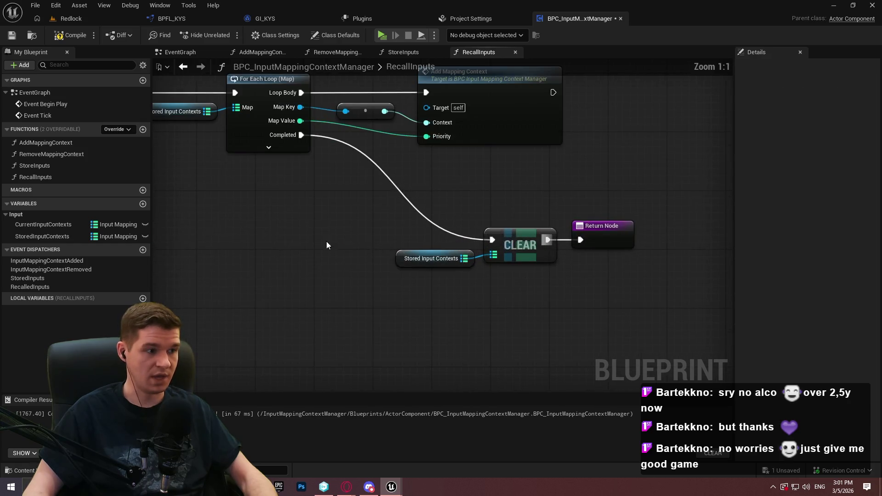
# Call the Recalled Inputs dispatcher between Clear and the Return Node
pyautogui.moveTo(36, 285)
pyautogui.mouseDown()
pyautogui.moveTo(564, 328)
pyautogui.moveTo(551, 245)
pyautogui.mouseUp()
pyautogui.click(594, 344)
pyautogui.moveTo(621, 240); pyautogui.dragTo(716, 248)
pyautogui.moveTo(598, 325)
pyautogui.mouseDown()
pyautogui.moveTo(602, 241)
pyautogui.moveTo(689, 242)
pyautogui.mouseUp()
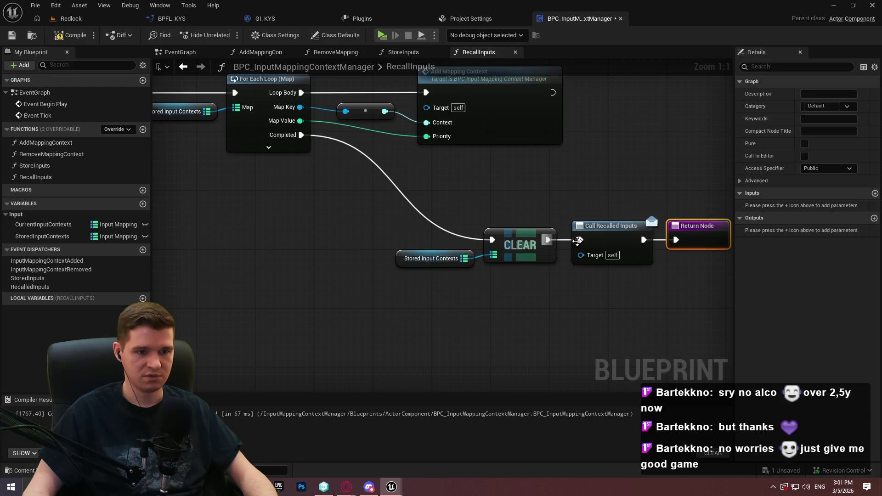
# Compile the input manager component and switch to the function library
pyautogui.click(129, 69)
pyautogui.click(56, 40)
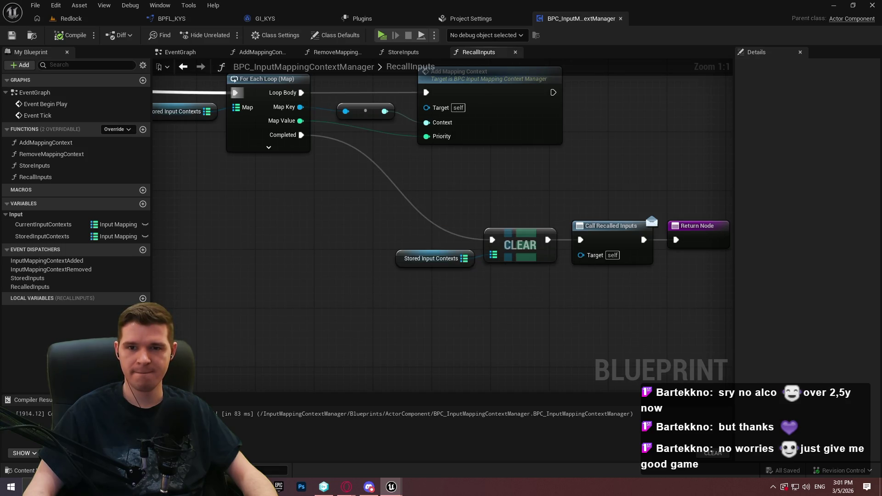
pyautogui.hotkey('alt', 'Tab')
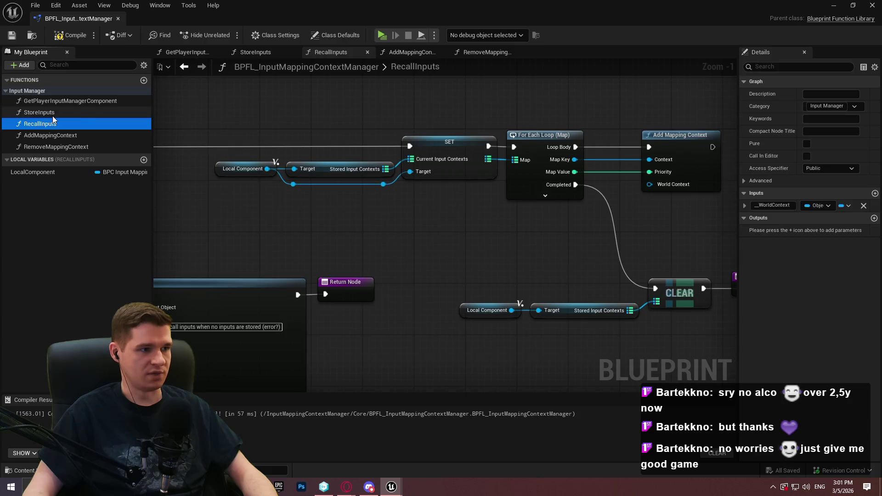
# Empty the library's StoreInputs graph and remove its WorldContext input
pyautogui.doubleClick(52, 115)
pyautogui.scroll(-2, 351, 255)
pyautogui.click(59, 184)
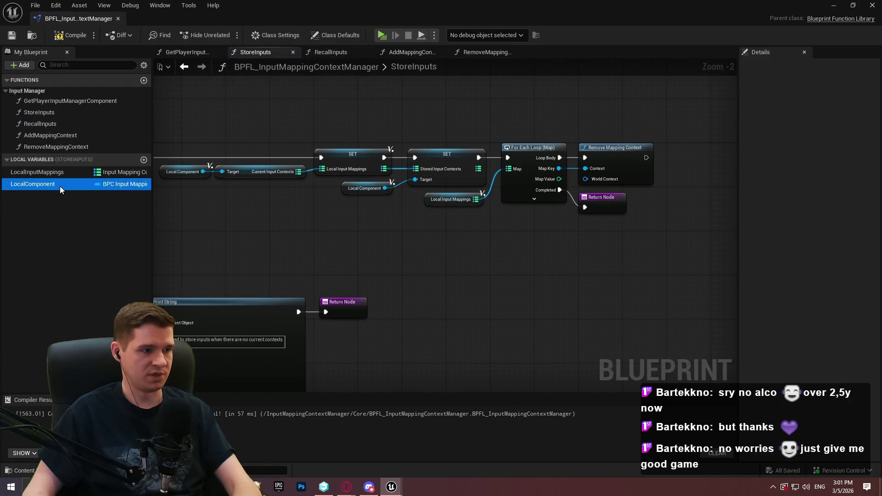
pyautogui.scroll(-2, 411, 271)
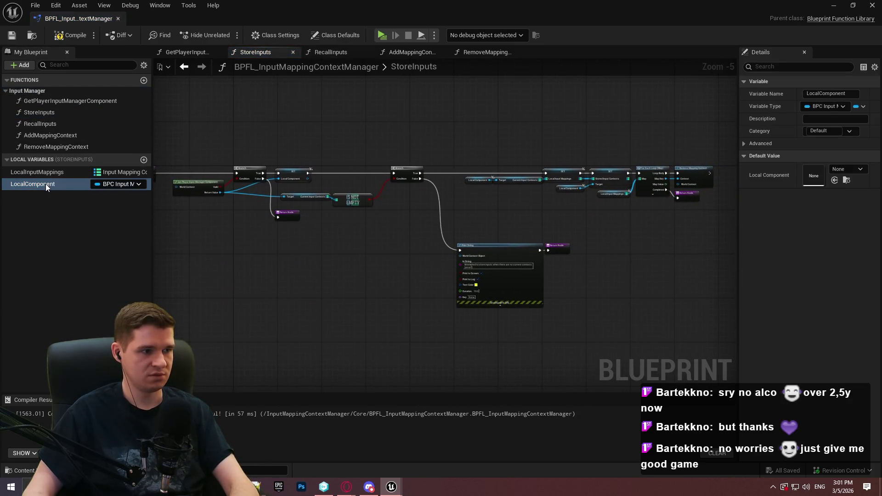
pyautogui.moveTo(703, 321)
pyautogui.mouseDown()
pyautogui.moveTo(415, 203)
pyautogui.moveTo(386, 217)
pyautogui.mouseUp()
pyautogui.press('Delete')
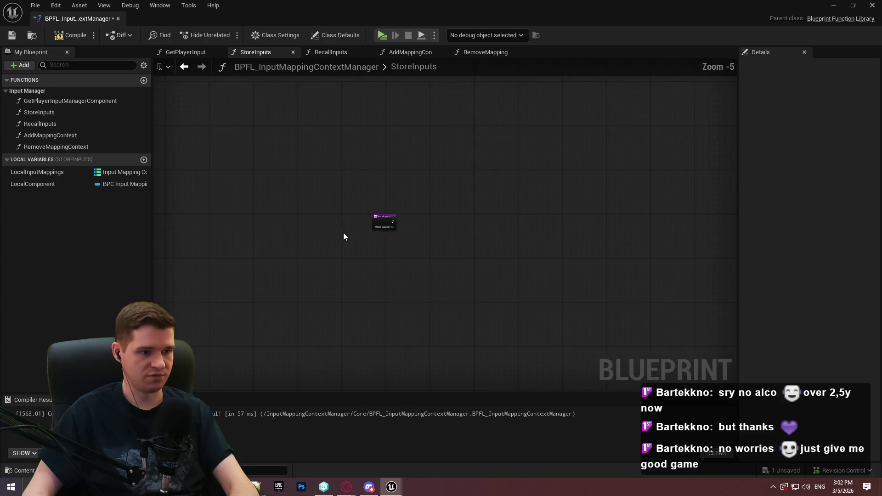
pyautogui.scroll(1, 411, 224)
pyautogui.click(410, 223)
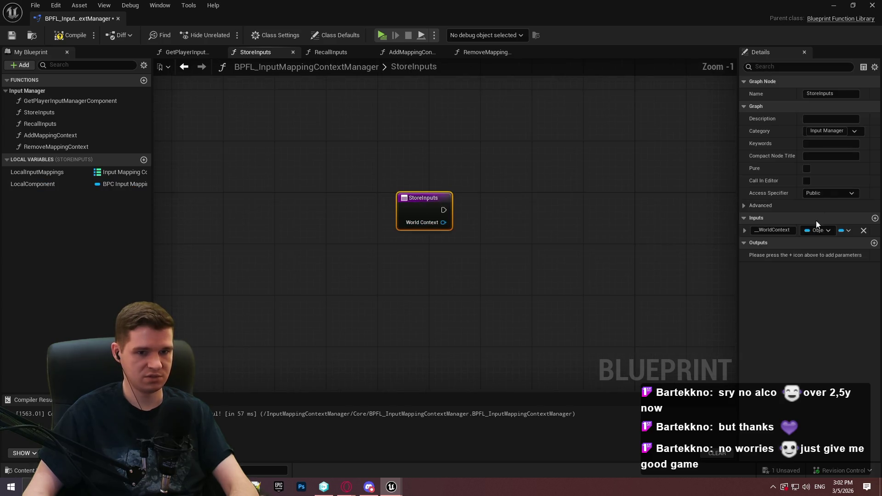
pyautogui.click(863, 230)
pyautogui.click(550, 247)
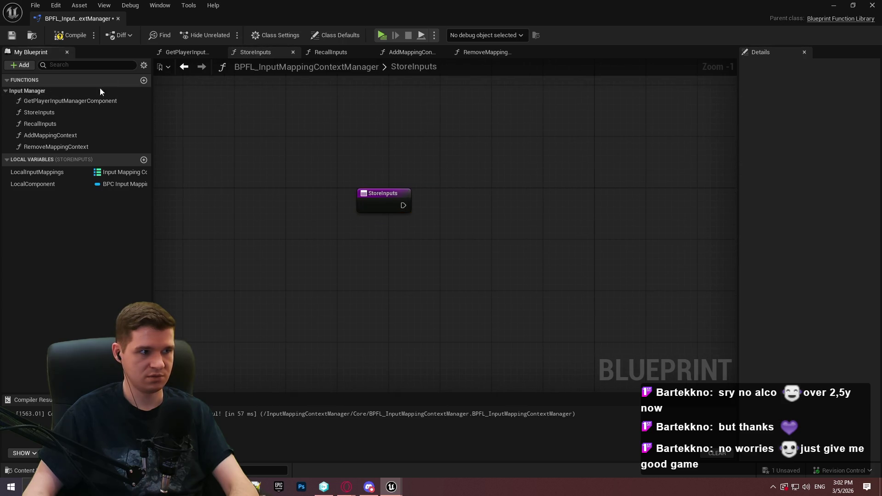
# Add a new library function and immediately delete it
pyautogui.click(143, 81)
pyautogui.click(64, 158)
pyautogui.press('Delete')
# Add a Get Player Character node in GetPlayerInputManagerComponent, then undo it
pyautogui.doubleClick(52, 101)
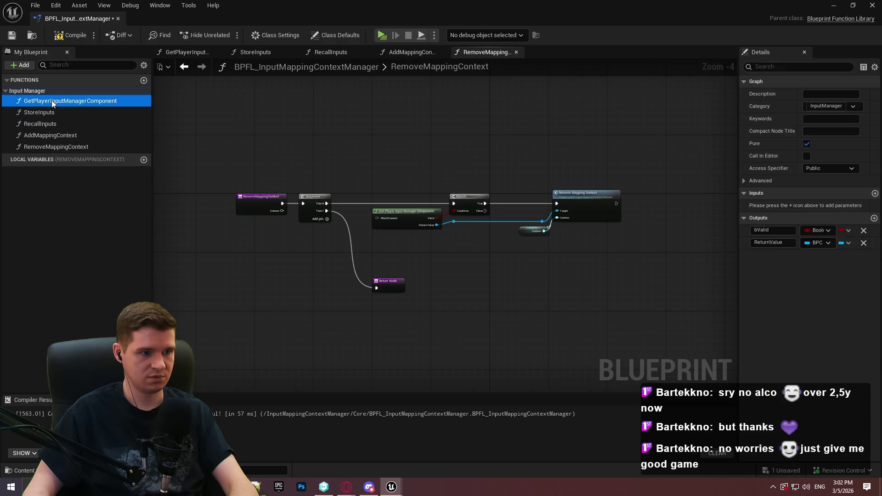
pyautogui.scroll(-2, 374, 203)
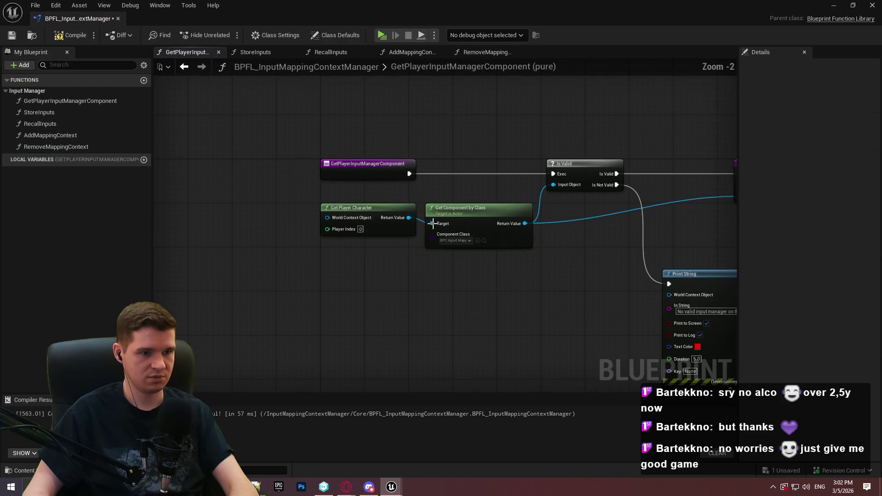
pyautogui.moveTo(432, 224); pyautogui.dragTo(388, 272)
pyautogui.write('get')
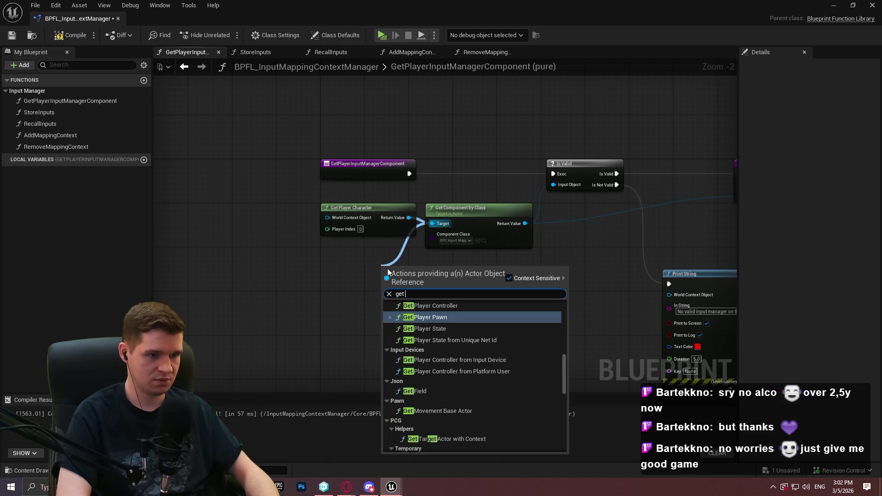
pyautogui.write(' player char')
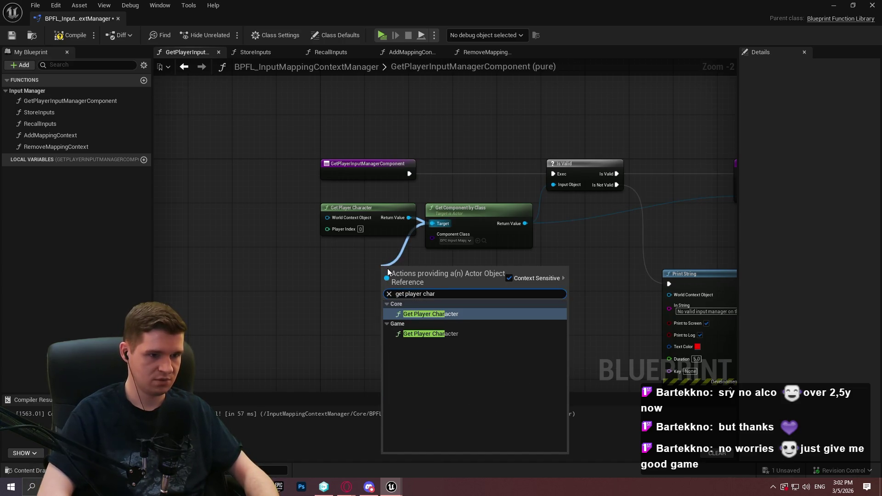
pyautogui.press('Return')
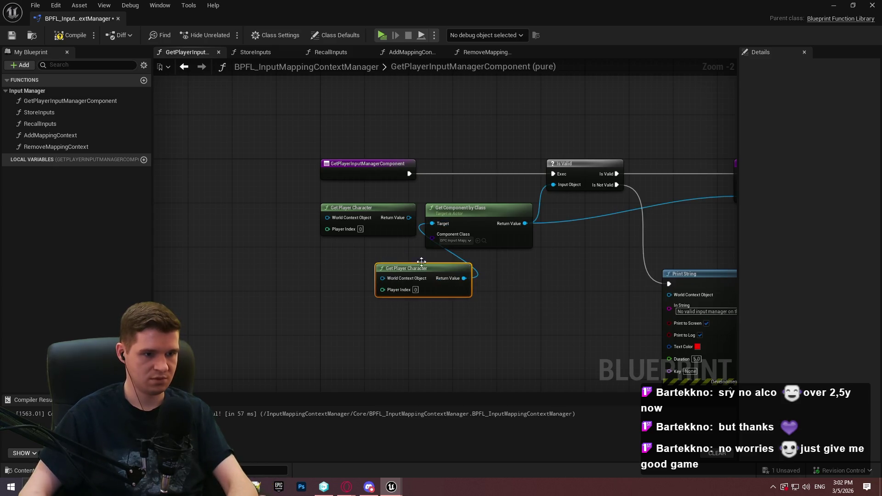
pyautogui.hotkey('ctrl', 'z')
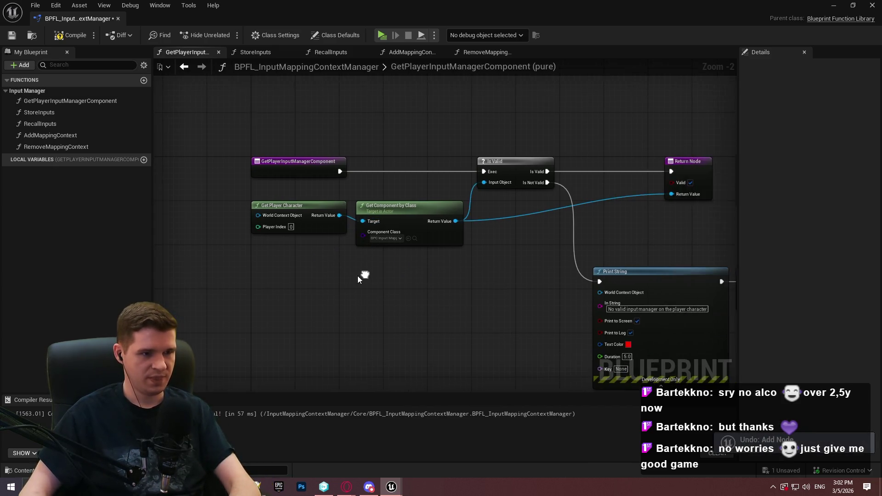
# Create a NewFunction, search for Get Player Character, then cancel and delete it
pyautogui.click(35, 65)
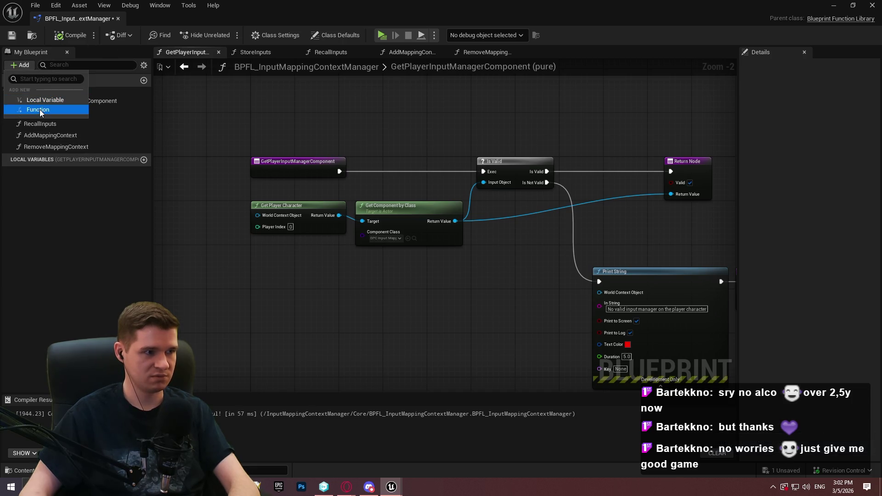
pyautogui.click(40, 109)
pyautogui.rightClick(600, 238)
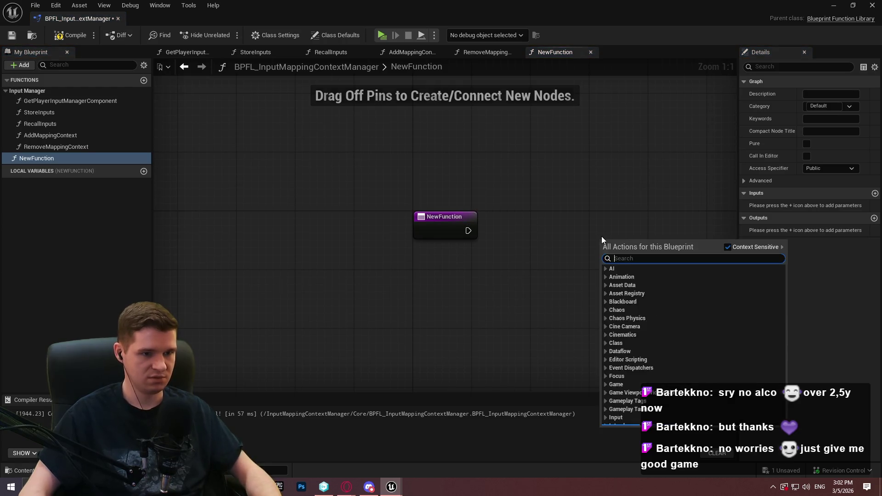
pyautogui.write('ge play')
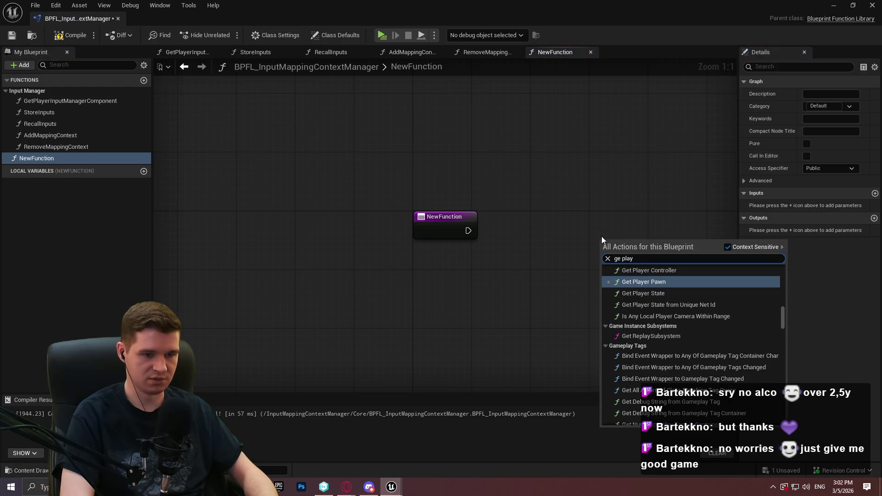
pyautogui.press('BackSpace')
pyautogui.press('BackSpace')
pyautogui.press('BackSpace')
pyautogui.write('t player chara')
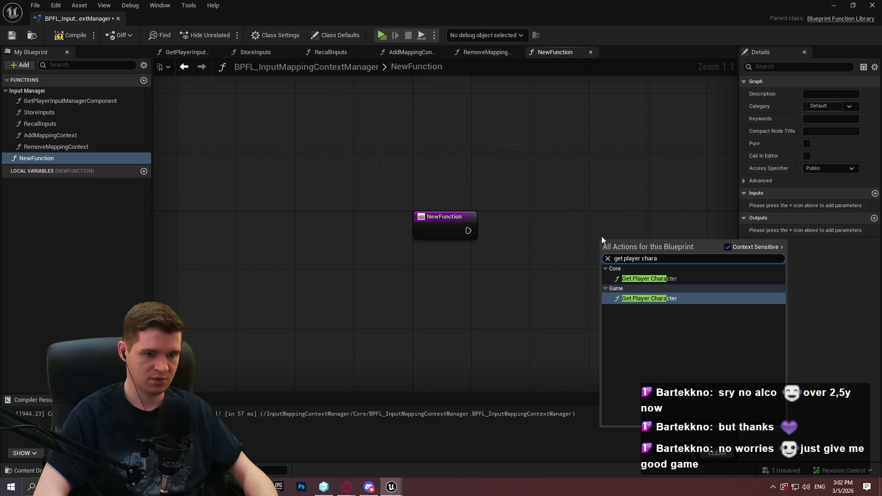
pyautogui.press('Escape')
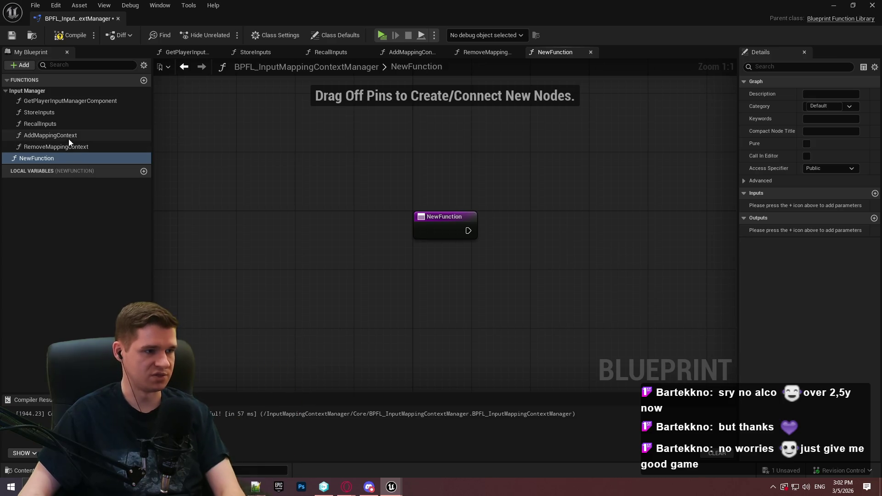
pyautogui.press('Delete')
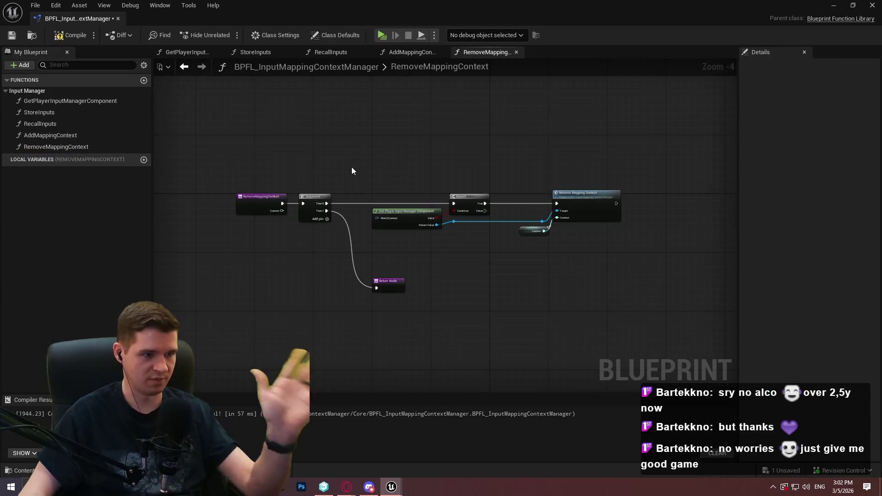
# Open the RecallInputs function graph in the library
pyautogui.click(52, 115)
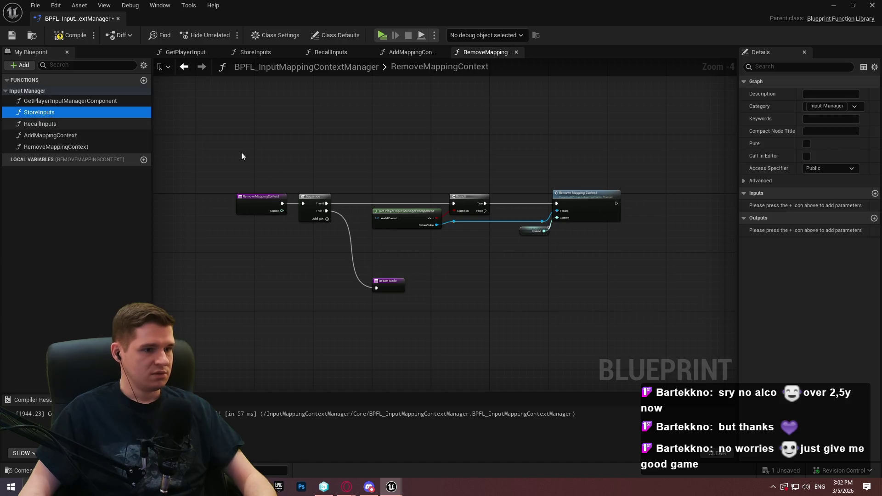
pyautogui.scroll(2, 227, 175)
pyautogui.doubleClick(58, 124)
pyautogui.scroll(-2, 375, 211)
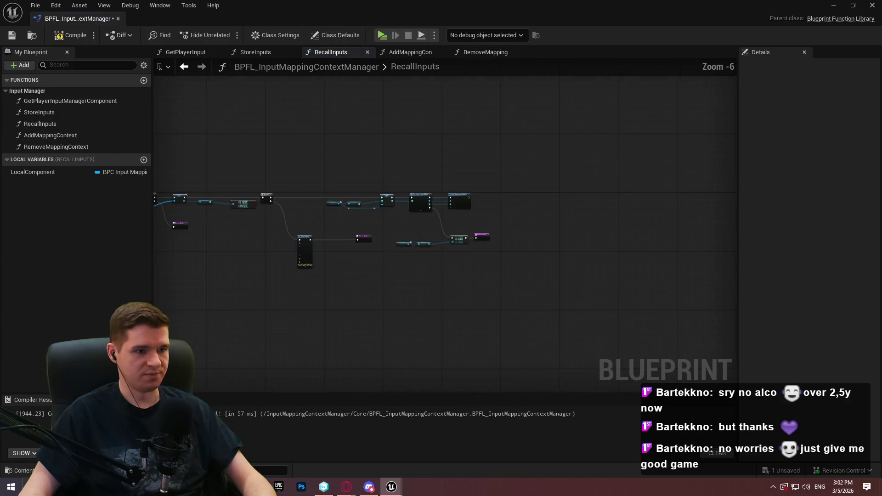
# In StoreInputs, branch on Get Player Input Manager Component's Valid output
pyautogui.doubleClick(54, 112)
pyautogui.rightClick(466, 211)
pyautogui.click(60, 101)
pyautogui.moveTo(60, 100); pyautogui.dragTo(390, 246)
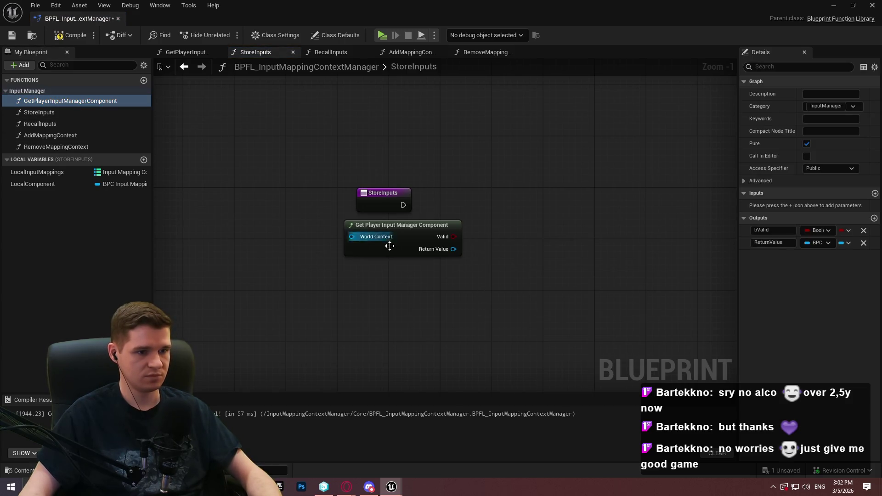
pyautogui.click(491, 211)
pyautogui.moveTo(450, 237); pyautogui.dragTo(461, 242)
pyautogui.moveTo(404, 205)
pyautogui.mouseDown()
pyautogui.moveTo(520, 216)
pyautogui.moveTo(515, 196)
pyautogui.mouseUp()
pyautogui.moveTo(588, 248); pyautogui.dragTo(523, 234)
# Add a Return Node on the Branch False path
pyautogui.scroll(1, 458, 215)
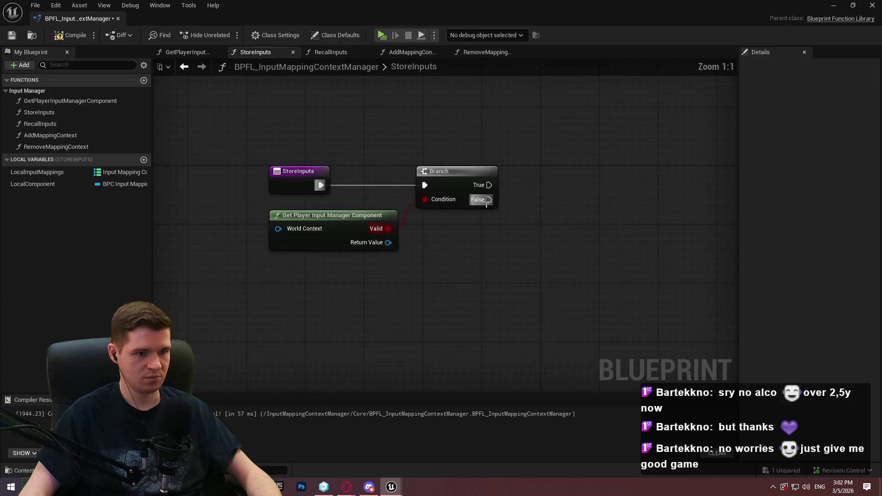
pyautogui.moveTo(541, 280); pyautogui.dragTo(542, 280)
pyautogui.write('return')
pyautogui.click(587, 426)
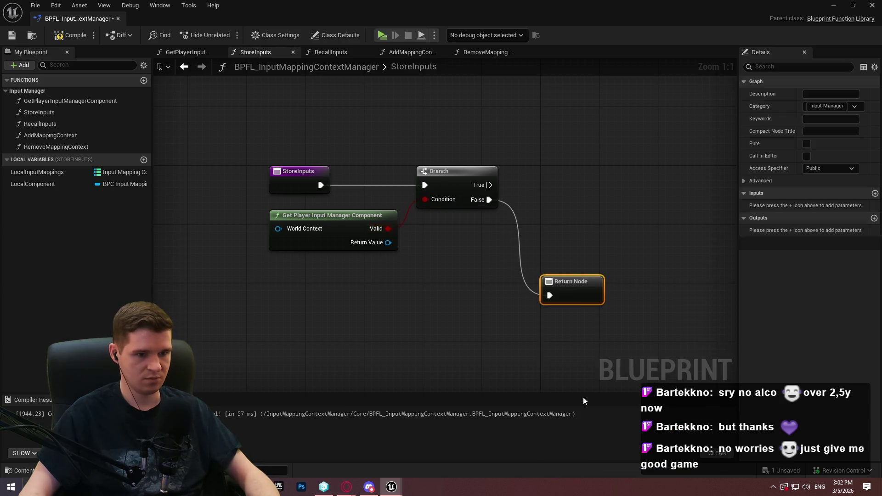
pyautogui.click(555, 228)
# Call the component's Store Inputs on True, followed by a duplicated Return Node
pyautogui.moveTo(388, 242); pyautogui.dragTo(539, 227)
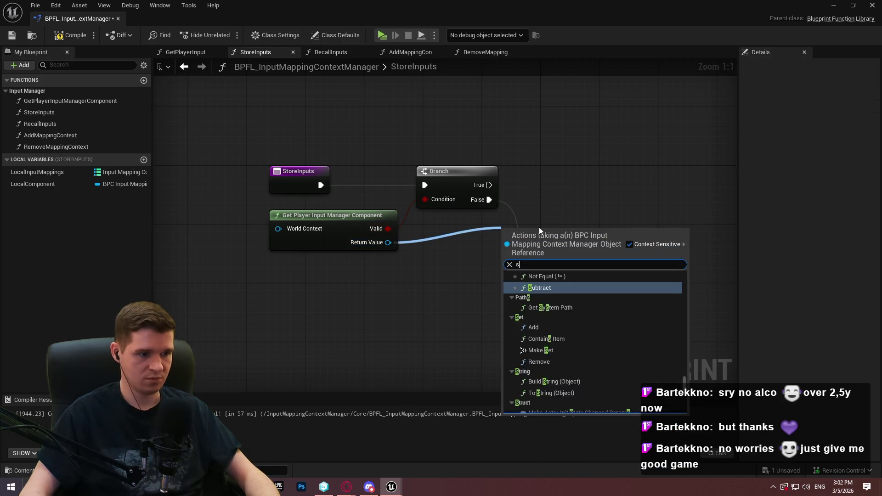
pyautogui.write('store in')
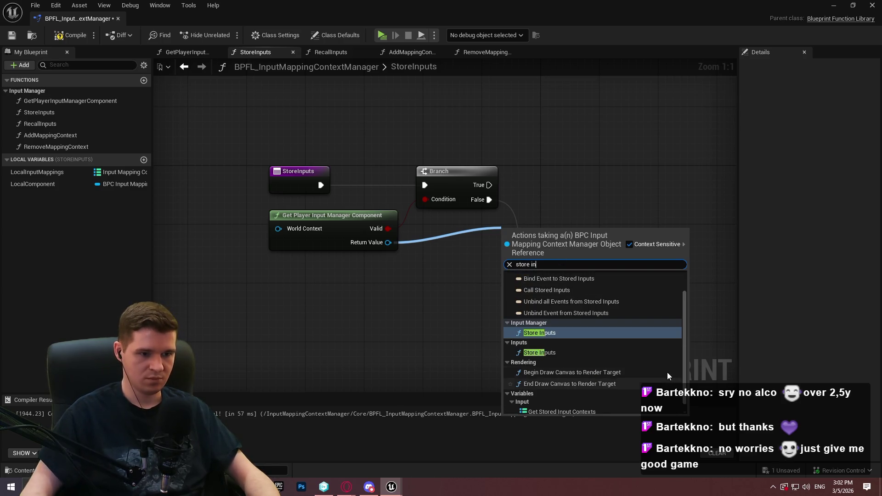
pyautogui.click(550, 285)
pyautogui.moveTo(521, 241)
pyautogui.mouseDown()
pyautogui.moveTo(578, 209)
pyautogui.moveTo(577, 191)
pyautogui.mouseUp()
pyautogui.moveTo(486, 186); pyautogui.dragTo(487, 185)
pyautogui.moveTo(646, 190)
pyautogui.mouseDown()
pyautogui.moveTo(605, 175)
pyautogui.moveTo(632, 174)
pyautogui.mouseUp()
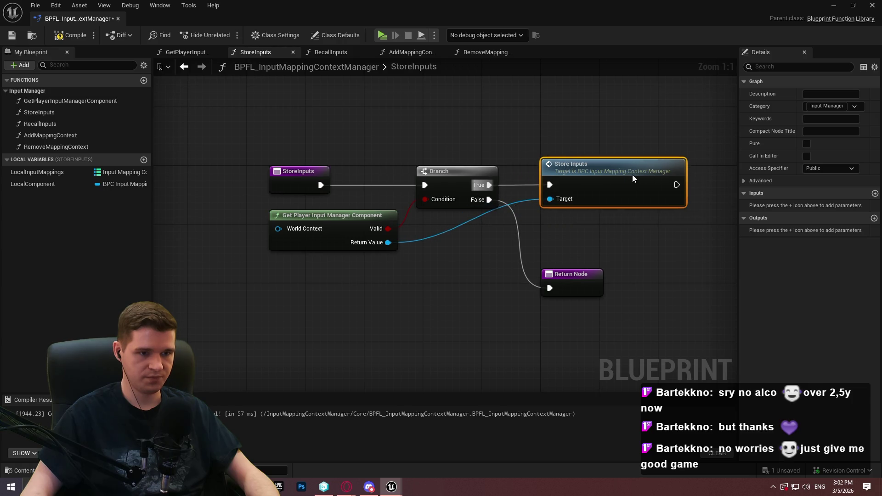
pyautogui.click(659, 249)
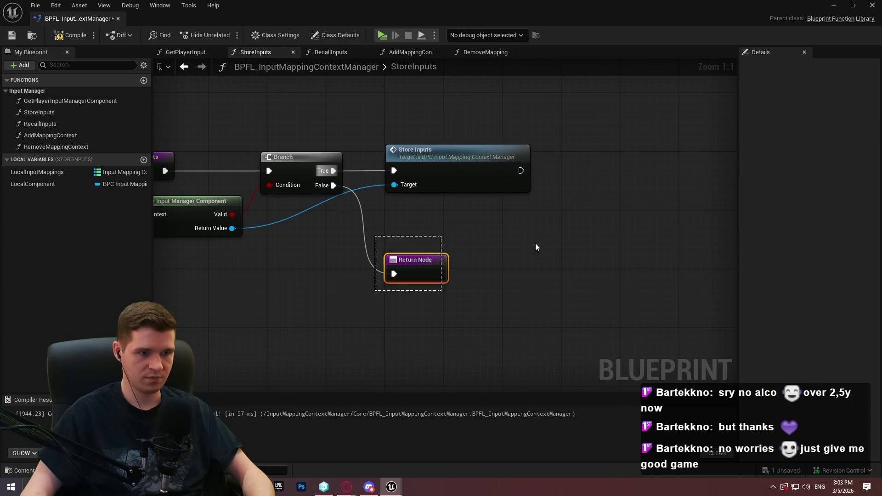
pyautogui.hotkey('ctrl', 'd')
pyautogui.moveTo(643, 181)
pyautogui.mouseDown()
pyautogui.moveTo(611, 158)
pyautogui.moveTo(600, 167)
pyautogui.mouseUp()
# Add a reroute point to straighten the component wire and save the library
pyautogui.doubleClick(449, 219)
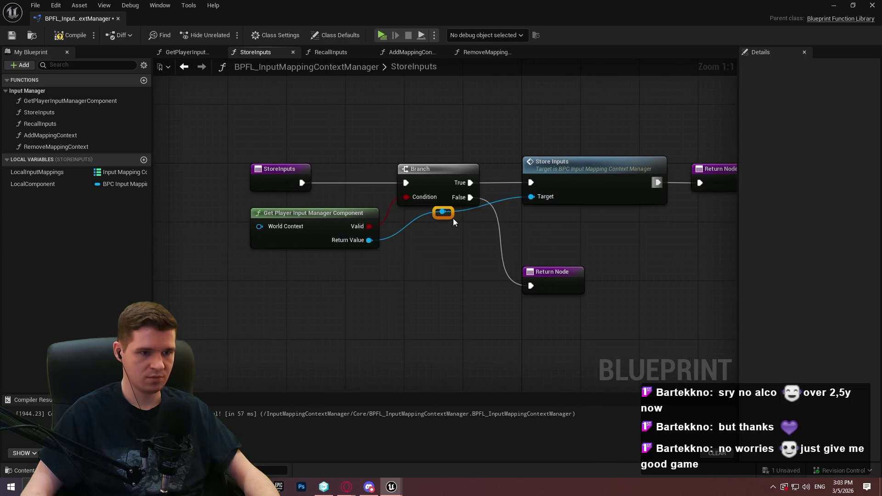
pyautogui.moveTo(453, 219); pyautogui.dragTo(480, 249)
pyautogui.click(572, 233)
pyautogui.scroll(-2, 456, 208)
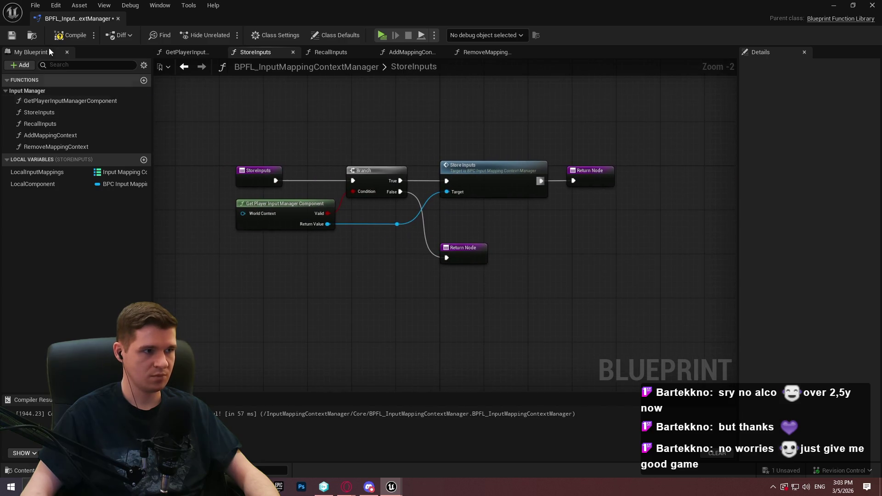
pyautogui.click(11, 36)
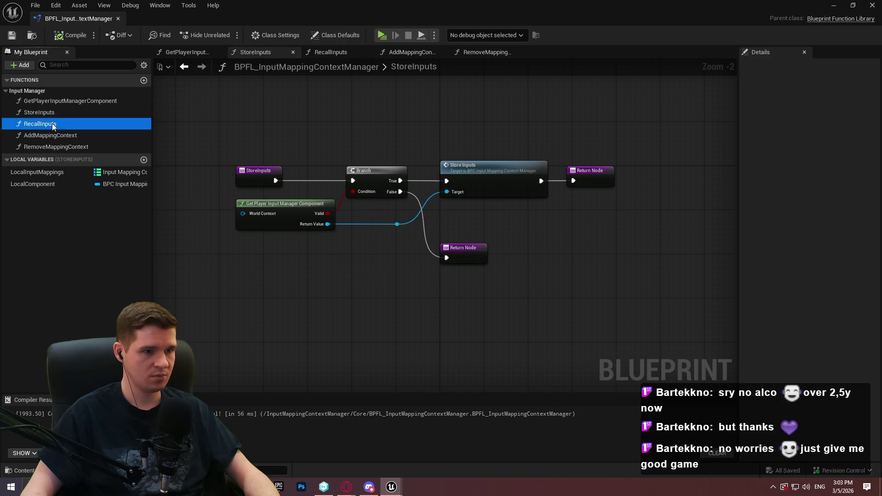
# Delete the old RecallInputs nodes, leaving only its entry node
pyautogui.doubleClick(51, 123)
pyautogui.doubleClick(45, 115)
pyautogui.moveTo(461, 222); pyautogui.dragTo(364, 173)
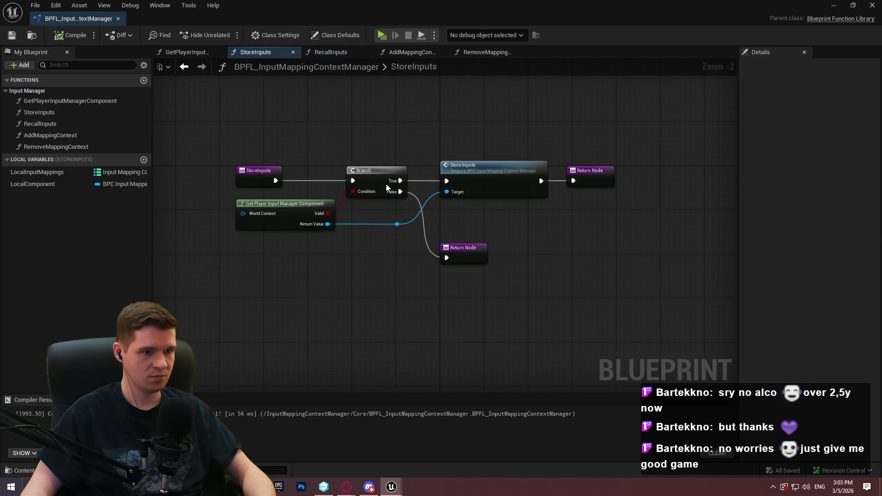
pyautogui.moveTo(629, 289); pyautogui.dragTo(306, 155)
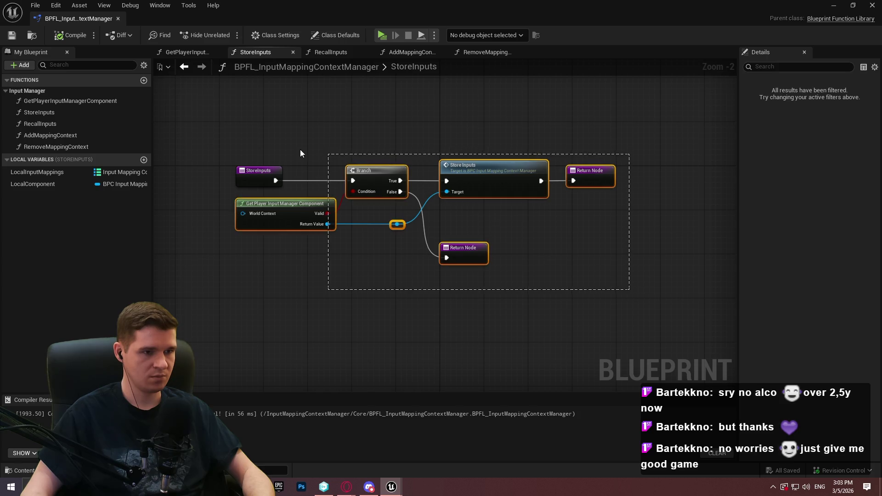
pyautogui.doubleClick(52, 127)
pyautogui.moveTo(657, 317)
pyautogui.mouseDown()
pyautogui.moveTo(258, 183)
pyautogui.moveTo(247, 198)
pyautogui.mouseUp()
pyautogui.press('Delete')
pyautogui.scroll(5, 247, 198)
pyautogui.click(200, 207)
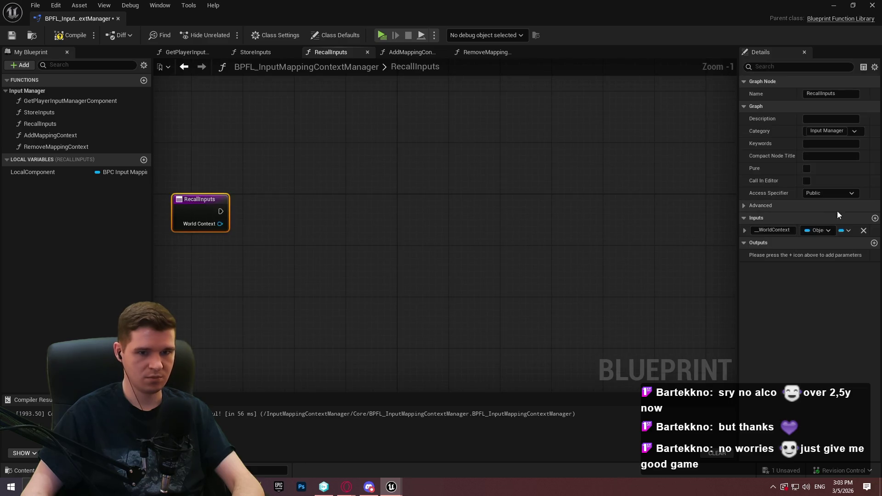
# Paste the copied StoreInputs logic into RecallInputs and connect its entry to the Branch
pyautogui.hotkey('ctrl', 'z')
pyautogui.hotkey('ctrl', 'z')
pyautogui.moveTo(386, 224); pyautogui.dragTo(222, 212)
pyautogui.moveTo(398, 215); pyautogui.dragTo(321, 201)
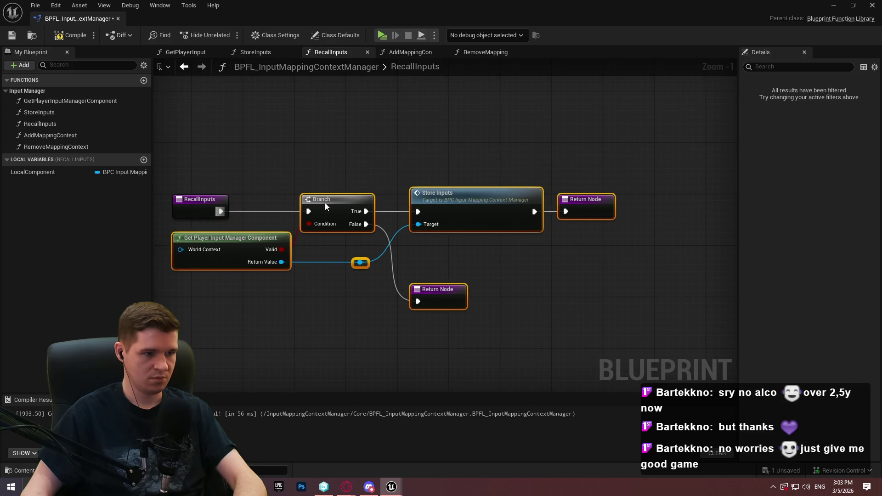
pyautogui.click(478, 257)
# Replace the Store Inputs call with Recall Inputs, wire it to the Return Node, and save
pyautogui.moveTo(360, 262)
pyautogui.mouseDown()
pyautogui.moveTo(419, 253)
pyautogui.moveTo(365, 211)
pyautogui.mouseUp()
pyautogui.write('reca')
pyautogui.click(483, 308)
pyautogui.click(460, 192)
pyautogui.press('Delete')
pyautogui.moveTo(459, 254); pyautogui.dragTo(453, 197)
pyautogui.moveTo(534, 212); pyautogui.dragTo(567, 212)
pyautogui.click(20, 31)
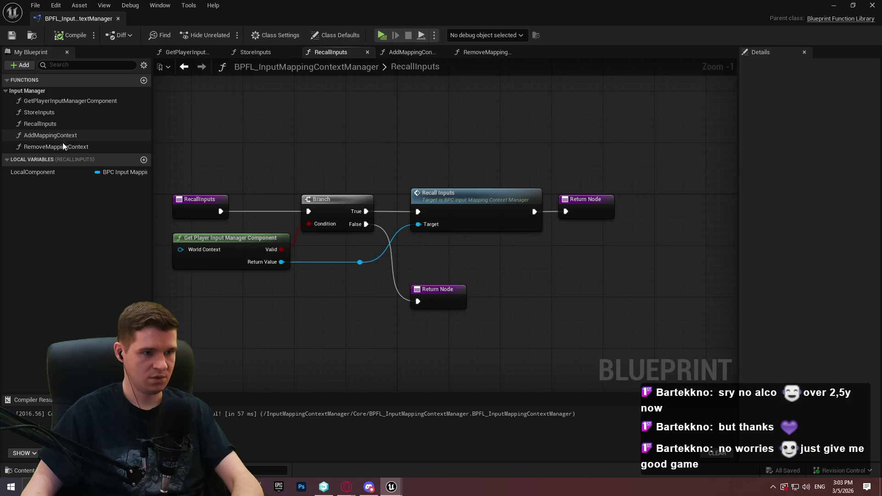
# Review the GetPlayerInputManagerComponent graph, dock the Blueprint editor, and switch to BPFL_KYS
pyautogui.doubleClick(68, 101)
pyautogui.moveTo(571, 185); pyautogui.dragTo(389, 189)
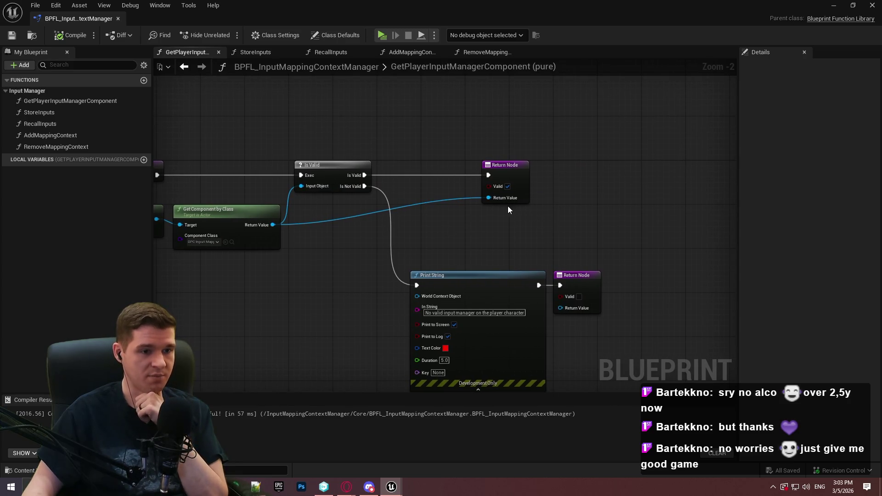
pyautogui.press('Home')
pyautogui.moveTo(79, 19)
pyautogui.mouseDown()
pyautogui.moveTo(184, 9)
pyautogui.moveTo(518, 54)
pyautogui.moveTo(720, 20)
pyautogui.mouseUp()
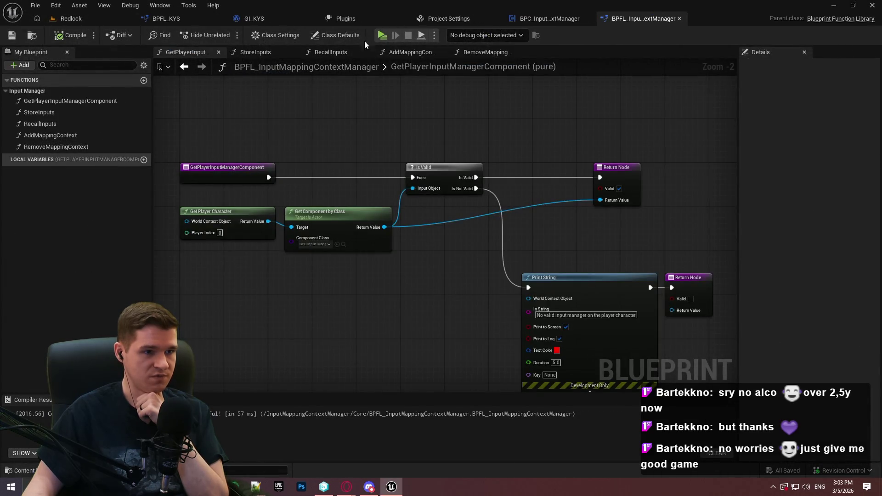
pyautogui.click(183, 19)
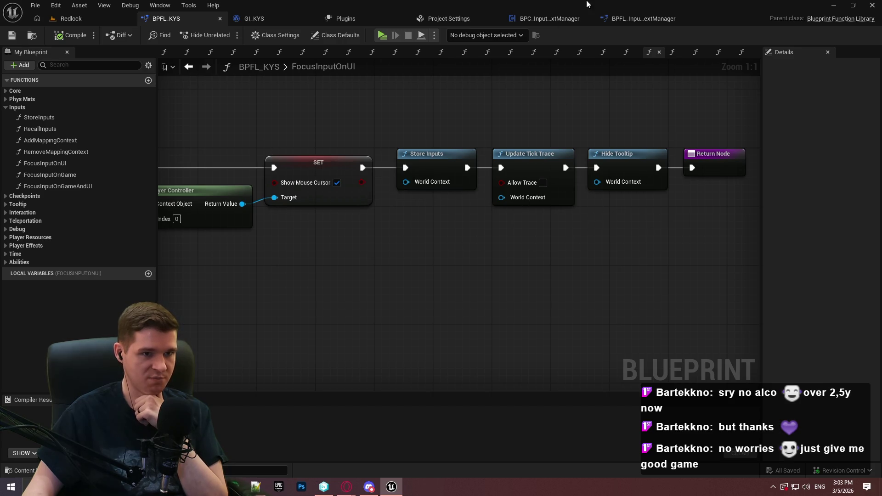
# Back in the input manager component, add functions named FocusInputOnUI and FocusInputOnGame
pyautogui.middleClick(173, 21)
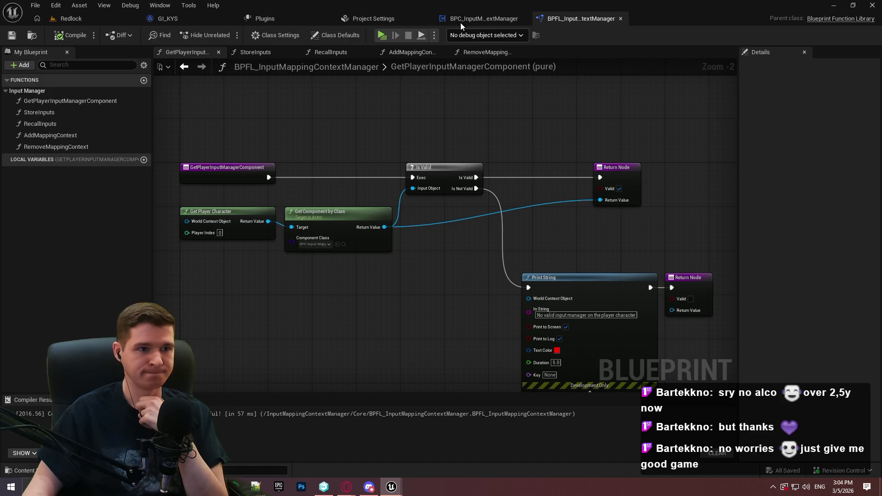
pyautogui.click(482, 19)
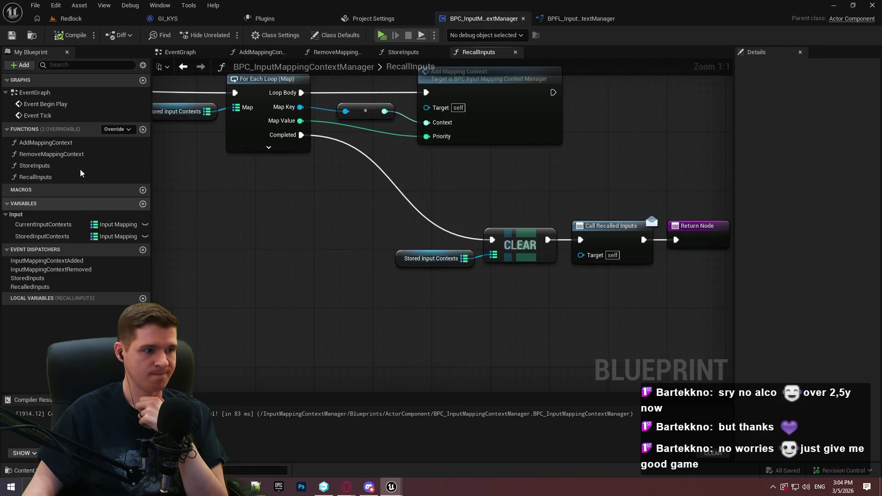
pyautogui.click(142, 130)
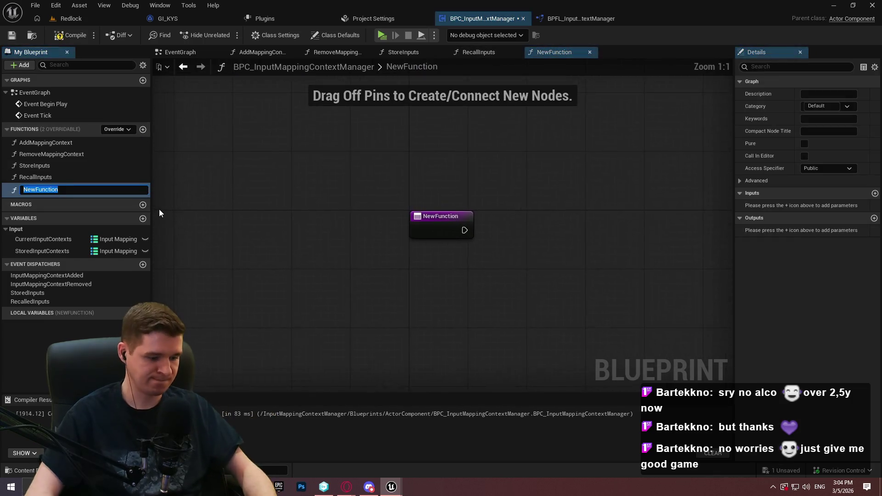
pyautogui.write('FocusInputO')
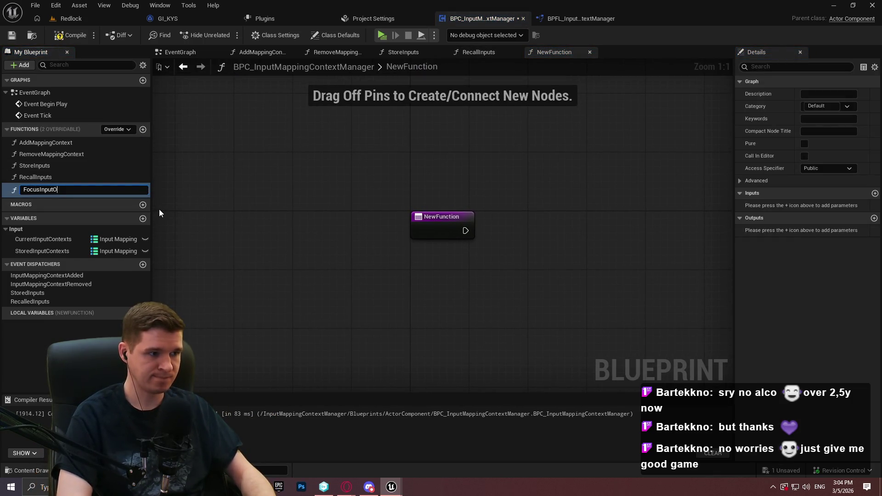
pyautogui.write('nUI')
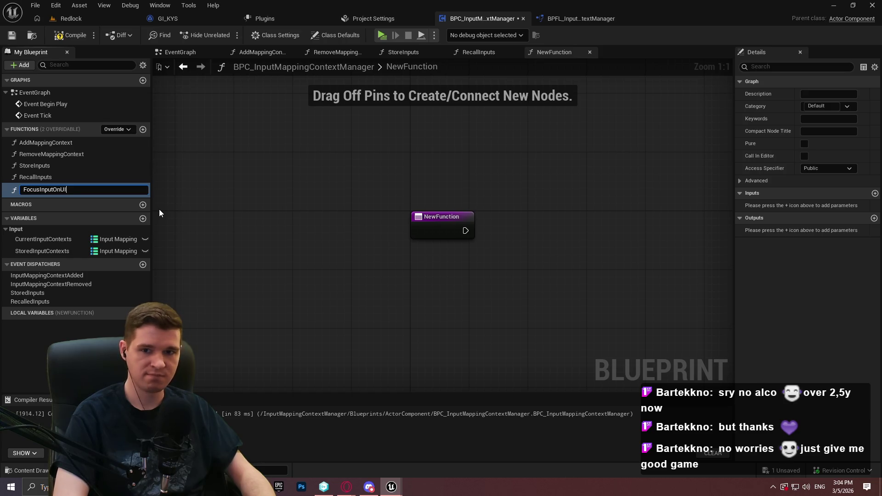
pyautogui.press('Return')
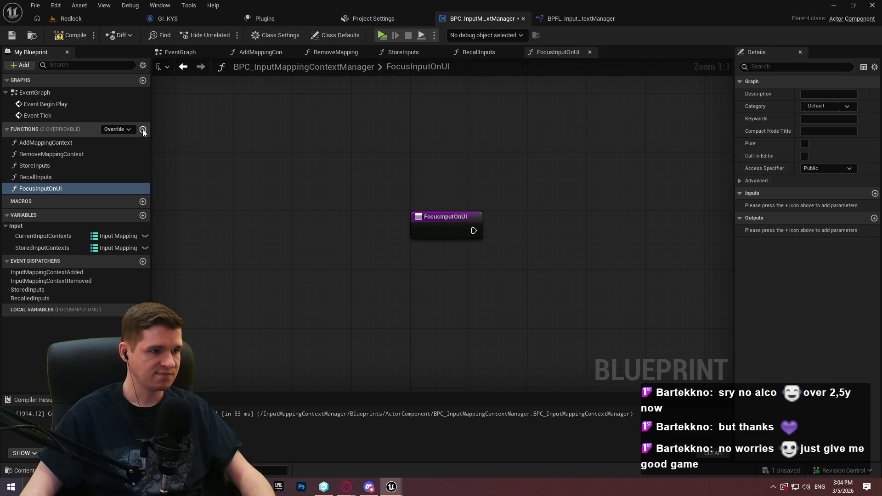
pyautogui.click(142, 130)
pyautogui.write('FocusInputOnGame')
pyautogui.press('Return')
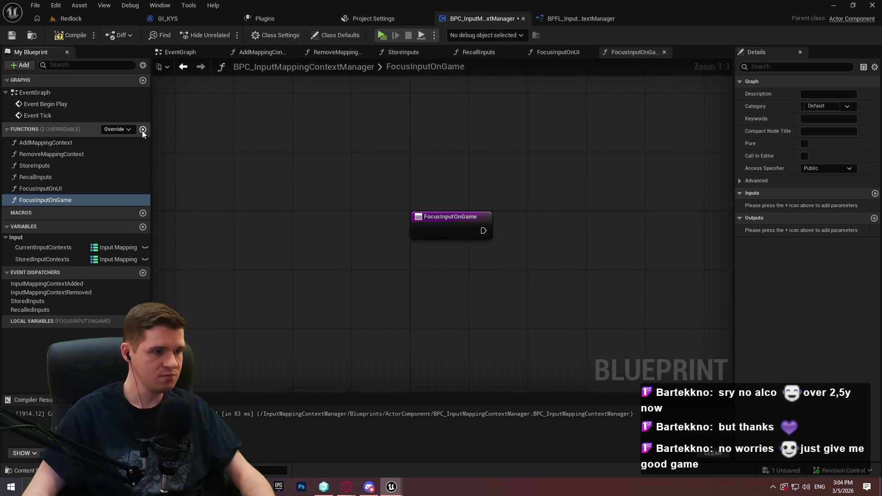
# Add a FocusInputOnGameAndUI function, then open FocusInputOnUI and select its entry node
pyautogui.click(142, 130)
pyautogui.write('FocusInput')
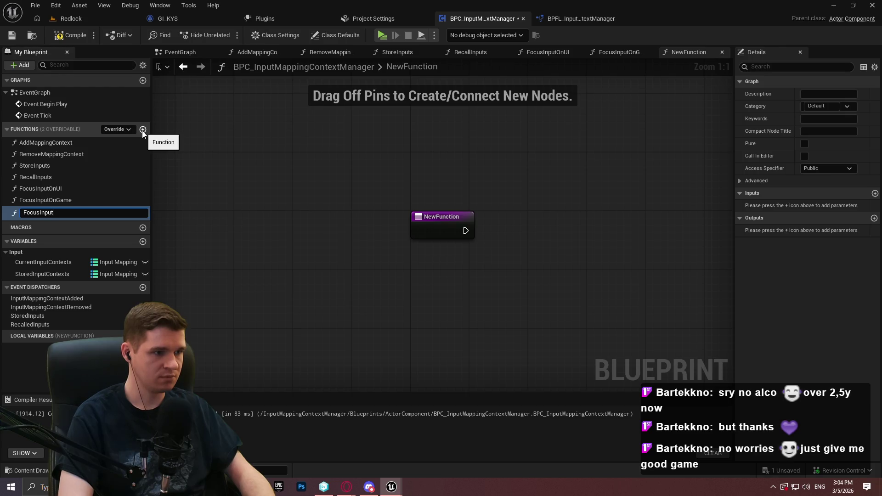
pyautogui.write('OnGameAndUI')
pyautogui.press('Return')
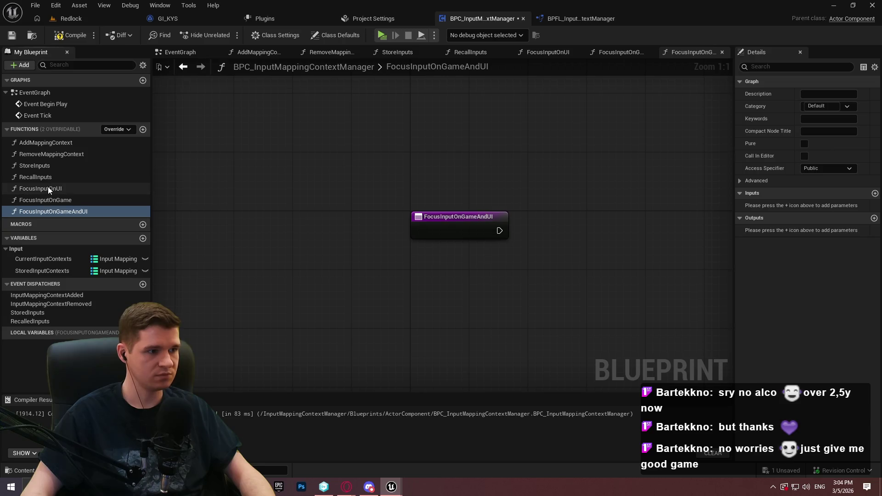
pyautogui.doubleClick(47, 186)
pyautogui.click(434, 219)
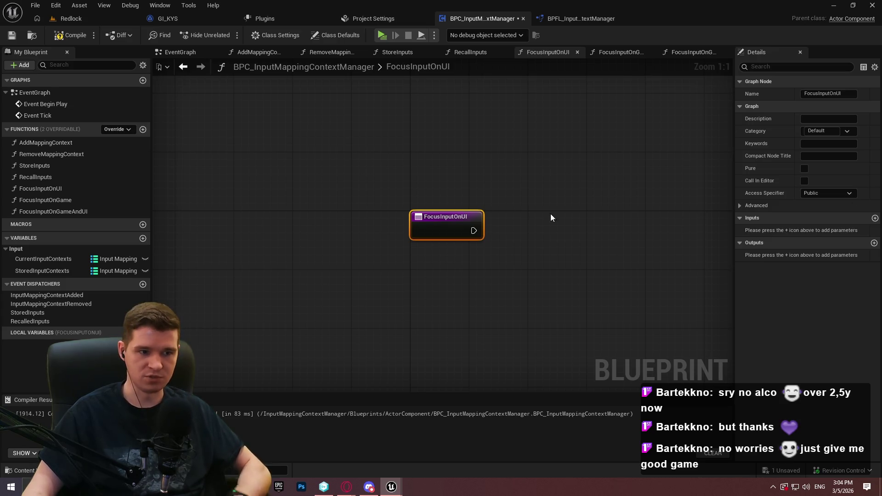
# Give FocusInputOnUI an input named Widget of type Widget object reference
pyautogui.click(875, 218)
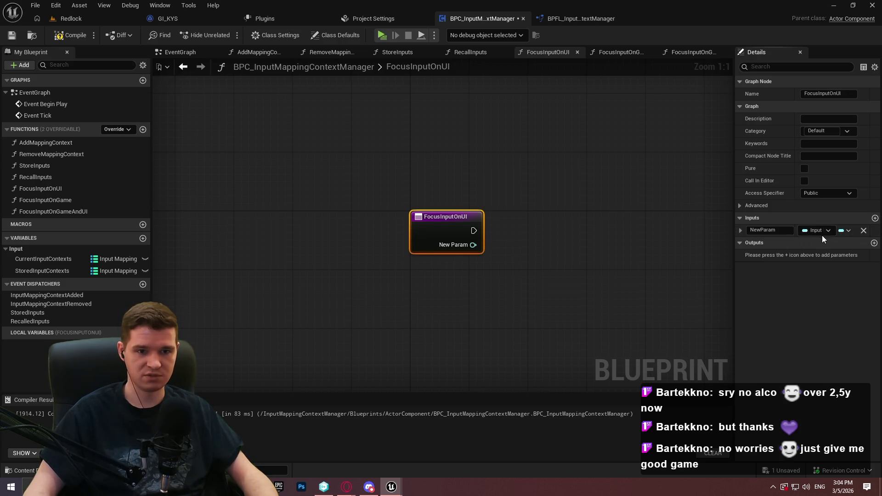
pyautogui.click(818, 232)
pyautogui.write('widg')
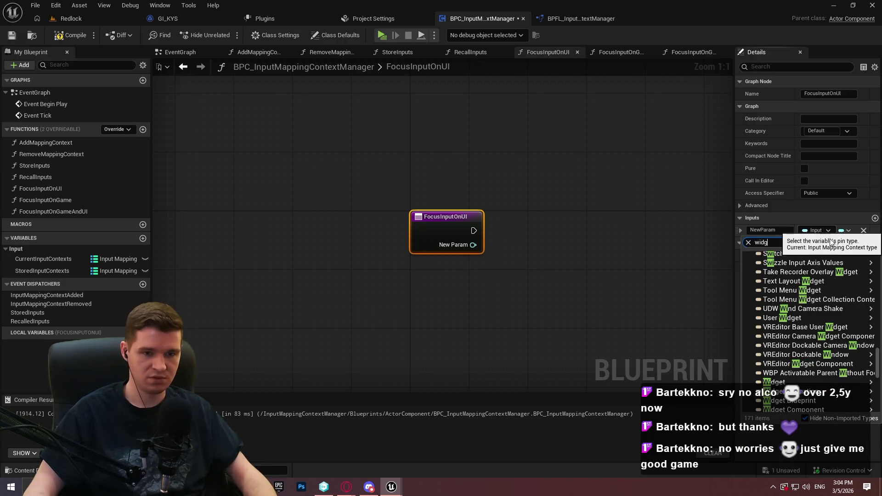
pyautogui.write('et')
pyautogui.moveTo(784, 338)
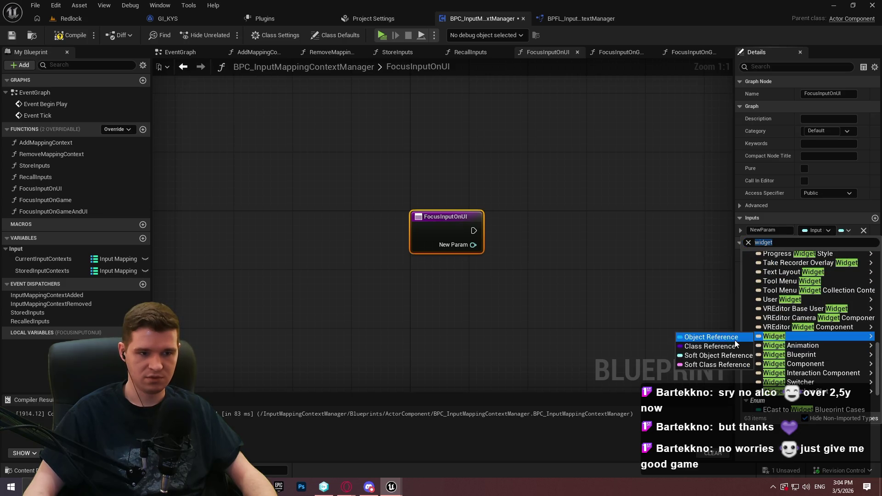
pyautogui.click(735, 338)
pyautogui.write('Widget')
pyautogui.press('Return')
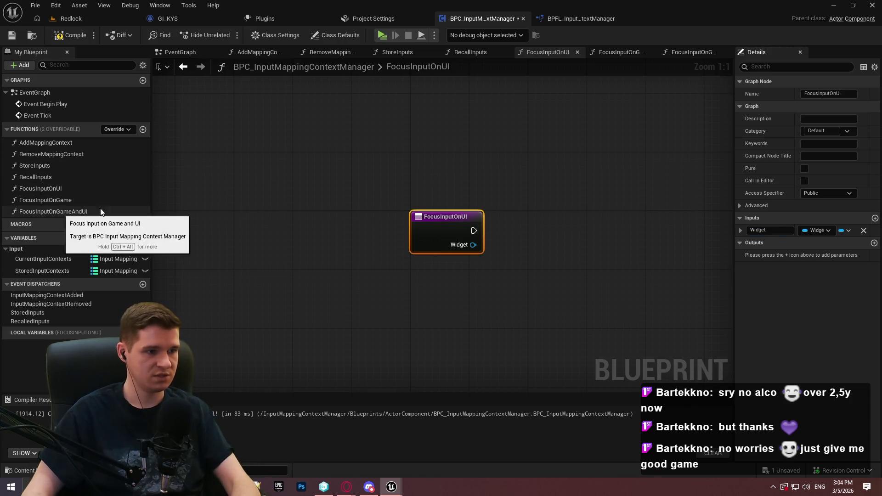
pyautogui.click(423, 161)
# Delete the FocusInputOnGame and FocusInputOnGameAndUI functions, keeping only FocusInputOnUI
pyautogui.click(10, 36)
pyautogui.click(51, 210)
pyautogui.press('Delete')
pyautogui.click(57, 200)
pyautogui.press('Delete')
pyautogui.rightClick(50, 191)
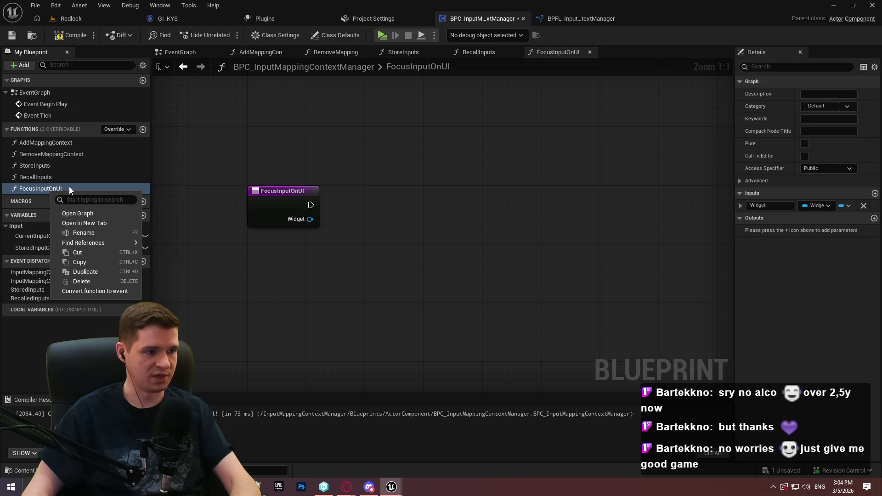
pyautogui.click(207, 164)
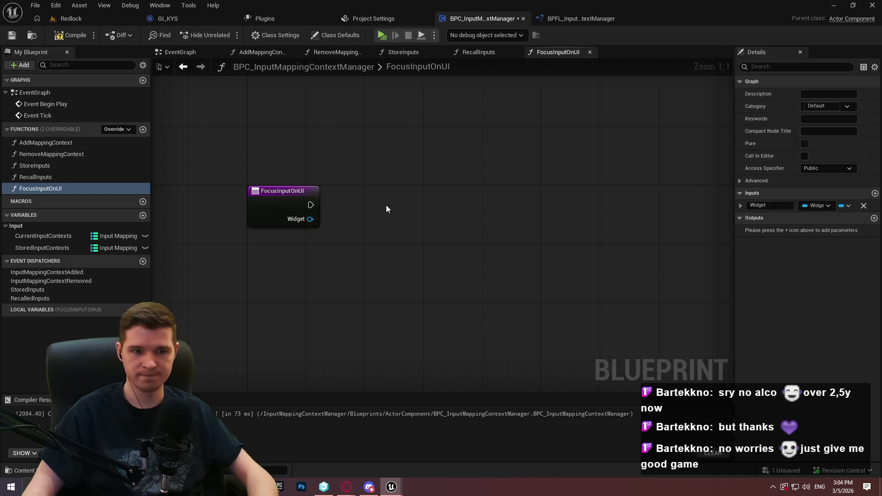
pyautogui.rightClick(372, 274)
# Add Get Player Controller and Set Input Mode UI Only, focusing the Widget input
pyautogui.write('get player controll')
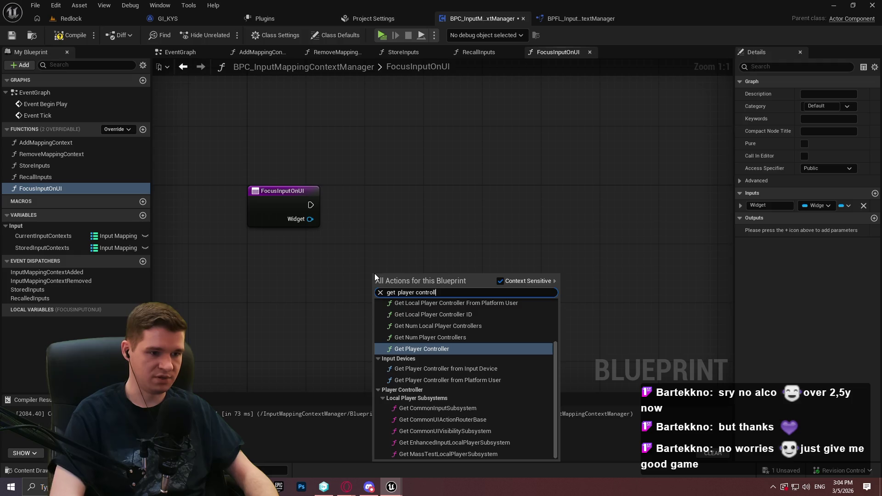
pyautogui.press('Return')
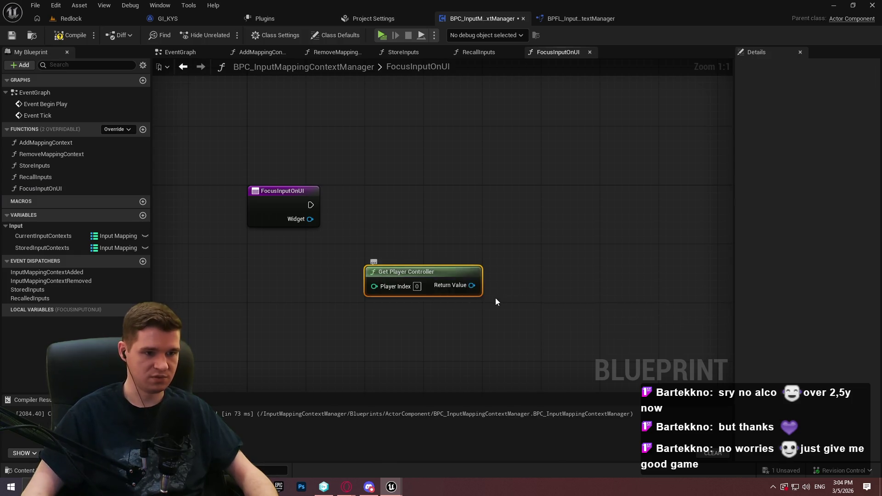
pyautogui.moveTo(471, 286); pyautogui.dragTo(517, 244)
pyautogui.write('set input mod')
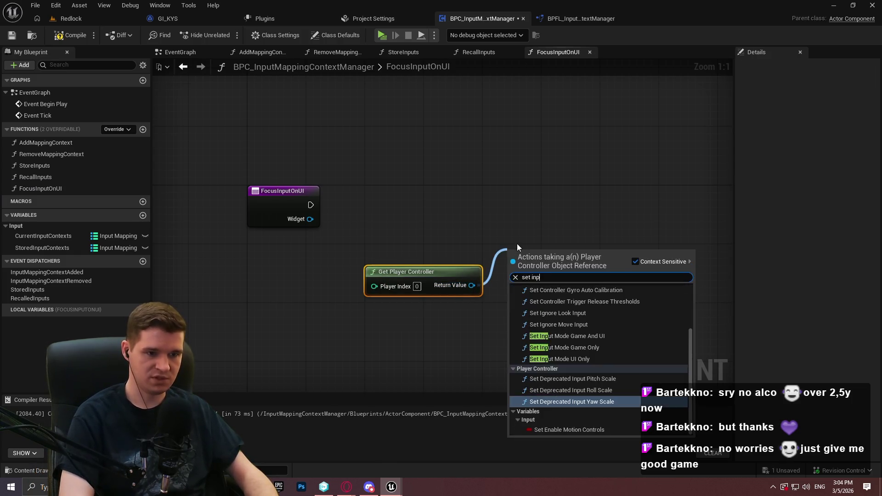
pyautogui.press('Return')
pyautogui.moveTo(514, 264); pyautogui.dragTo(311, 205)
pyautogui.moveTo(551, 253)
pyautogui.mouseDown()
pyautogui.moveTo(581, 201)
pyautogui.moveTo(572, 194)
pyautogui.mouseUp()
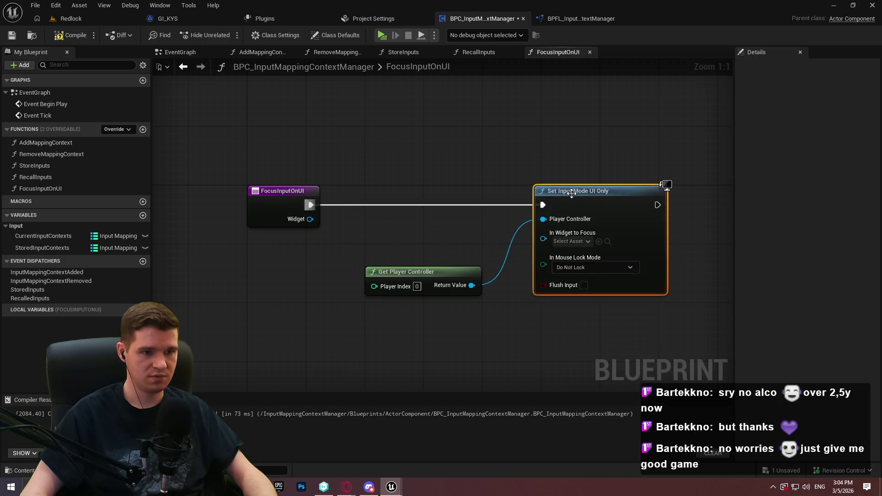
pyautogui.moveTo(465, 272)
pyautogui.mouseDown()
pyautogui.moveTo(507, 225)
pyautogui.moveTo(504, 261)
pyautogui.moveTo(112, 244)
pyautogui.mouseUp()
pyautogui.write('widget')
pyautogui.click(545, 340)
pyautogui.click(468, 252)
# Add a SET Show Mouse Cursor node, checked, running after Set Input Mode UI Only
pyautogui.scroll(-2, 468, 257)
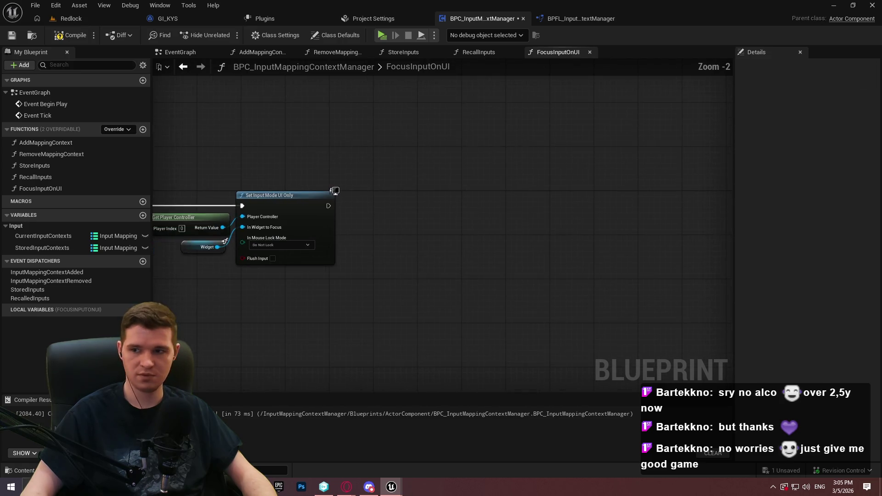
pyautogui.moveTo(461, 306); pyautogui.dragTo(613, 298)
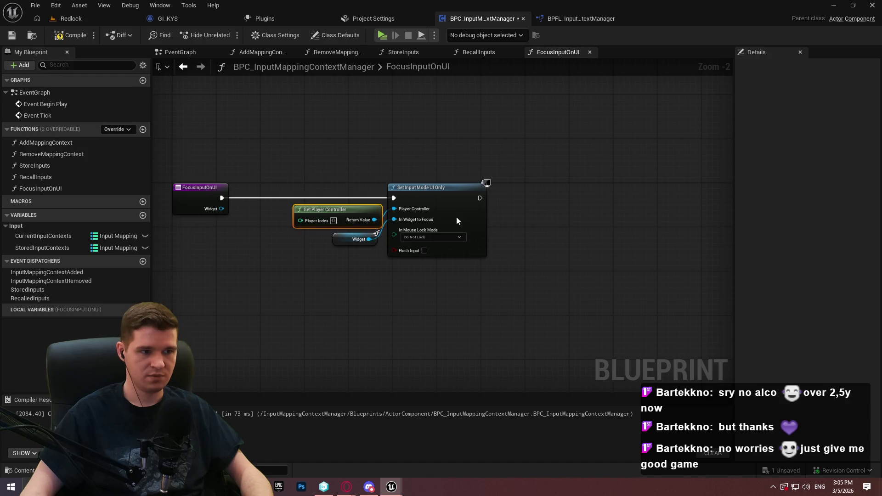
pyautogui.hotkey('ctrl', 'c')
pyautogui.hotkey('ctrl', 'v')
pyautogui.moveTo(597, 243); pyautogui.dragTo(656, 210)
pyautogui.write('set show mo')
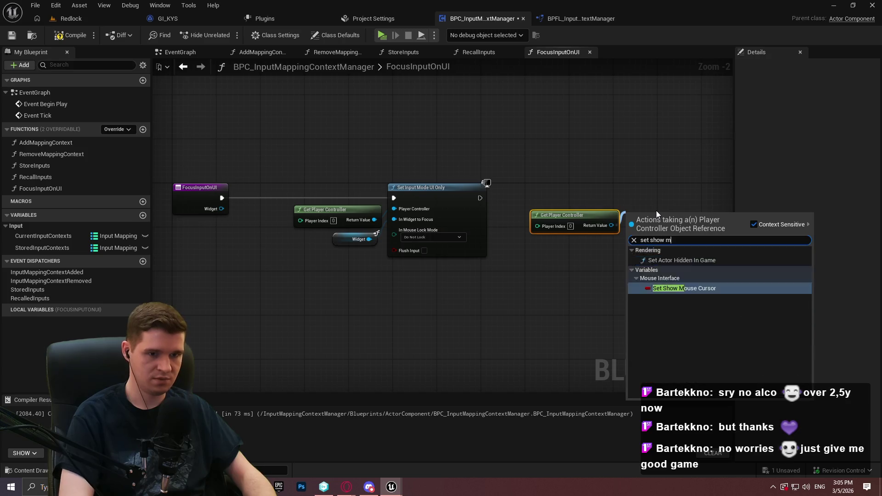
pyautogui.press('Return')
pyautogui.moveTo(630, 219); pyautogui.dragTo(477, 198)
pyautogui.moveTo(681, 226); pyautogui.dragTo(684, 194)
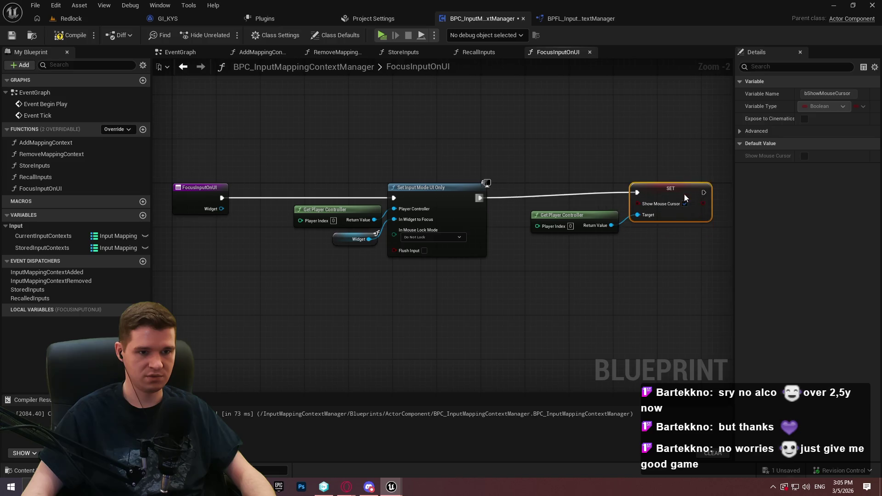
pyautogui.click(679, 204)
pyautogui.click(608, 230)
# Call Store Inputs after the SET node and save the blueprint
pyautogui.scroll(2, 613, 272)
pyautogui.moveTo(613, 272); pyautogui.dragTo(582, 256)
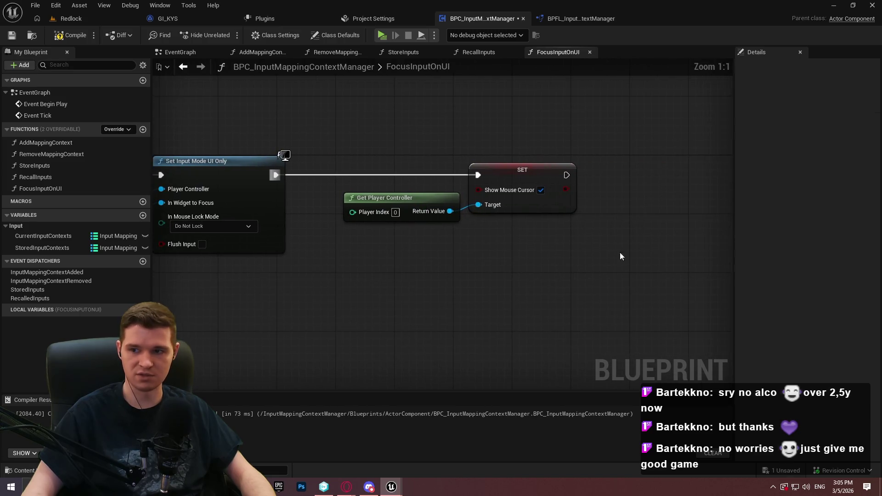
pyautogui.moveTo(23, 168)
pyautogui.mouseDown()
pyautogui.moveTo(616, 168)
pyautogui.moveTo(597, 159)
pyautogui.moveTo(564, 179)
pyautogui.mouseUp()
pyautogui.moveTo(664, 161)
pyautogui.mouseDown()
pyautogui.moveTo(664, 153)
pyautogui.moveTo(506, 148)
pyautogui.mouseUp()
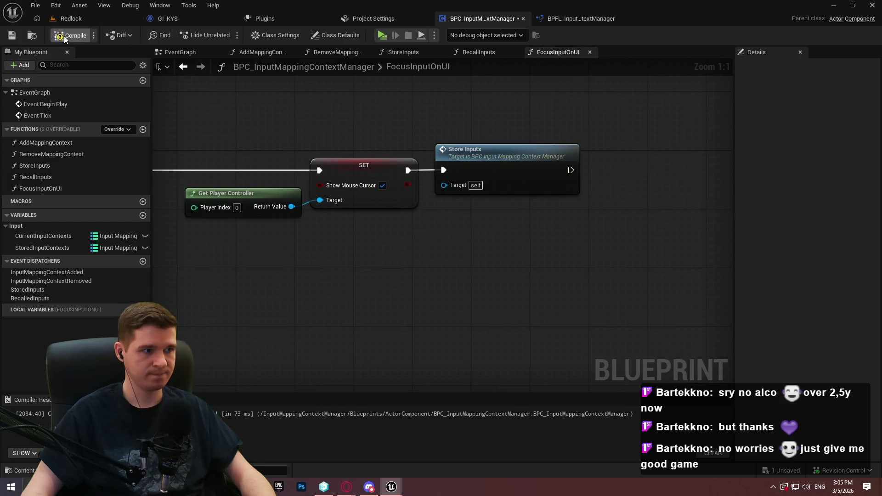
pyautogui.click(10, 41)
# Create a FocusedInputOnWidget event dispatcher and place a call to it after Store Inputs
pyautogui.click(143, 262)
pyautogui.write('Focus')
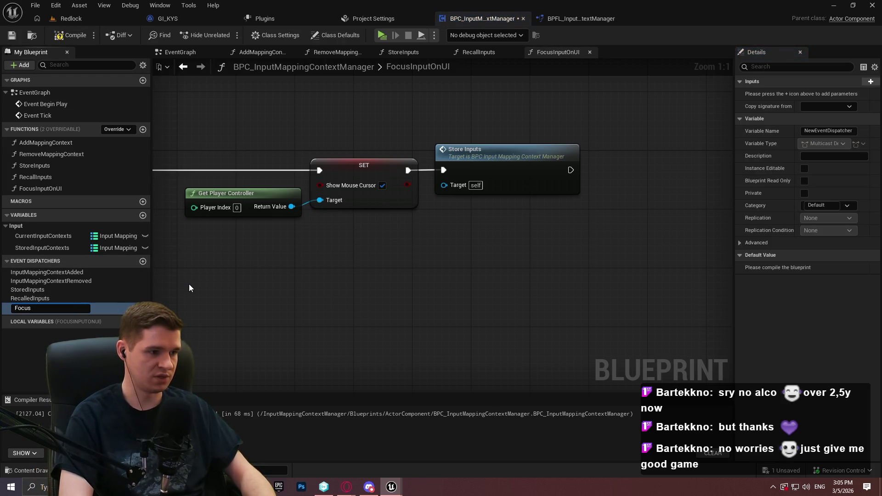
pyautogui.write('edInput')
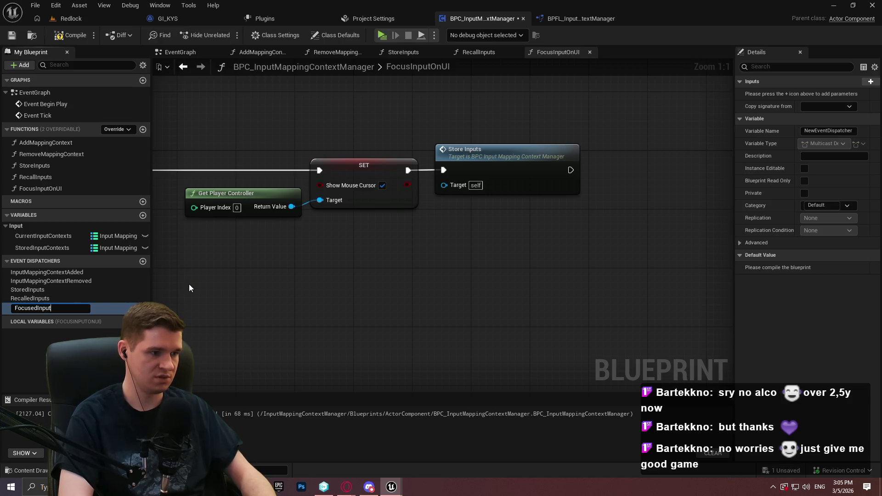
pyautogui.write('OnWidget')
pyautogui.press('Return')
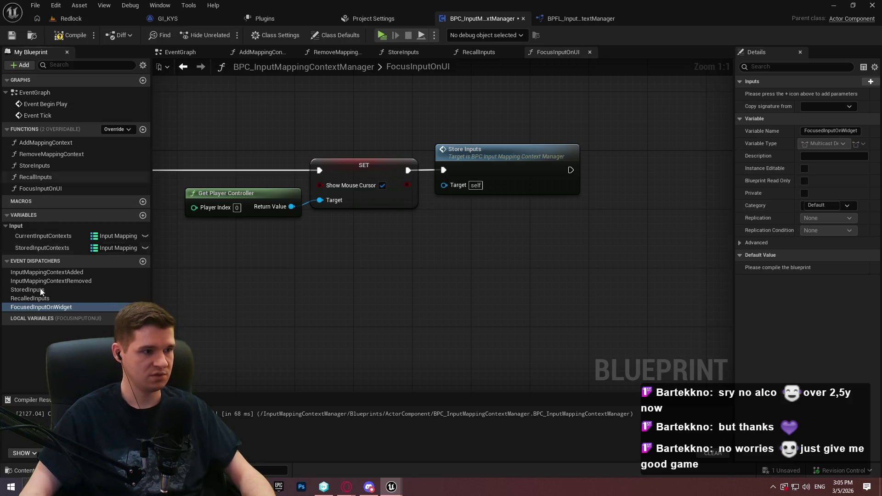
pyautogui.moveTo(459, 269)
pyautogui.mouseDown()
pyautogui.moveTo(510, 253)
pyautogui.moveTo(572, 171)
pyautogui.mouseUp()
pyautogui.click(523, 265)
pyautogui.moveTo(557, 244); pyautogui.dragTo(655, 157)
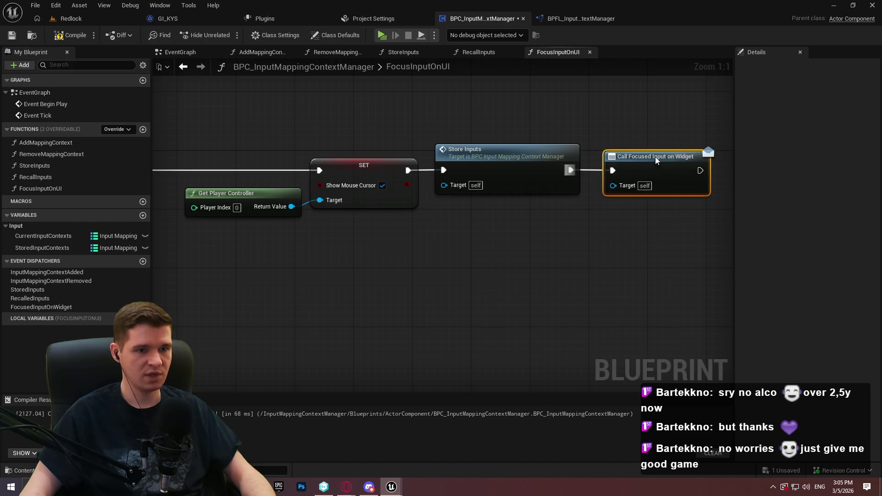
pyautogui.moveTo(669, 228); pyautogui.dragTo(573, 233)
pyautogui.click(574, 231)
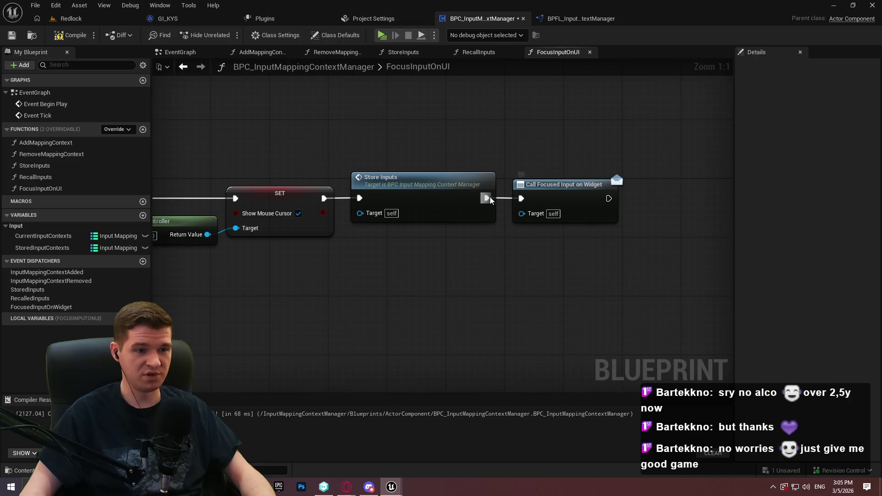
pyautogui.click(11, 35)
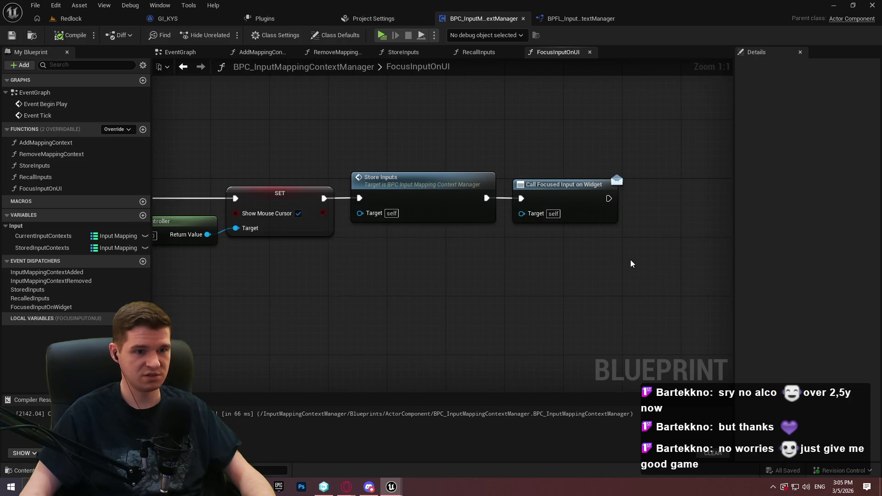
pyautogui.moveTo(578, 193); pyautogui.dragTo(462, 184)
pyautogui.click(402, 238)
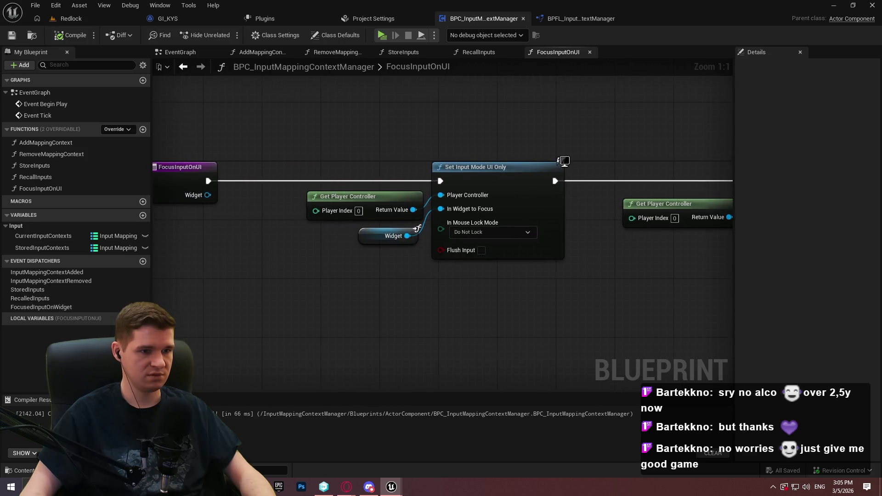
pyautogui.moveTo(365, 297); pyautogui.dragTo(528, 285)
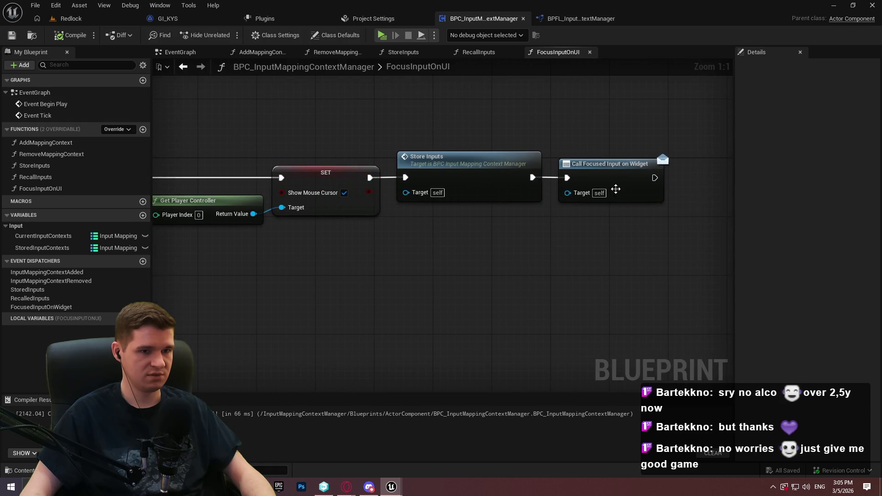
# Give the FocusedInputOnWidget dispatcher a FocusedWidget input and place a new call to it
pyautogui.click(55, 305)
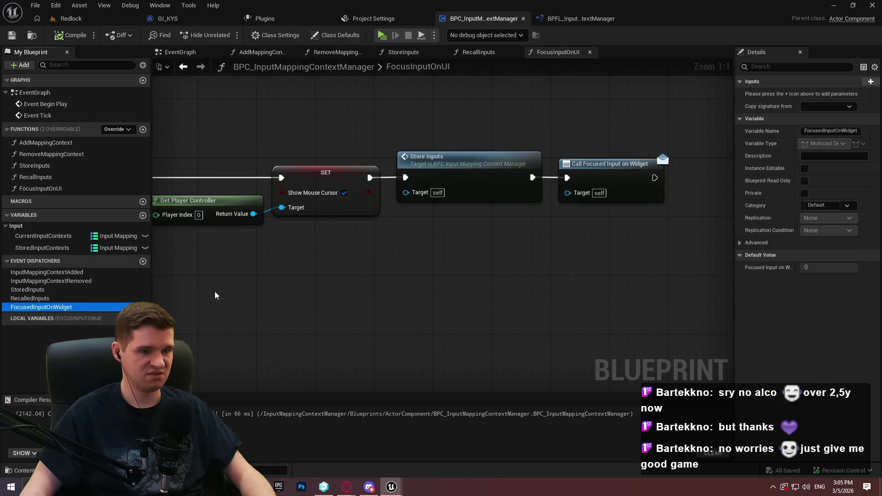
pyautogui.click(870, 83)
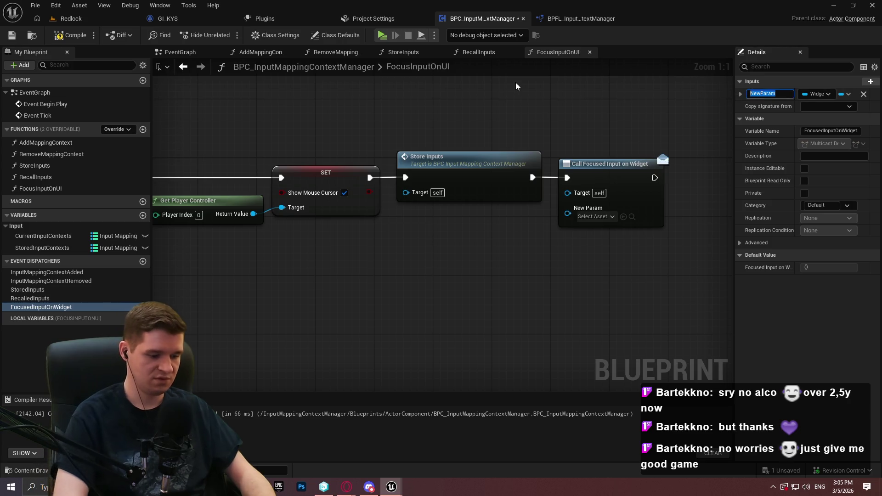
pyautogui.write('et')
pyautogui.press('Return')
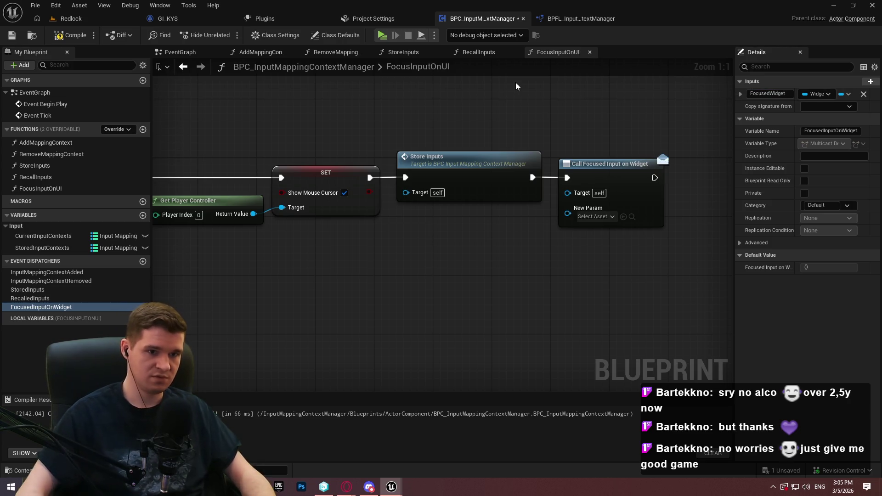
pyautogui.moveTo(476, 253); pyautogui.dragTo(395, 252)
pyautogui.moveTo(21, 307)
pyautogui.mouseDown()
pyautogui.moveTo(346, 251)
pyautogui.moveTo(336, 265)
pyautogui.mouseUp()
pyautogui.click(390, 269)
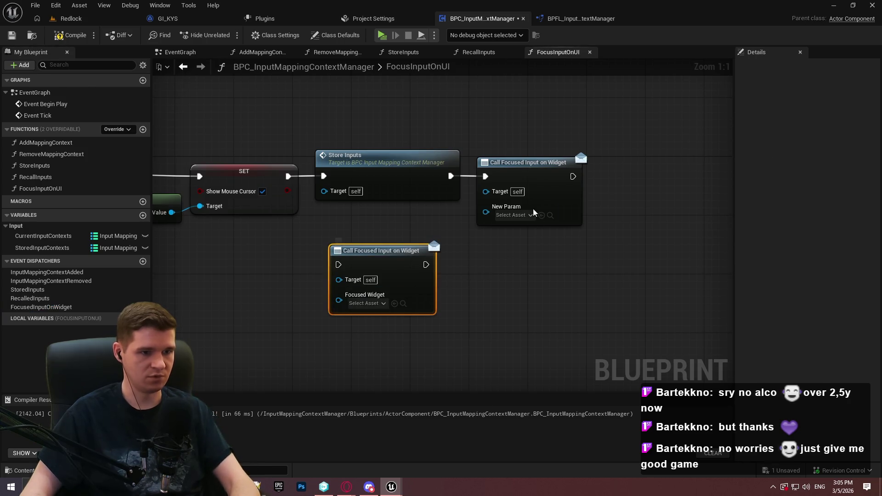
# Refresh the dispatcher call, feed Widget into Focused Widget, and finish with a Return Node
pyautogui.rightClick(541, 188)
pyautogui.click(580, 254)
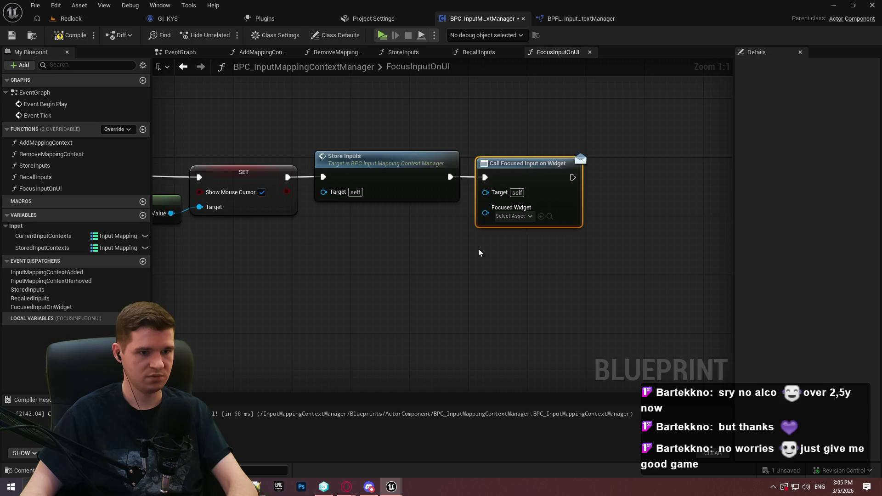
pyautogui.moveTo(485, 213)
pyautogui.mouseDown()
pyautogui.moveTo(453, 252)
pyautogui.moveTo(405, 222)
pyautogui.moveTo(406, 230)
pyautogui.mouseUp()
pyautogui.click(524, 322)
pyautogui.click(572, 256)
pyautogui.moveTo(572, 177); pyautogui.dragTo(638, 179)
pyautogui.write('return')
pyautogui.click(668, 332)
pyautogui.click(656, 230)
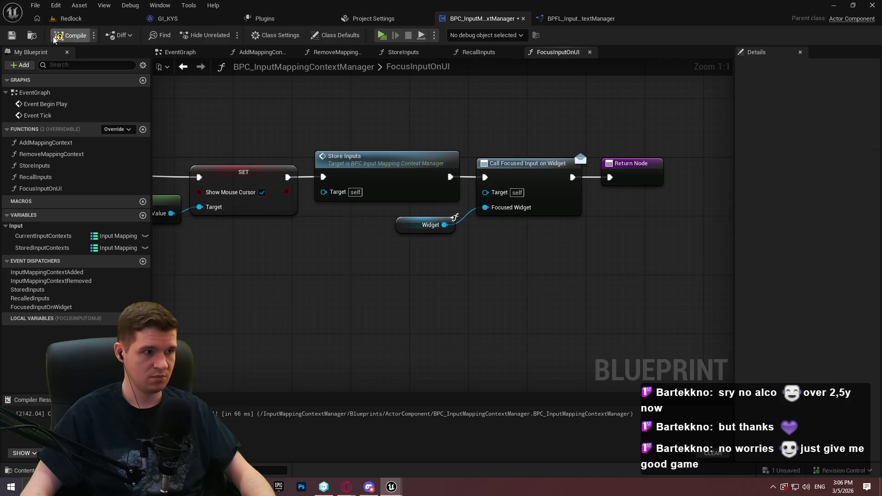
# Save, then duplicate FocusInputOnUI in My Blueprint and name the copy FocusInputOnGame
pyautogui.hotkey('ctrl', 's')
pyautogui.scroll(-5, 530, 299)
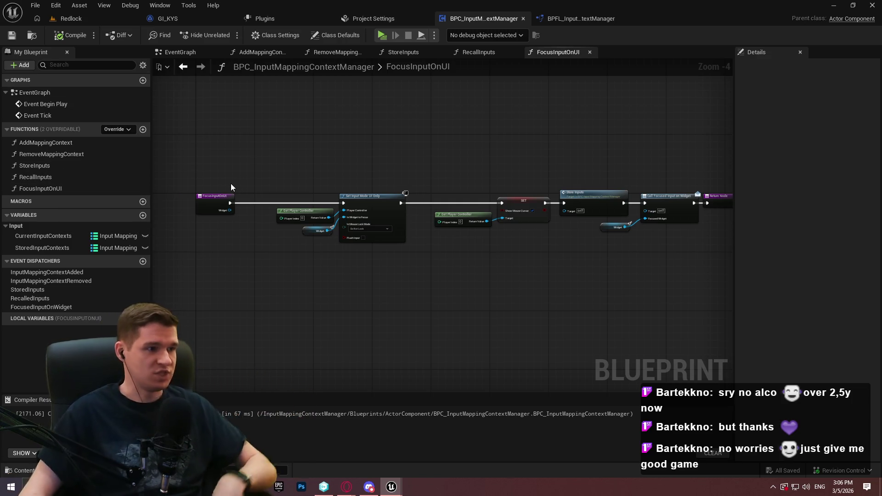
pyautogui.click(46, 189)
pyautogui.hotkey('ctrl', 'w')
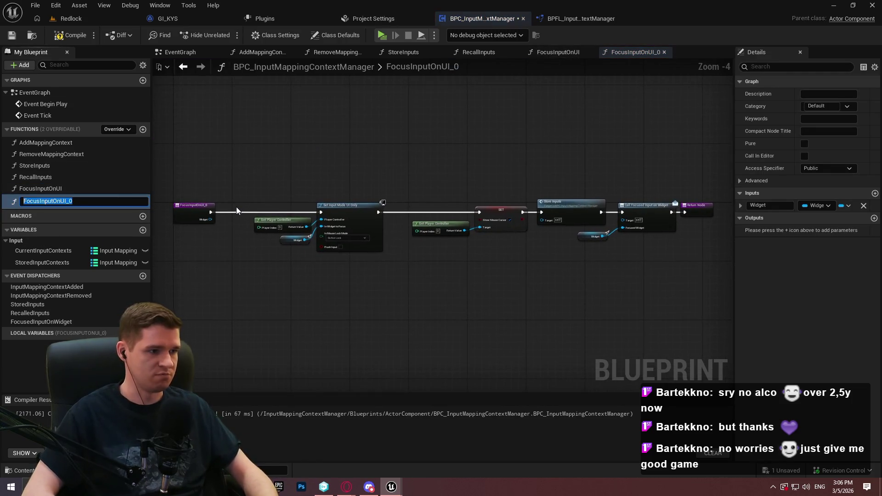
pyautogui.write('Game')
pyautogui.press('Return')
pyautogui.scroll(4, 303, 239)
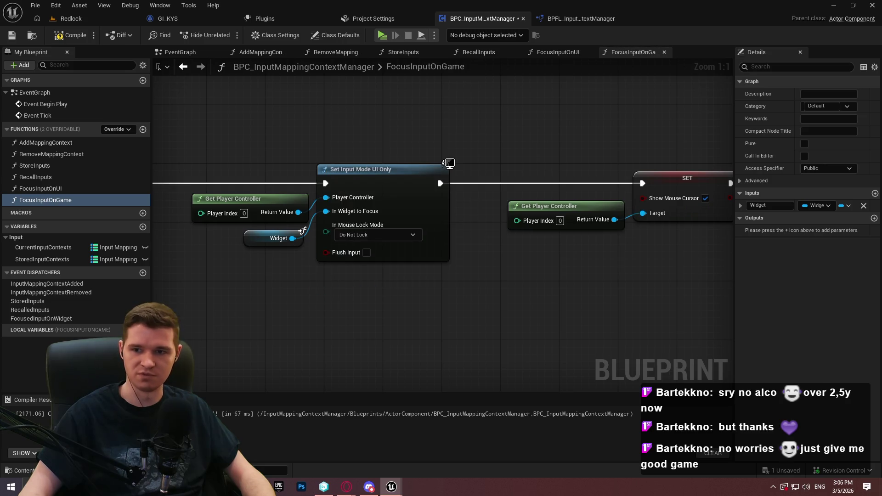
# Add a Recall Inputs call to the FocusInputOnGame graph beside Get Player Controller
pyautogui.moveTo(386, 257)
pyautogui.mouseDown()
pyautogui.moveTo(621, 266)
pyautogui.moveTo(519, 222)
pyautogui.mouseUp()
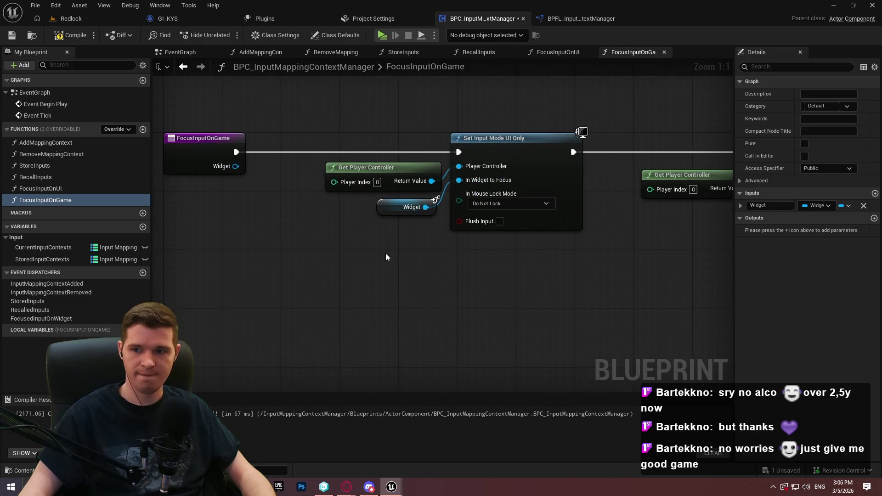
pyautogui.moveTo(386, 256); pyautogui.dragTo(348, 251)
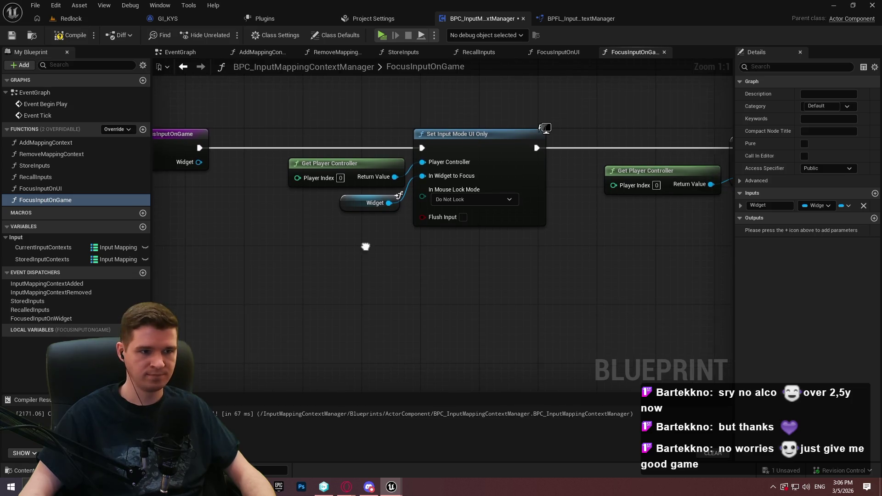
pyautogui.moveTo(40, 180); pyautogui.dragTo(237, 300)
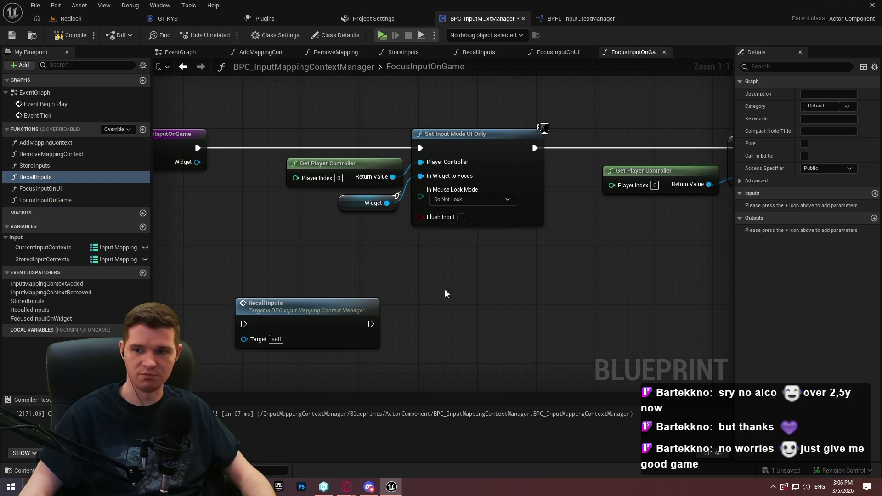
pyautogui.moveTo(457, 291); pyautogui.dragTo(409, 248)
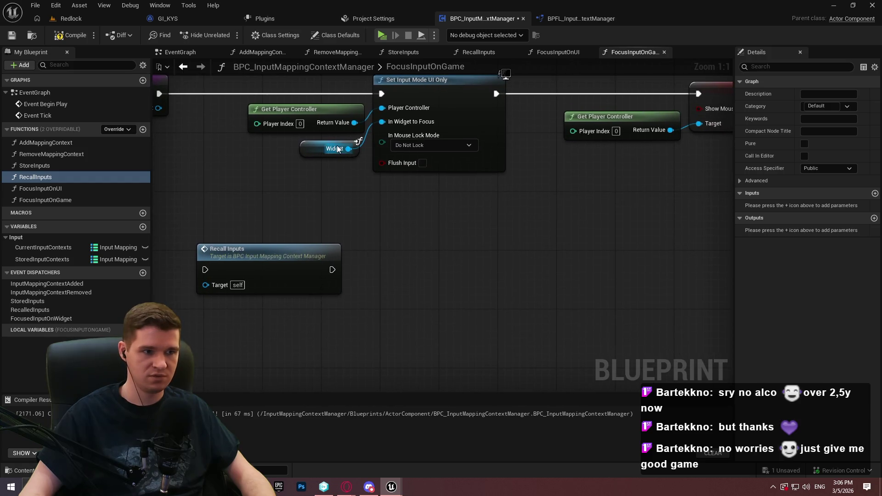
pyautogui.moveTo(284, 109); pyautogui.dragTo(410, 271)
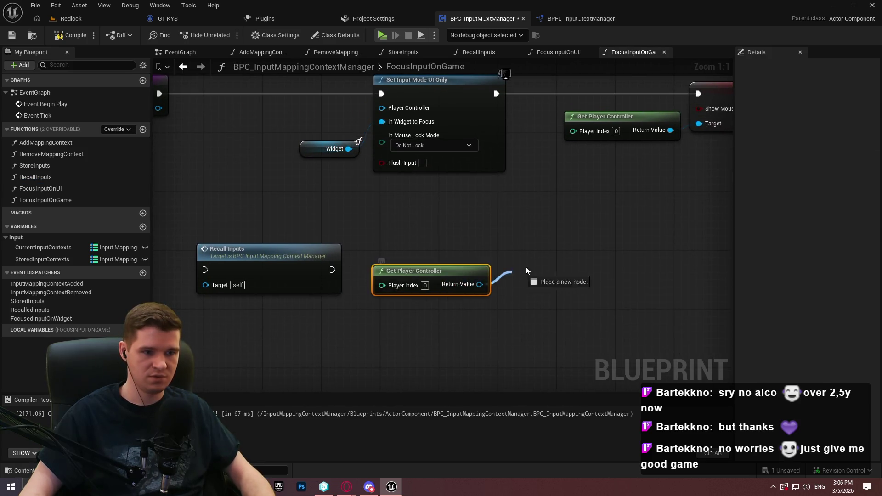
# Add Set Input Mode Game Only on the player controller, running after Recall Inputs
pyautogui.moveTo(526, 270); pyautogui.dragTo(526, 266)
pyautogui.write('set input mode')
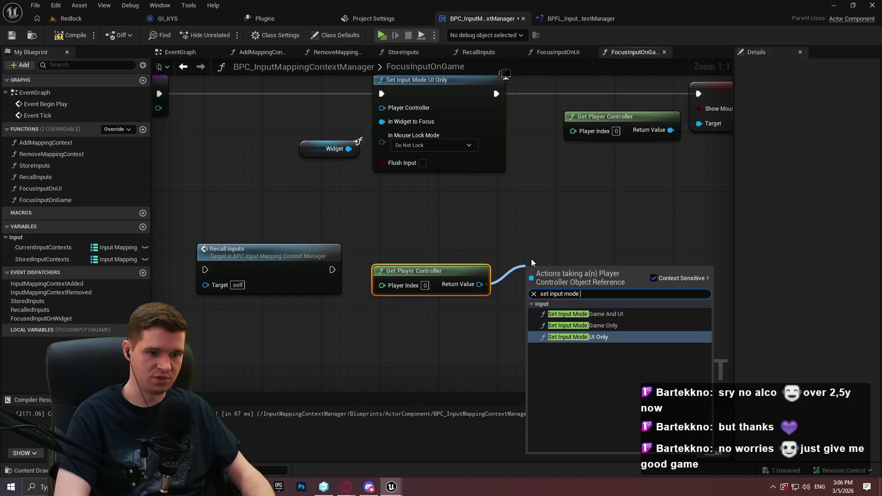
pyautogui.press('Up')
pyautogui.press('Return')
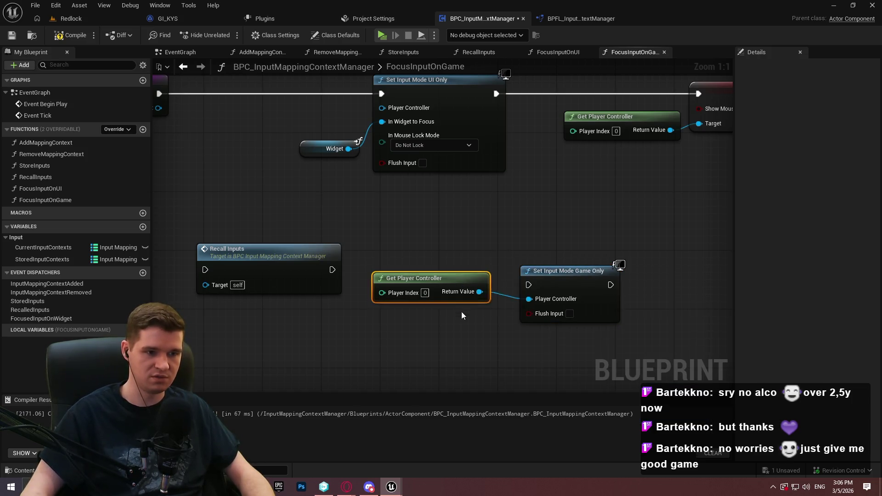
pyautogui.moveTo(459, 294); pyautogui.dragTo(460, 316)
pyautogui.moveTo(528, 285); pyautogui.dragTo(408, 275)
pyautogui.moveTo(335, 270); pyautogui.dragTo(333, 270)
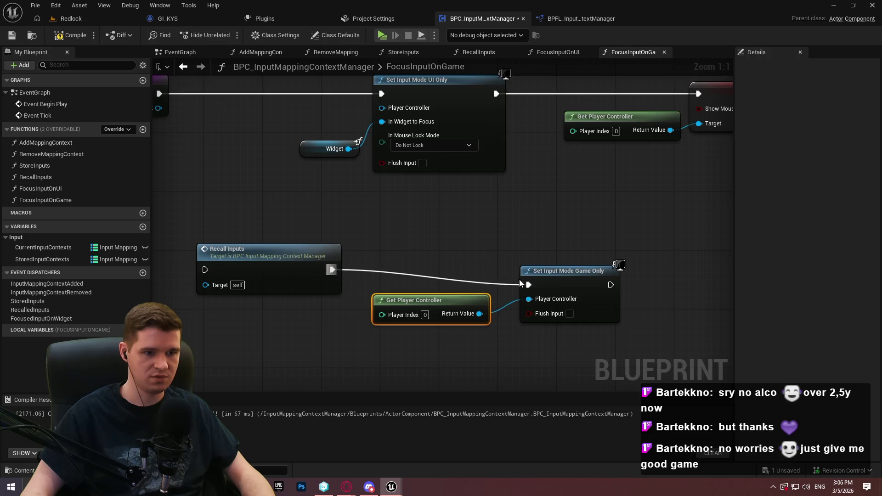
pyautogui.moveTo(565, 271); pyautogui.dragTo(594, 257)
pyautogui.moveTo(474, 314); pyautogui.dragTo(558, 284)
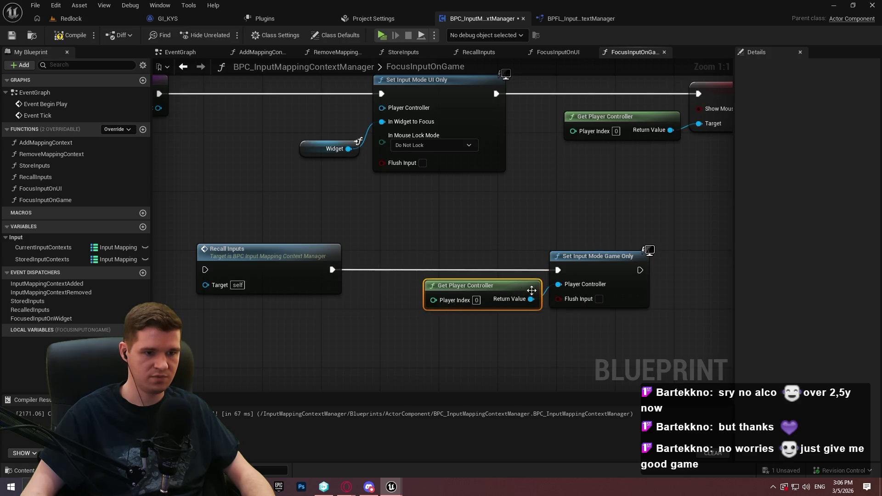
# Set Show Mouse Cursor off on a copied controller, wired after Set Input Mode Game Only
pyautogui.click(290, 278)
pyautogui.hotkey('ctrl', 'c')
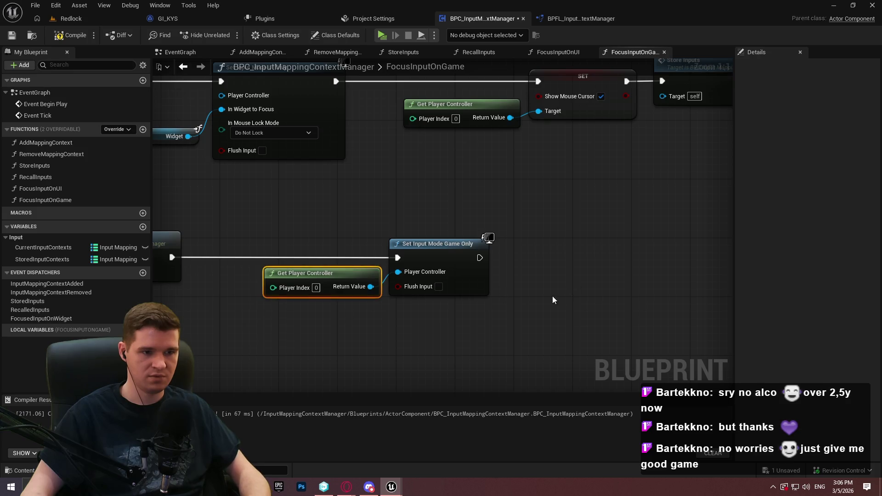
pyautogui.hotkey('ctrl', 'v')
pyautogui.moveTo(665, 309); pyautogui.dragTo(693, 253)
pyautogui.write('set sh')
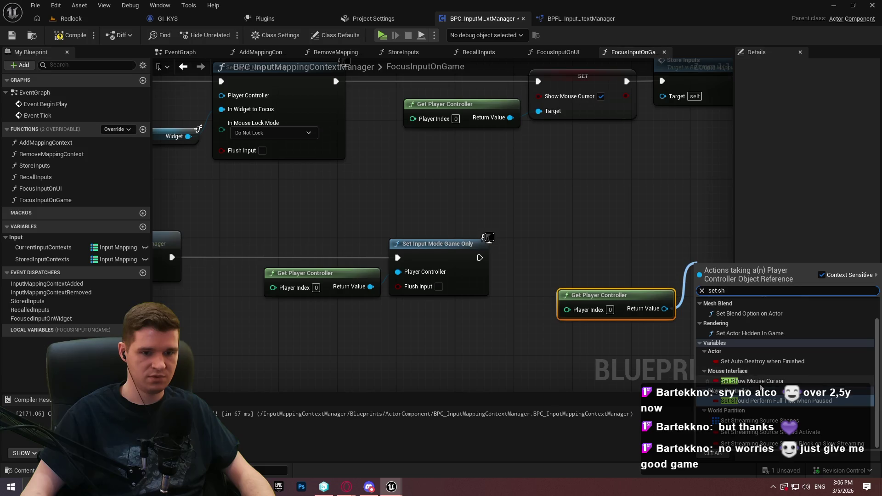
pyautogui.click(760, 384)
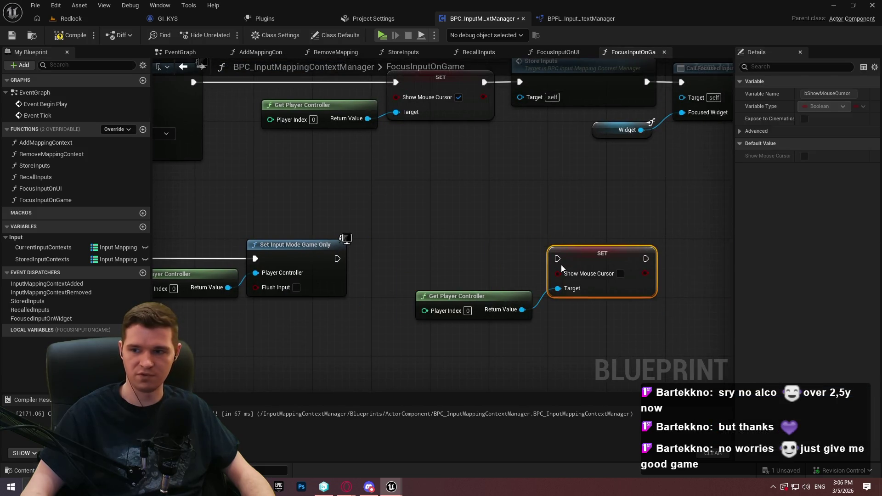
pyautogui.moveTo(558, 259); pyautogui.dragTo(338, 258)
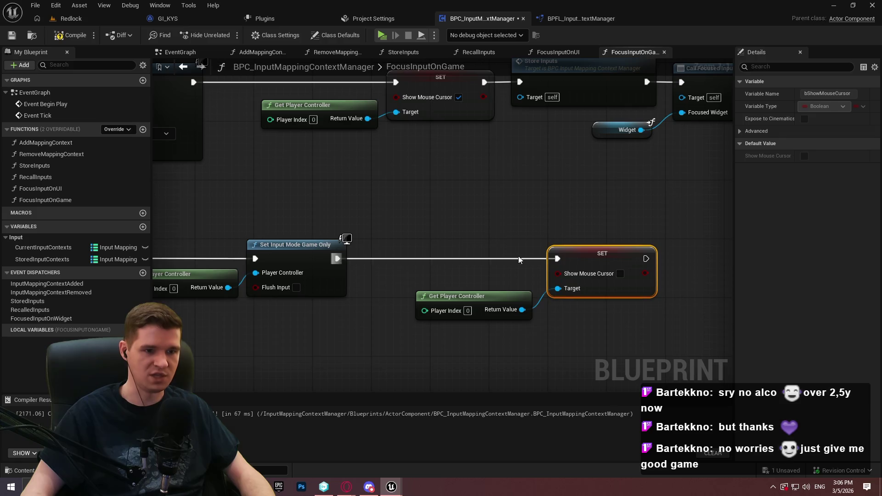
pyautogui.moveTo(481, 293)
pyautogui.mouseDown()
pyautogui.moveTo(478, 270)
pyautogui.moveTo(478, 284)
pyautogui.mouseUp()
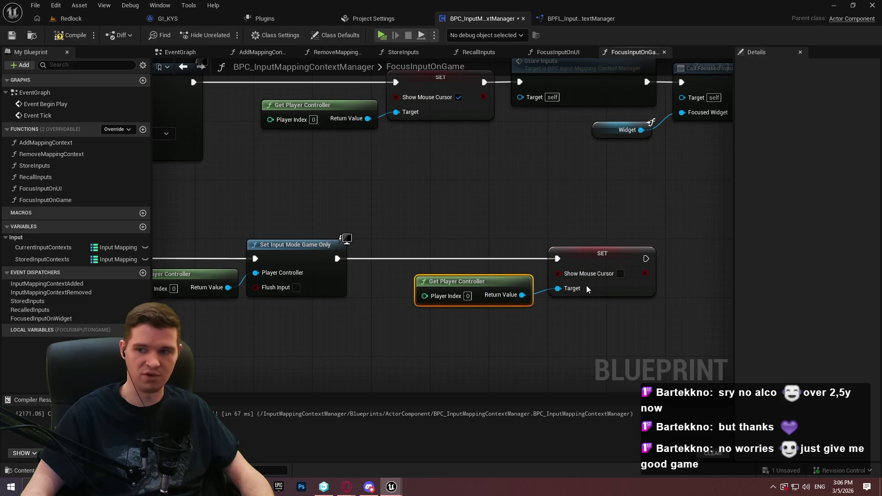
# Add a FocusedInputOnGame event dispatcher and call it after hiding the cursor
pyautogui.click(11, 35)
pyautogui.click(143, 274)
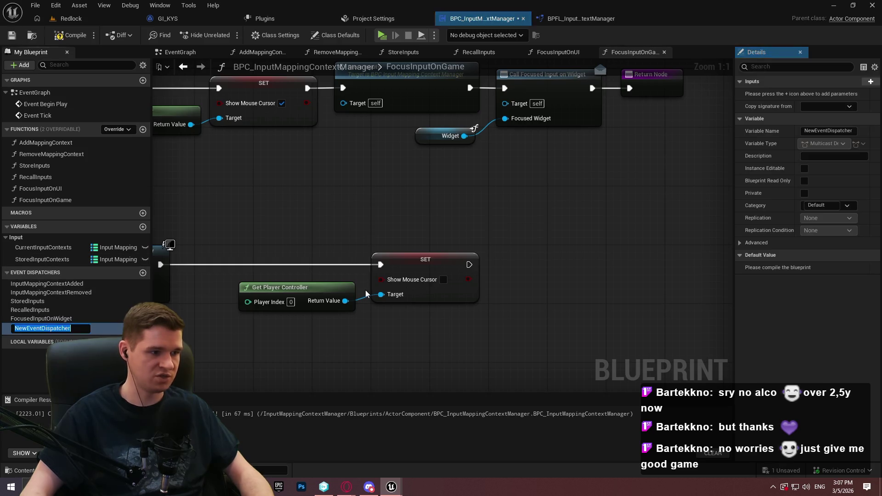
pyautogui.write('Fpcused')
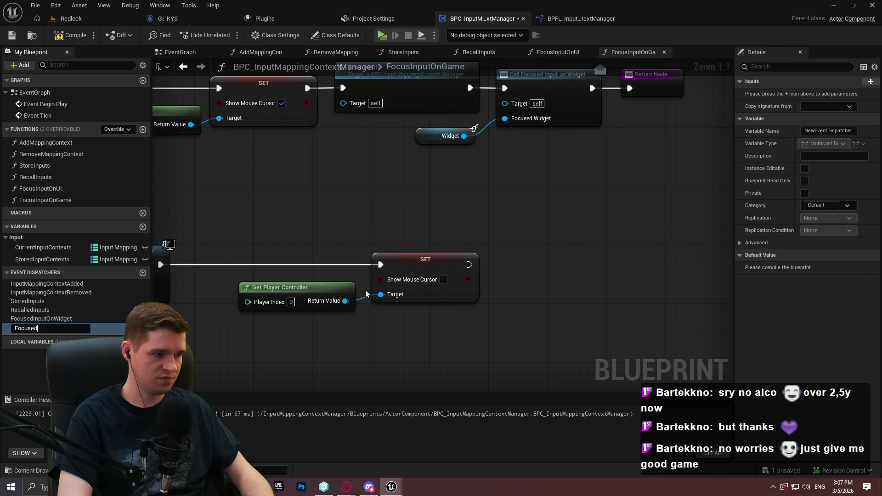
pyautogui.write('Game')
pyautogui.press('Return')
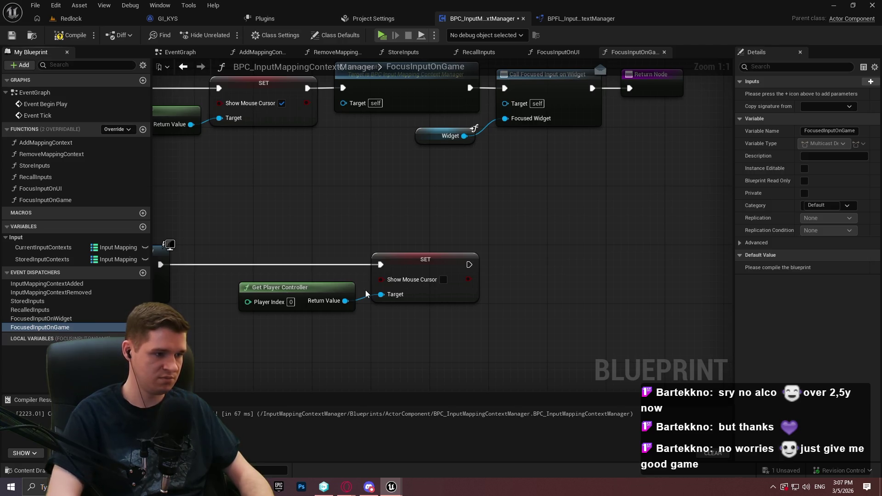
pyautogui.moveTo(246, 338)
pyautogui.mouseDown()
pyautogui.moveTo(528, 250)
pyautogui.moveTo(505, 276)
pyautogui.moveTo(469, 265)
pyautogui.mouseUp()
pyautogui.click(544, 271)
# Delete the copied UI-only nodes and wire the entry node into Recall Inputs
pyautogui.scroll(-5, 536, 211)
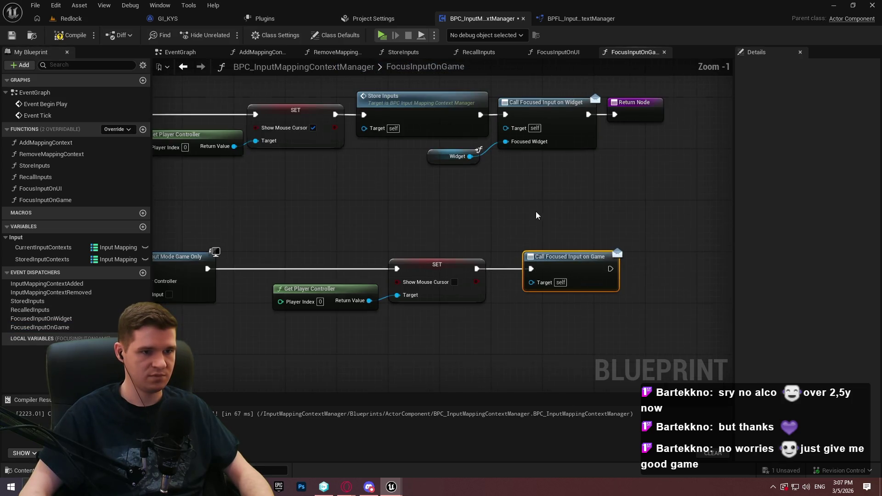
pyautogui.moveTo(625, 242)
pyautogui.mouseDown()
pyautogui.moveTo(400, 166)
pyautogui.moveTo(391, 179)
pyautogui.mouseUp()
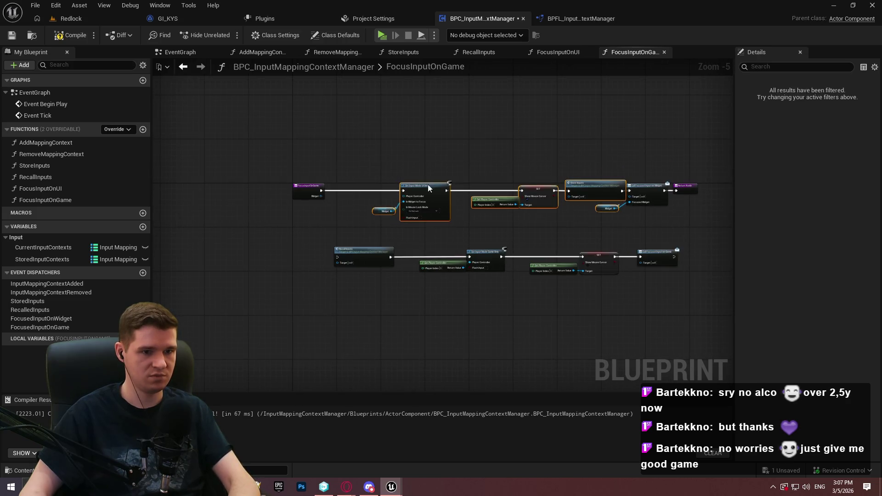
pyautogui.moveTo(647, 231); pyautogui.dragTo(389, 172)
pyautogui.press('Delete')
pyautogui.moveTo(359, 244)
pyautogui.mouseDown()
pyautogui.moveTo(354, 250)
pyautogui.moveTo(352, 190)
pyautogui.mouseUp()
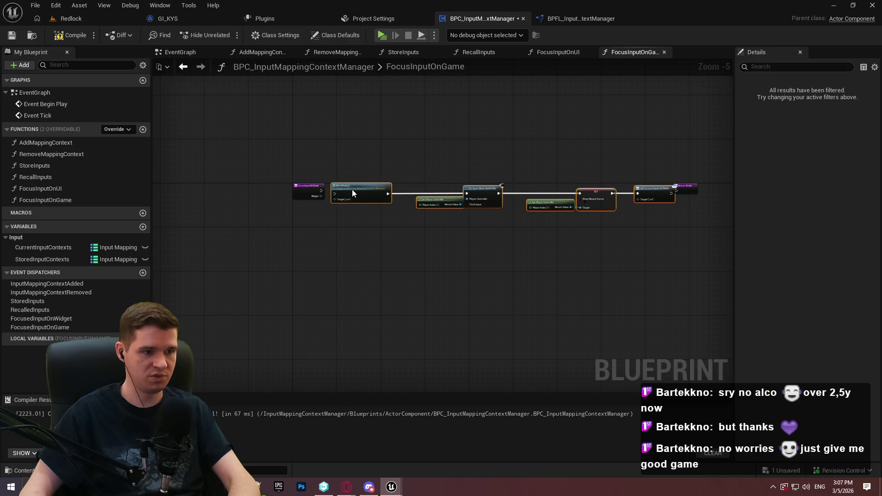
pyautogui.scroll(4, 322, 192)
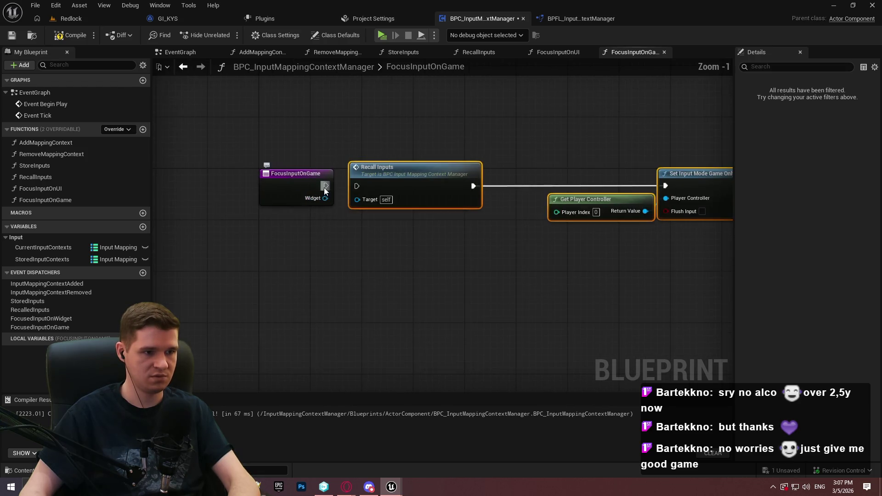
pyautogui.moveTo(355, 190); pyautogui.dragTo(356, 186)
pyautogui.click(295, 180)
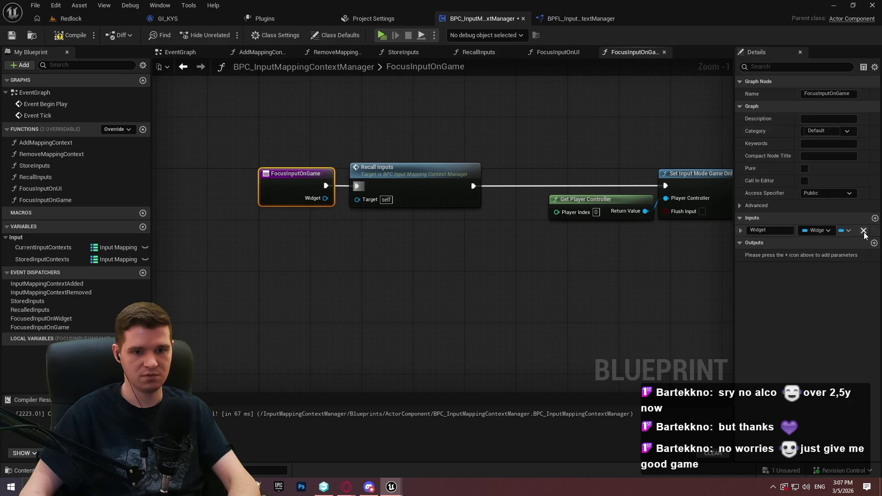
# Shift the return node right, then compile and save the blueprint
pyautogui.moveTo(528, 271); pyautogui.dragTo(18, 283)
pyautogui.moveTo(661, 195)
pyautogui.mouseDown()
pyautogui.moveTo(686, 194)
pyautogui.moveTo(634, 202)
pyautogui.mouseUp()
pyautogui.click(634, 232)
pyautogui.click(70, 35)
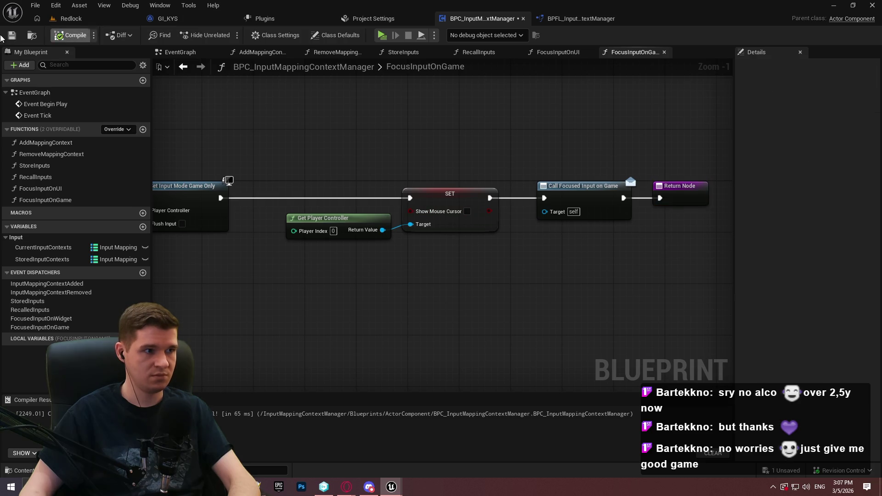
pyautogui.moveTo(555, 300); pyautogui.dragTo(413, 301)
pyautogui.scroll(-5, 429, 228)
pyautogui.scroll(4, 377, 243)
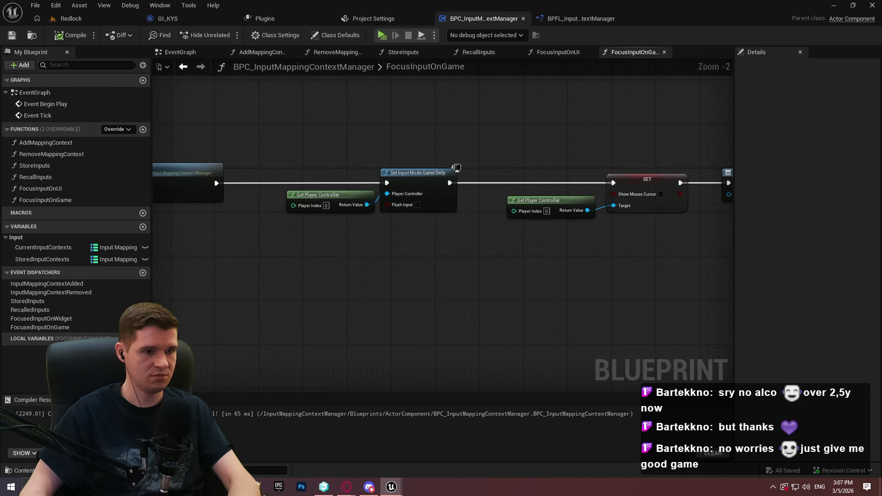
pyautogui.moveTo(368, 244); pyautogui.dragTo(595, 264)
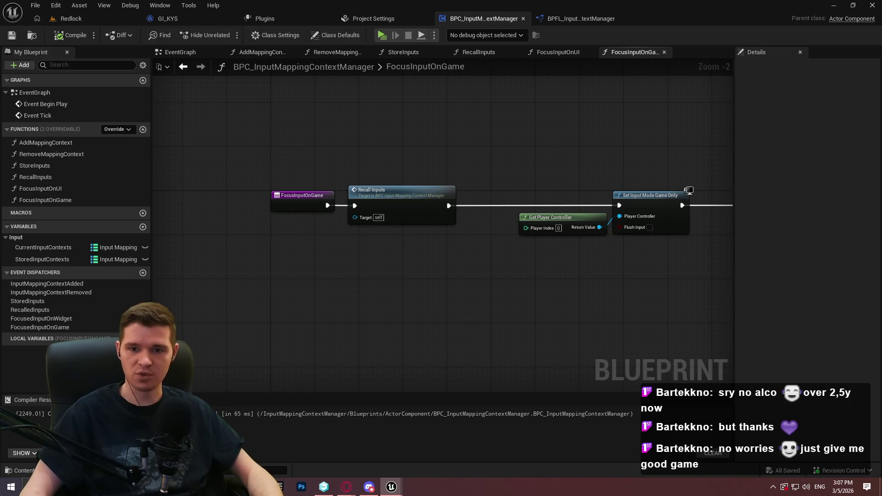
pyautogui.rightClick(67, 187)
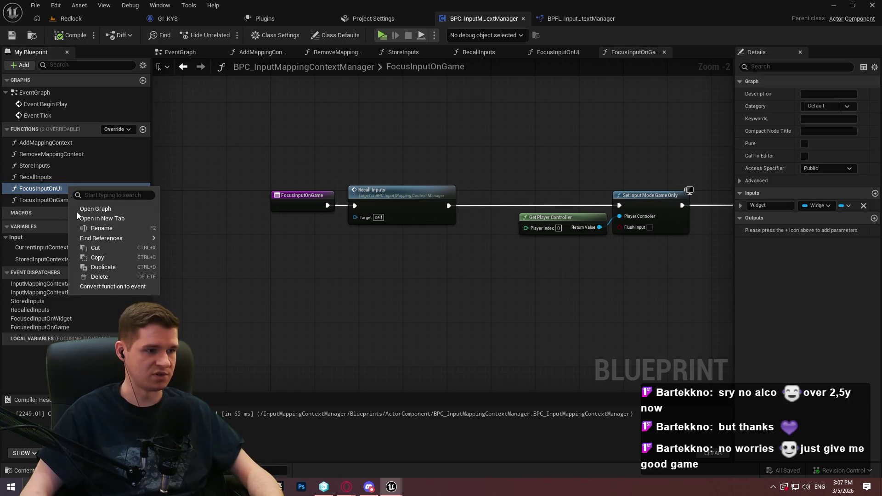
# Duplicate FocusInputOnUI as FocusInputOnGameAndUI and save the blueprint
pyautogui.click(110, 268)
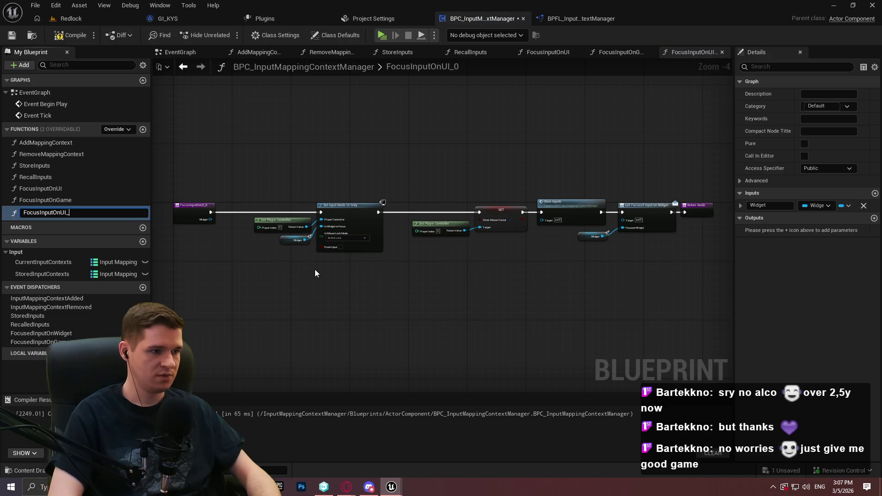
pyautogui.write('GameAnd')
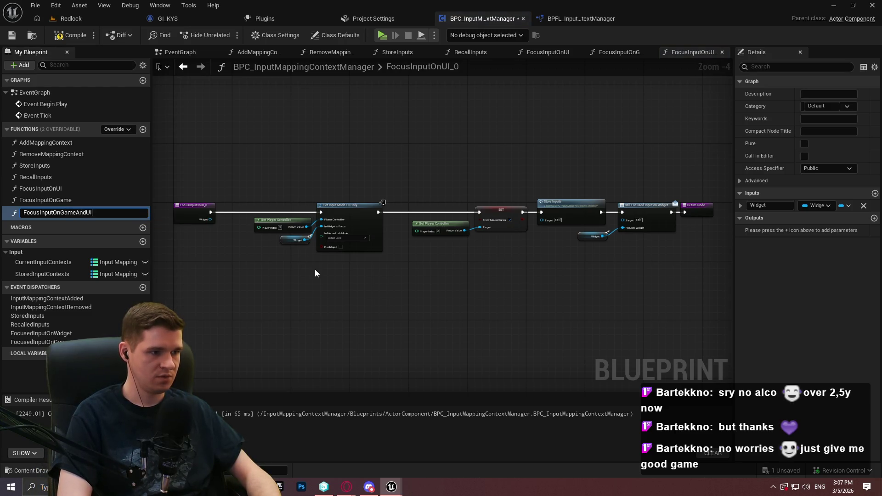
pyautogui.press('Return')
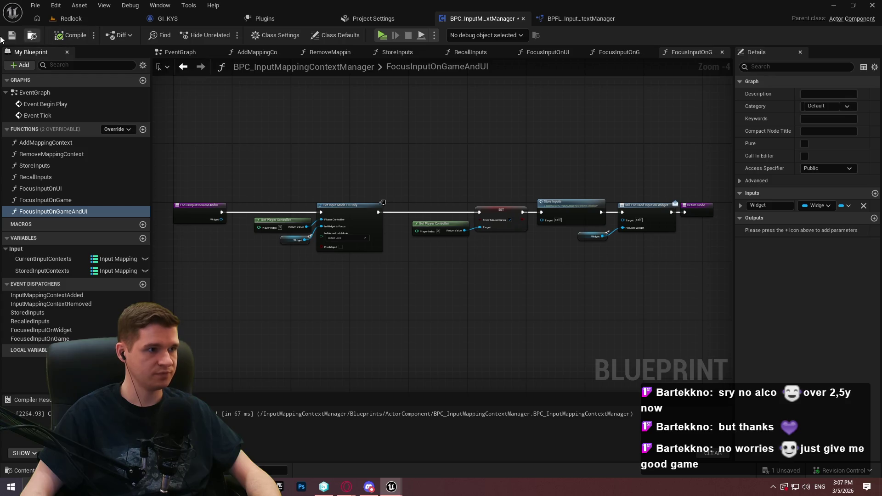
pyautogui.click(13, 35)
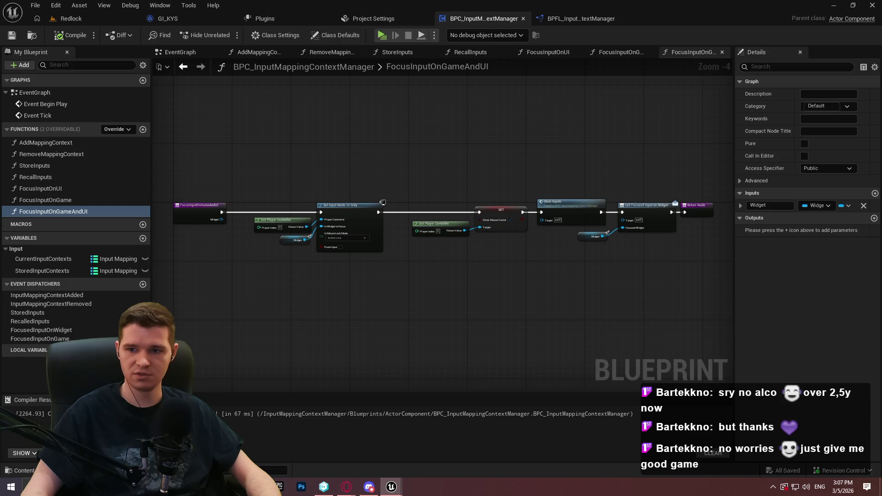
# Add a Set Input Mode Game And UI node from the player controller, focusing the Widget
pyautogui.scroll(3, 283, 258)
pyautogui.moveTo(326, 223); pyautogui.dragTo(357, 315)
pyautogui.write('set foc')
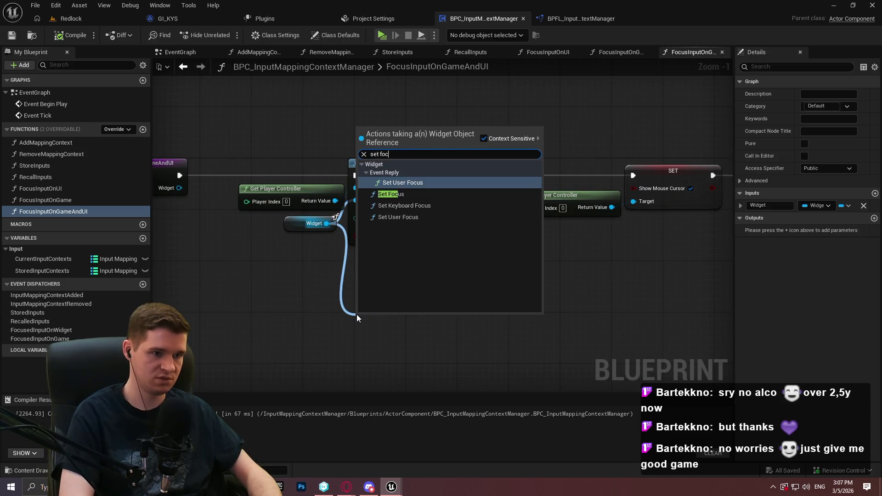
pyautogui.write('us')
pyautogui.press('Return')
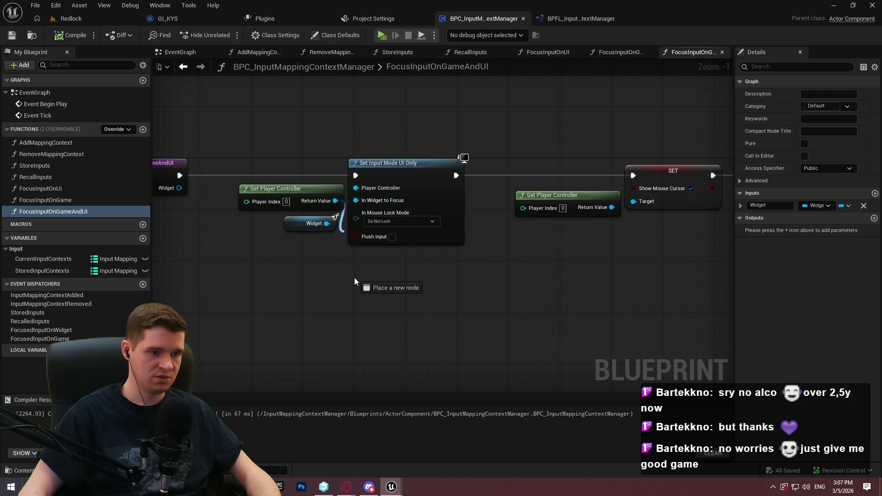
pyautogui.moveTo(354, 277); pyautogui.dragTo(354, 277)
pyautogui.write('set input mo')
pyautogui.press('Down')
pyautogui.press('Return')
pyautogui.moveTo(340, 233); pyautogui.dragTo(328, 224)
pyautogui.click(558, 297)
# Delete the UI-only input mode node and wire Game And UI into its place
pyautogui.click(398, 193)
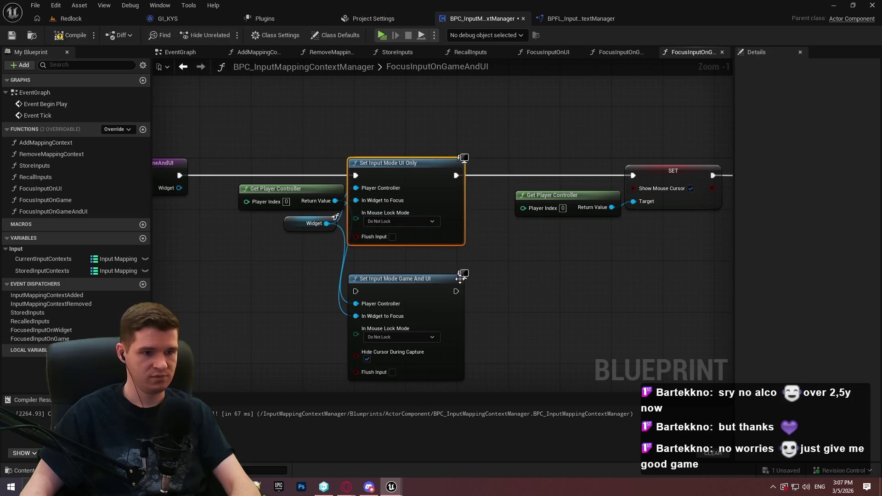
pyautogui.press('Delete')
pyautogui.moveTo(455, 278); pyautogui.dragTo(462, 157)
pyautogui.moveTo(239, 173); pyautogui.dragTo(177, 178)
pyautogui.moveTo(366, 172); pyautogui.dragTo(363, 169)
pyautogui.press('q')
pyautogui.moveTo(335, 252)
pyautogui.mouseDown()
pyautogui.moveTo(437, 262)
pyautogui.moveTo(440, 180)
pyautogui.mouseUp()
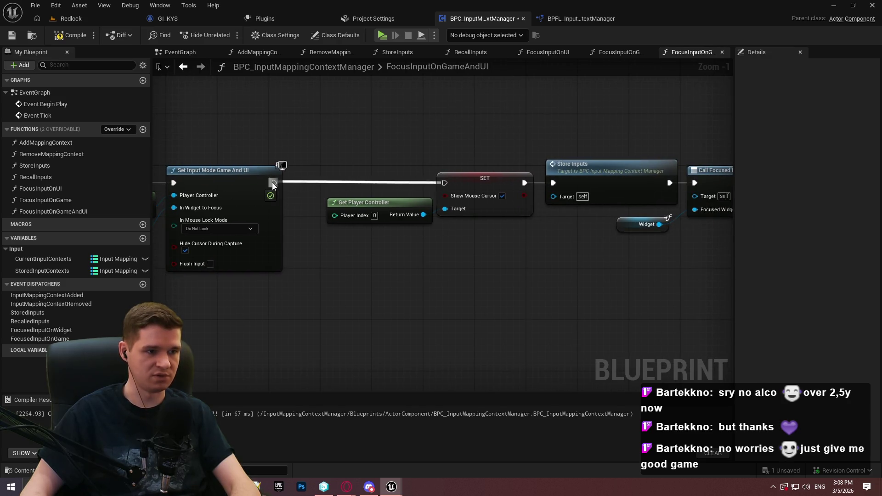
pyautogui.moveTo(554, 273); pyautogui.dragTo(495, 264)
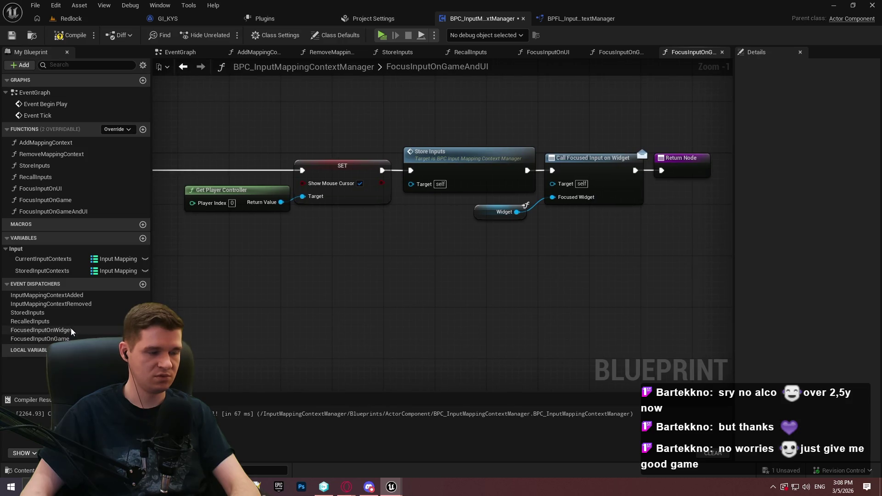
# Add a FocusedInputOnGameAndUI dispatcher and rename the widget dispatcher to FocusedInputOnUI
pyautogui.click(143, 284)
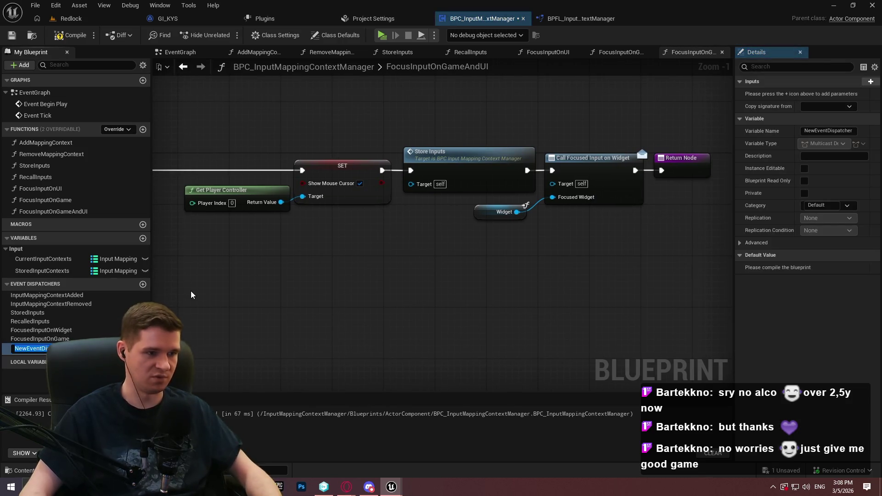
pyautogui.write('Focu')
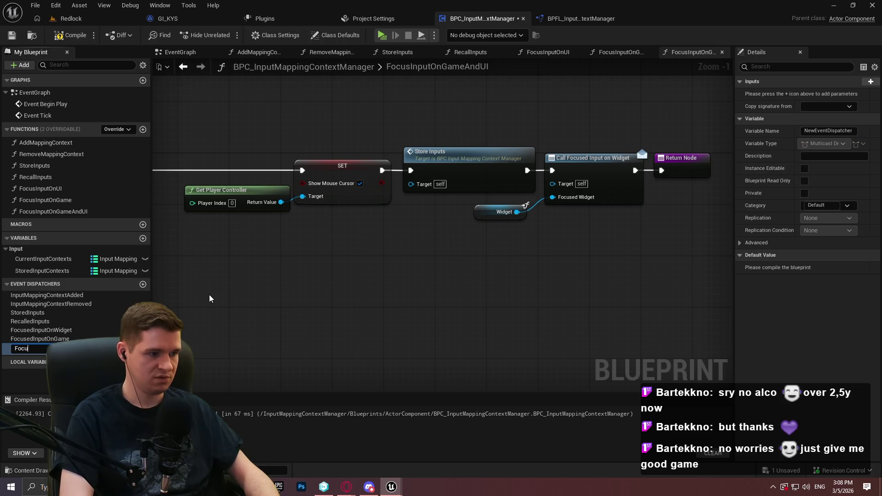
pyautogui.write('sedInpu')
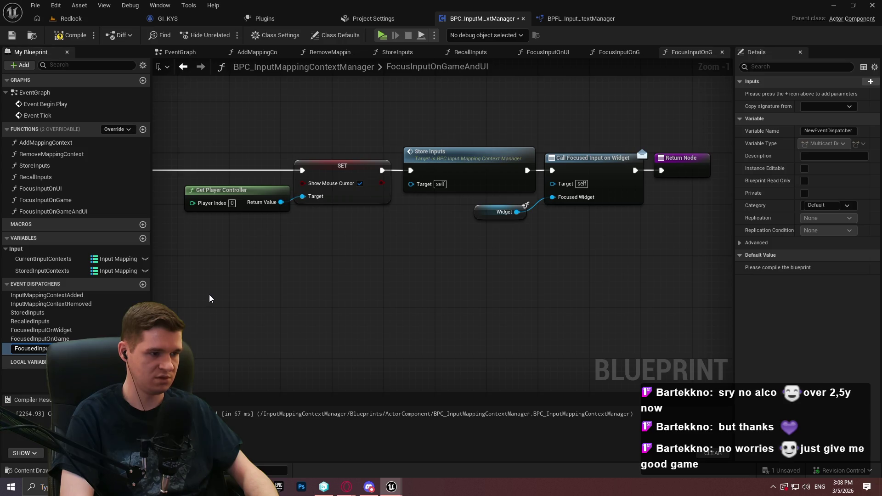
pyautogui.write('tOnGameAndU')
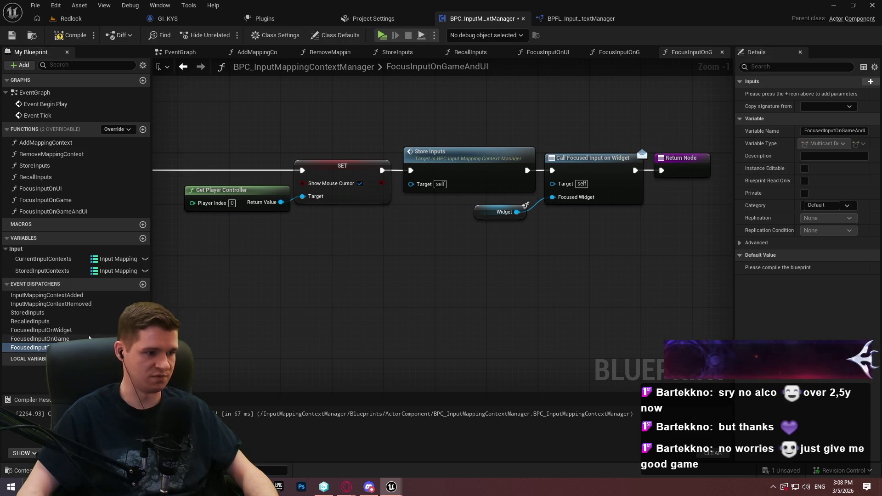
pyautogui.click(55, 330)
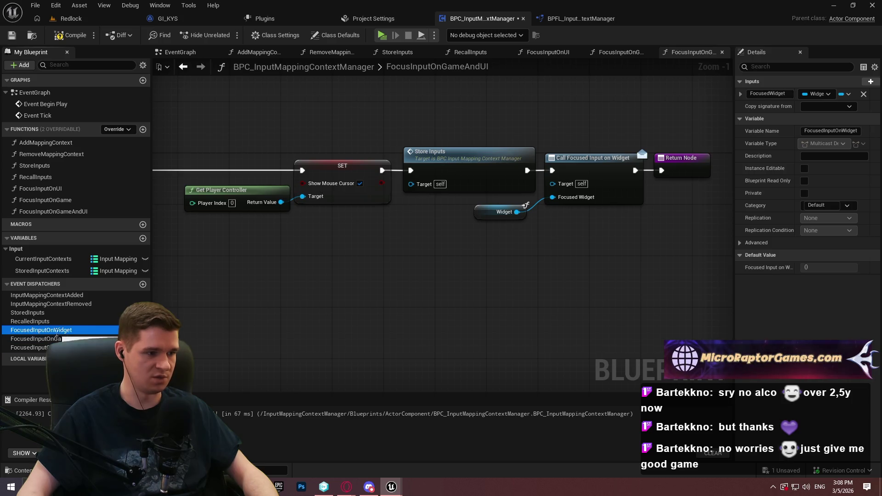
pyautogui.hotkey('ctrl', 'z')
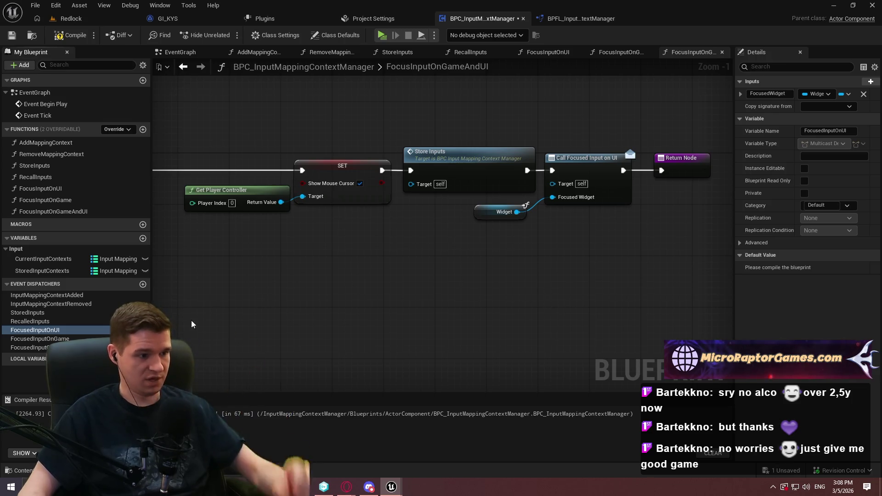
# Give the FocusedInputOnGameAndUI dispatcher a FocusedWidget input
pyautogui.doubleClick(32, 348)
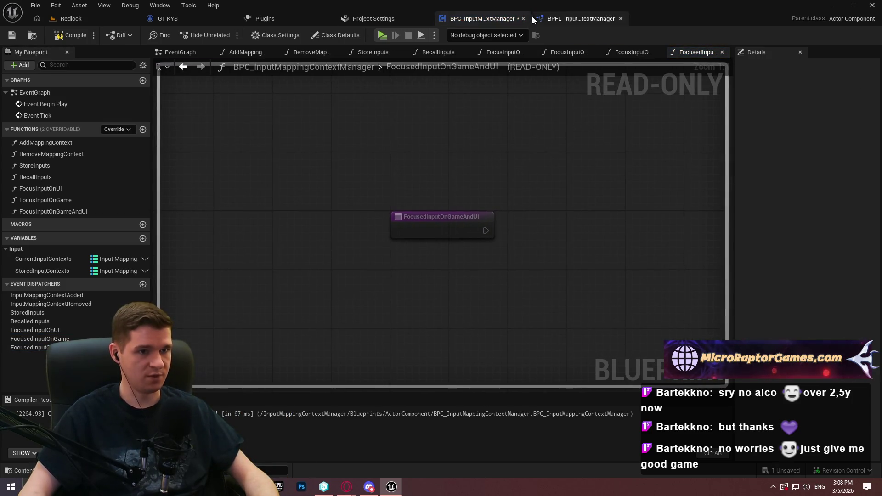
pyautogui.click(16, 38)
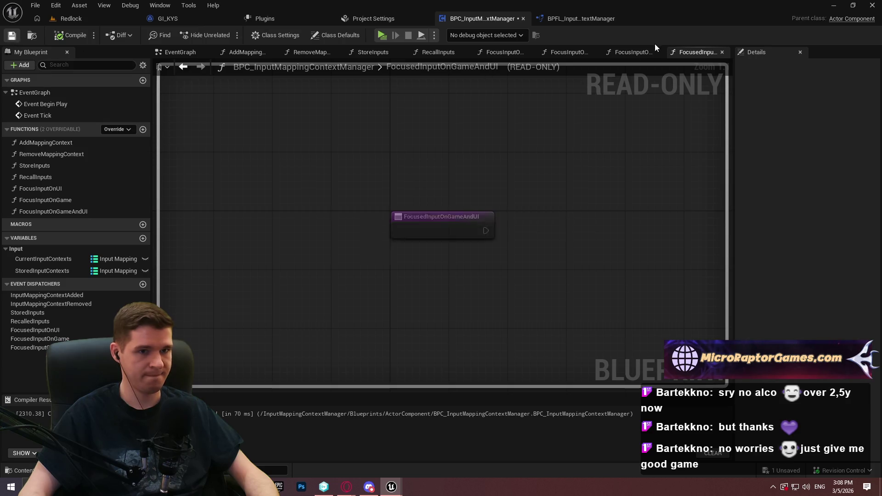
pyautogui.click(722, 52)
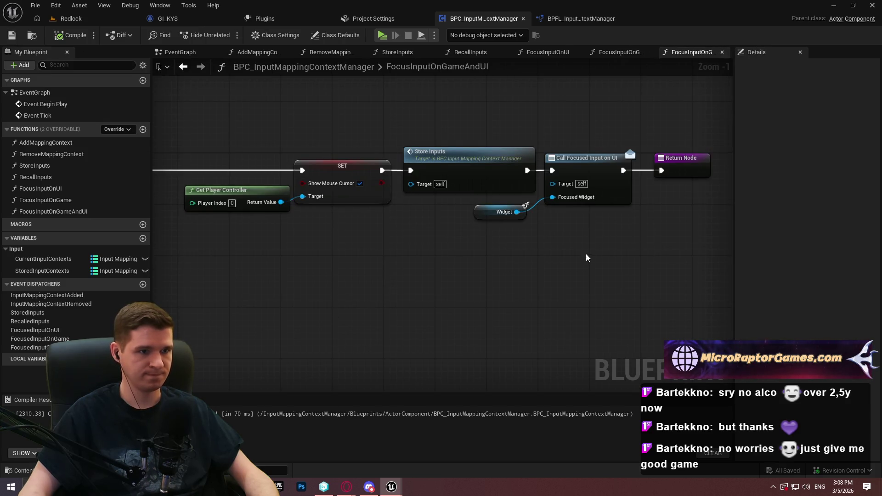
pyautogui.click(20, 348)
pyautogui.click(870, 81)
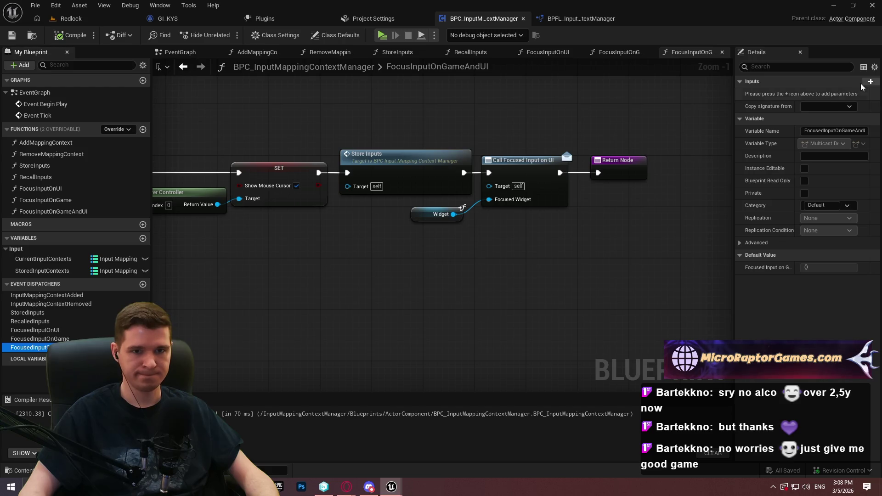
pyautogui.write('Focuse')
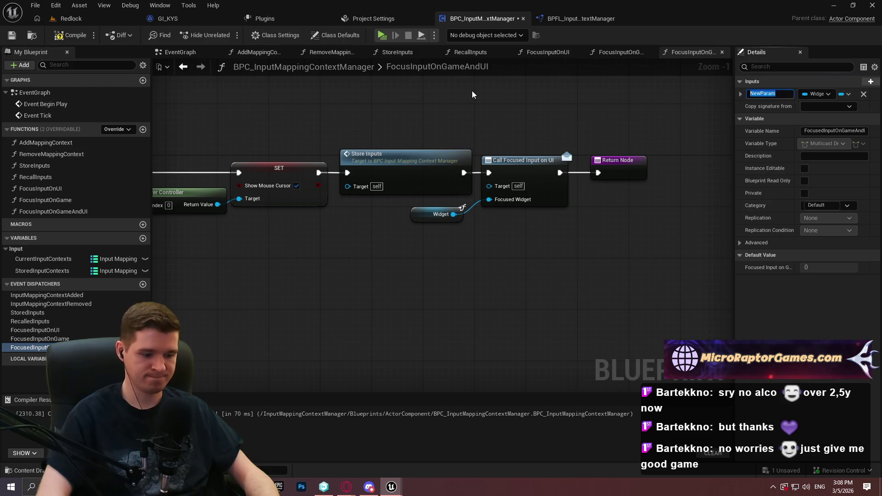
pyautogui.write('dWidget')
pyautogui.press('Return')
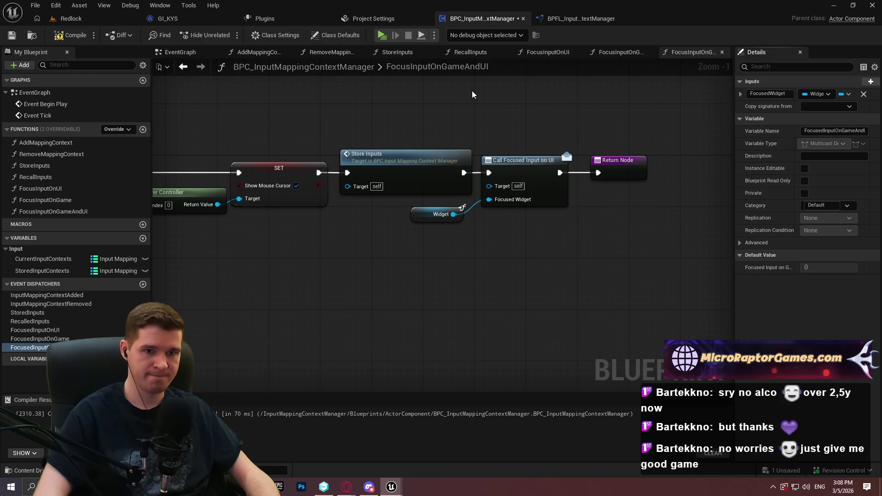
# Call FocusedInputOnGameAndUI with the widget after Store Inputs, replacing the old Focused Input on UI call
pyautogui.moveTo(521, 275); pyautogui.dragTo(503, 271)
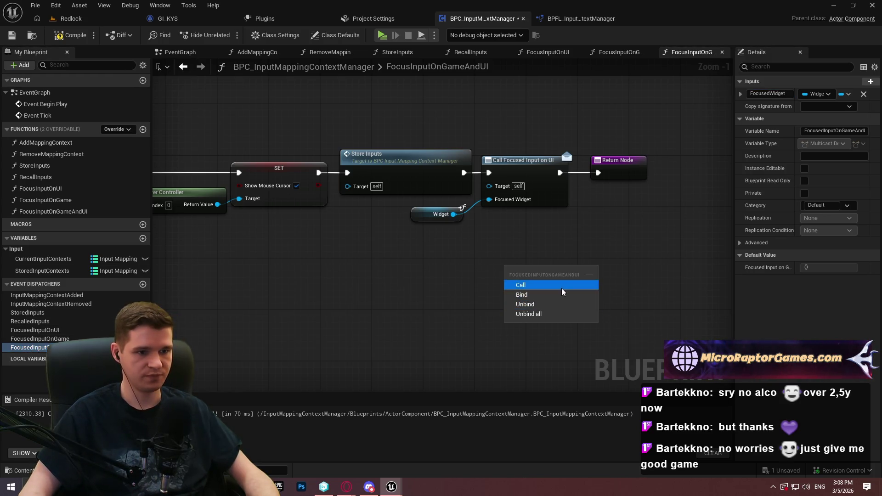
pyautogui.click(562, 286)
pyautogui.moveTo(508, 313)
pyautogui.mouseDown()
pyautogui.moveTo(492, 250)
pyautogui.moveTo(452, 216)
pyautogui.mouseUp()
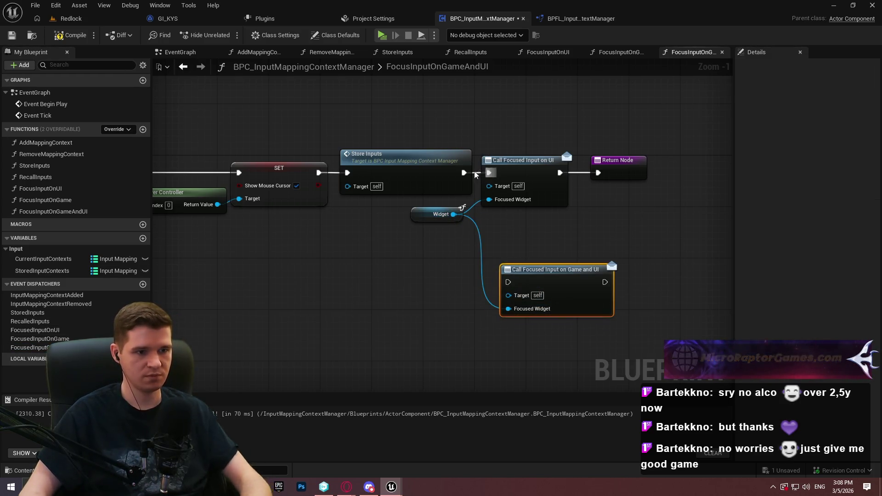
pyautogui.moveTo(464, 173)
pyautogui.mouseDown()
pyautogui.moveTo(508, 281)
pyautogui.moveTo(530, 180)
pyautogui.moveTo(525, 193)
pyautogui.mouseUp()
pyautogui.click(523, 165)
pyautogui.press('Delete')
pyautogui.moveTo(628, 173); pyautogui.dragTo(641, 178)
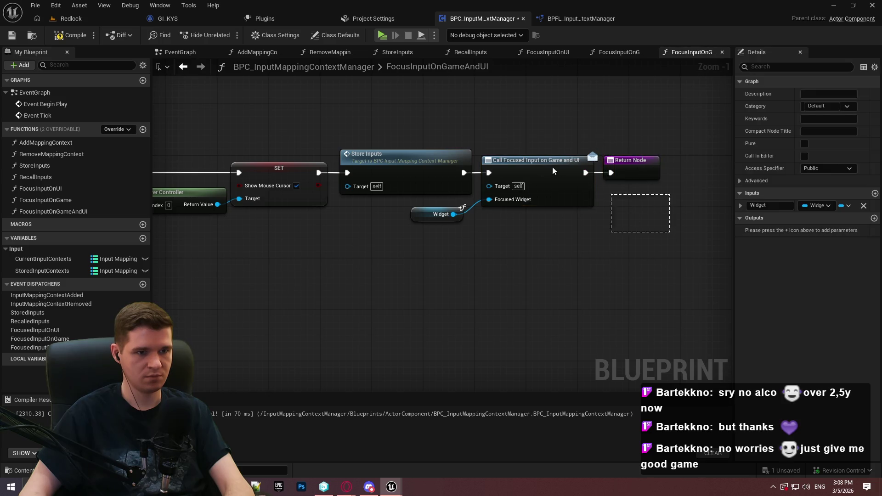
pyautogui.moveTo(554, 168); pyautogui.dragTo(562, 169)
pyautogui.click(640, 216)
pyautogui.click(551, 183)
# Compile and save the blueprint, then review the Game And UI graph
pyautogui.click(551, 248)
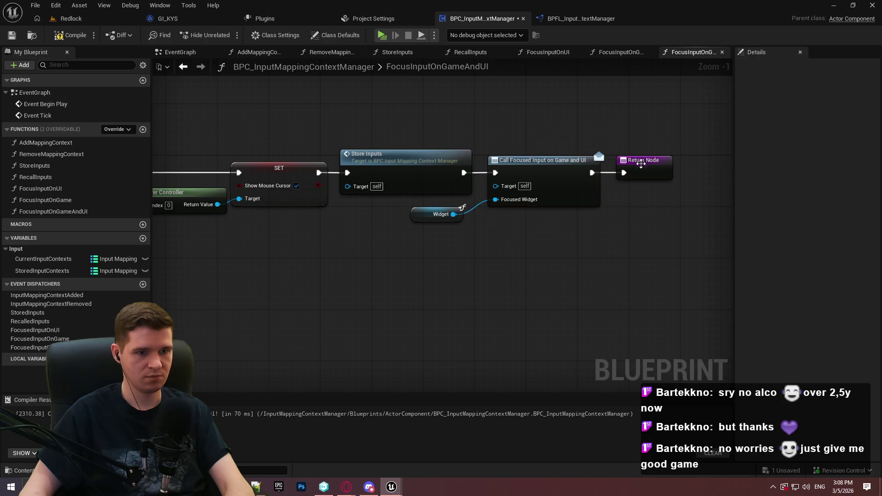
pyautogui.click(71, 35)
pyautogui.moveTo(560, 336)
pyautogui.mouseDown()
pyautogui.moveTo(502, 246)
pyautogui.moveTo(547, 247)
pyautogui.moveTo(622, 179)
pyautogui.moveTo(561, 233)
pyautogui.mouseUp()
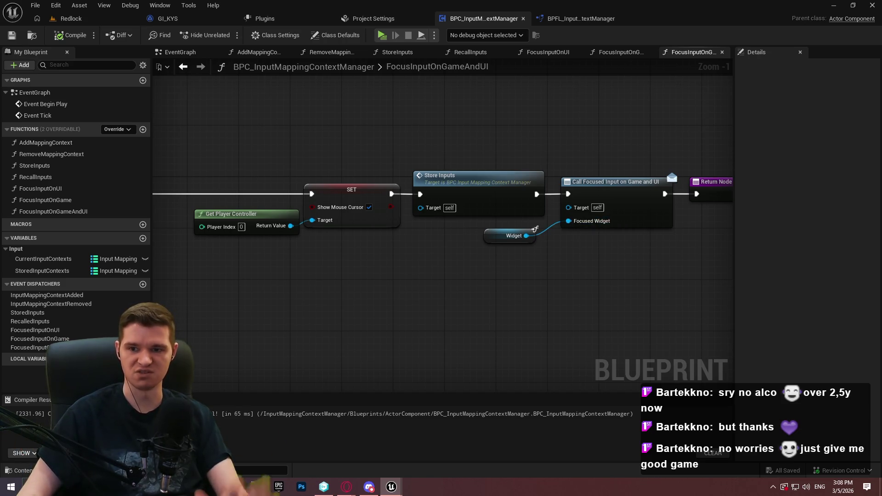
pyautogui.moveTo(517, 292)
pyautogui.mouseDown()
pyautogui.moveTo(463, 302)
pyautogui.moveTo(671, 309)
pyautogui.moveTo(564, 309)
pyautogui.mouseUp()
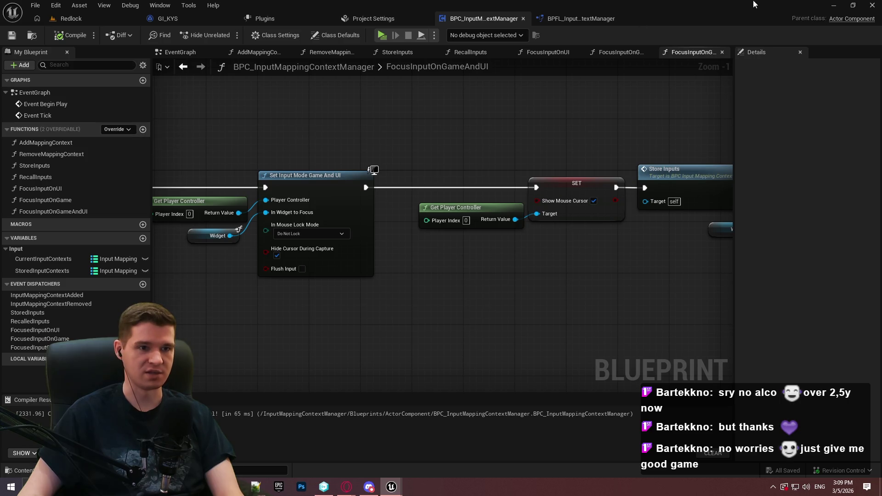
pyautogui.click(594, 19)
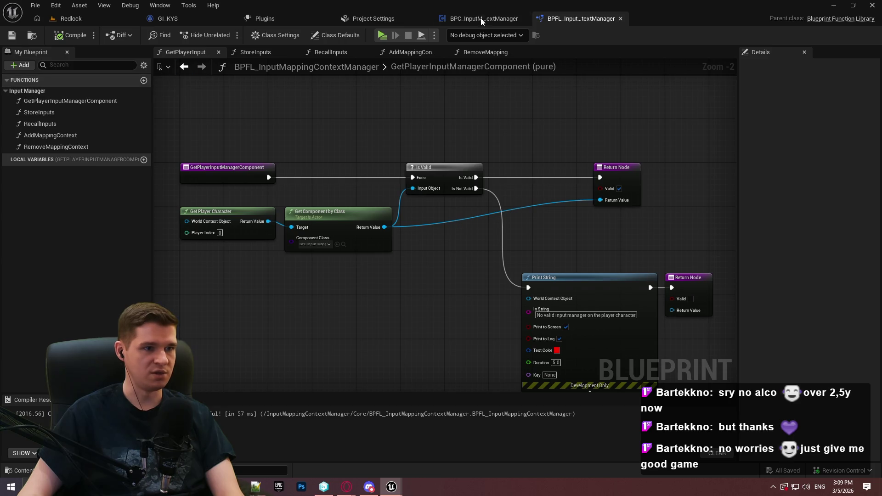
# Create library function FocusGameOnUI with a Widget object reference input named Widget, and save
pyautogui.click(144, 80)
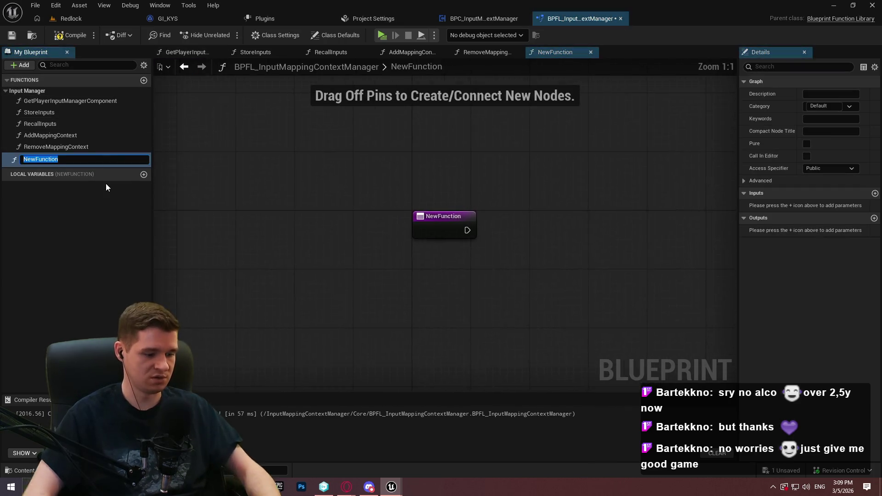
pyautogui.write('FocusGame')
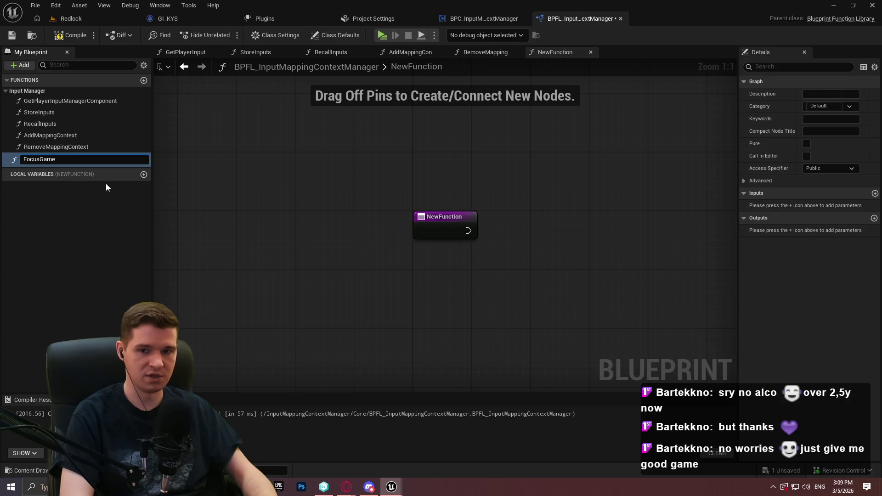
pyautogui.write('OnUI')
pyautogui.press('Return')
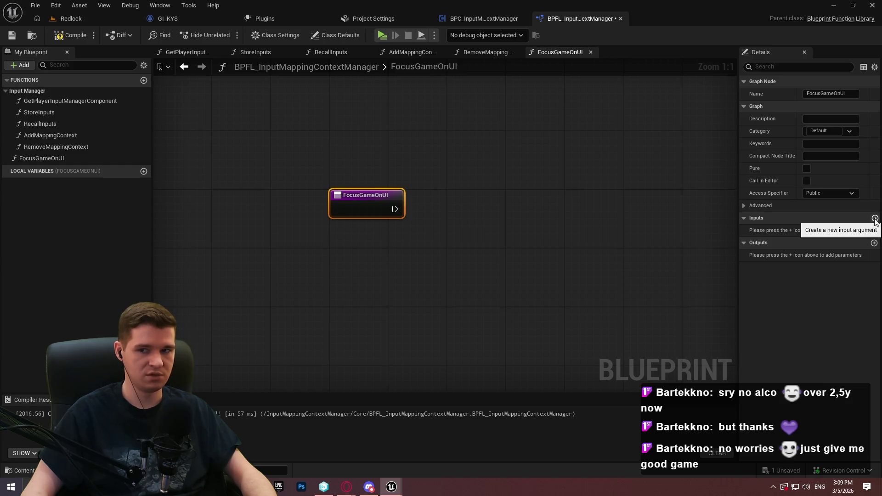
pyautogui.click(875, 218)
pyautogui.click(815, 231)
pyautogui.write('widget')
pyautogui.moveTo(809, 337)
pyautogui.click(740, 338)
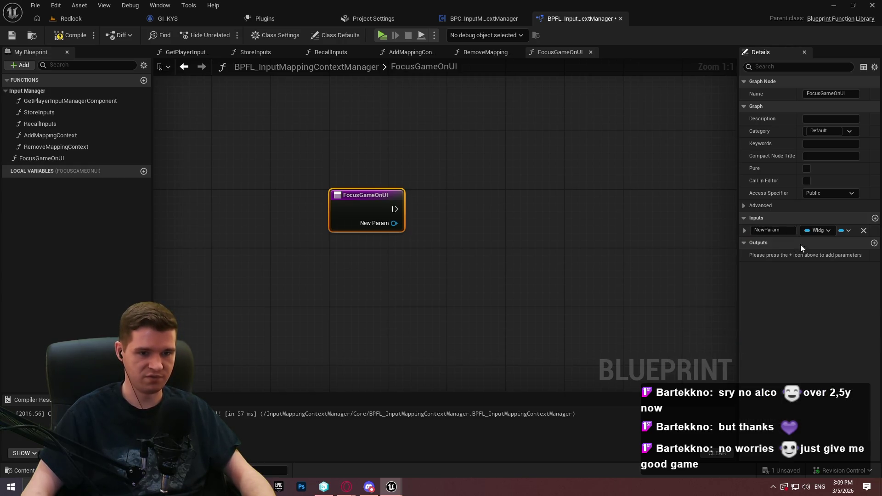
pyautogui.doubleClick(783, 230)
pyautogui.write('Widget')
pyautogui.press('Return')
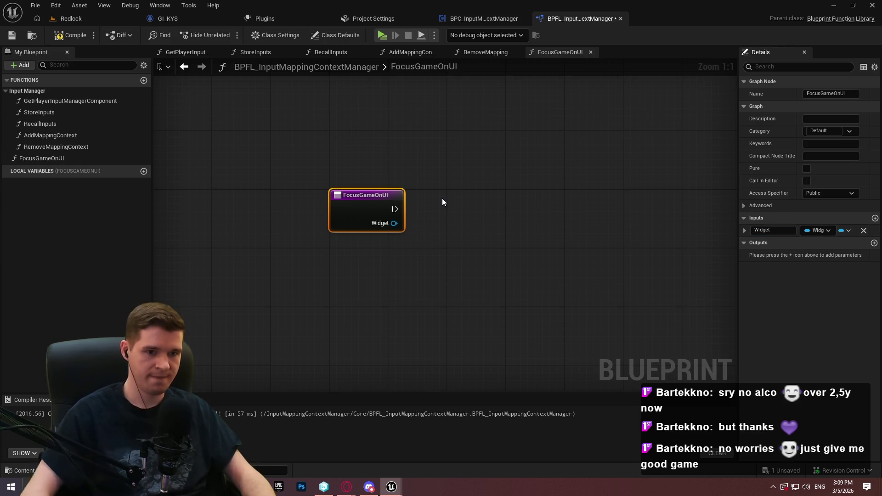
pyautogui.click(11, 35)
# Duplicate FocusGameOnUI as FocusGameOnGameAndUI and save the library
pyautogui.click(65, 156)
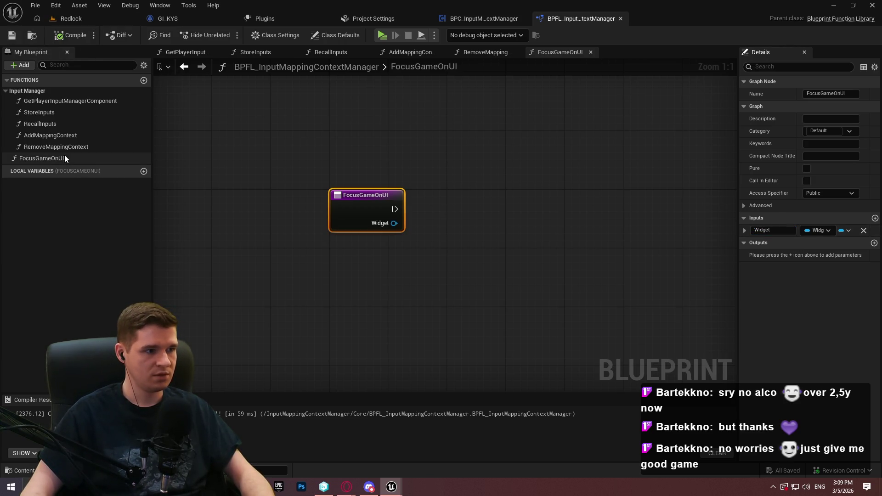
pyautogui.hotkey('ctrl', 'd')
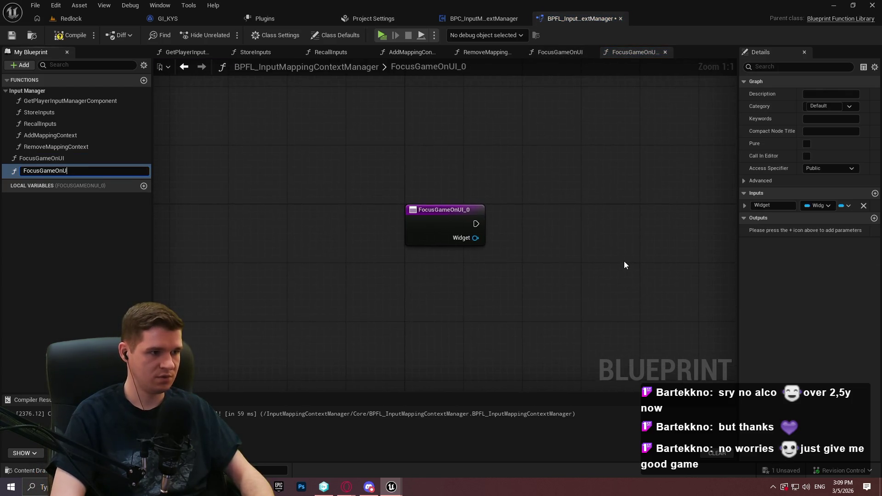
pyautogui.write('GameAndUI')
pyautogui.press('Return')
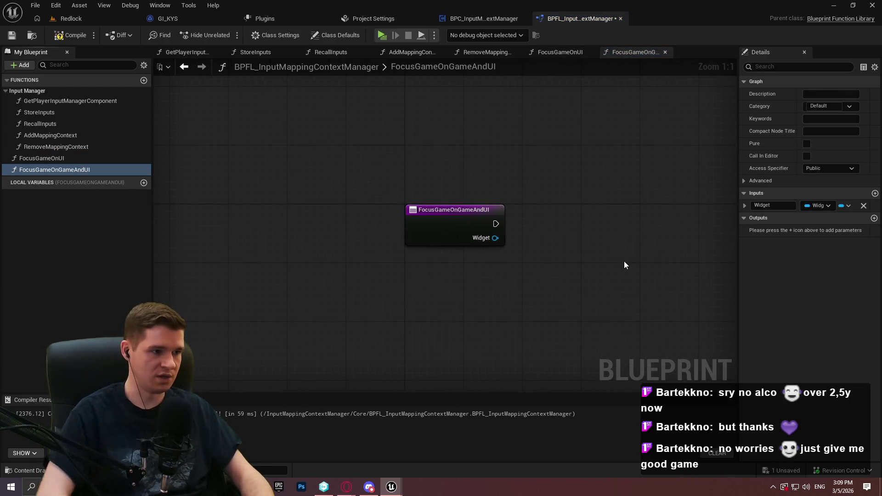
pyautogui.click(11, 35)
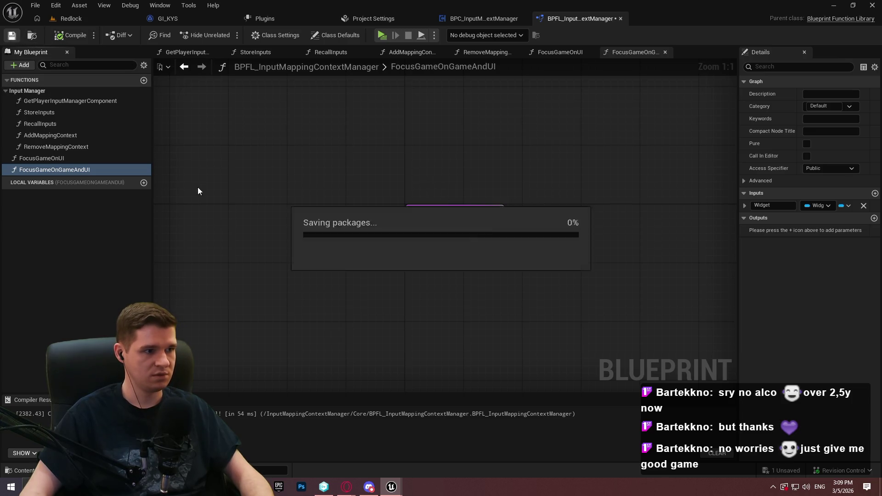
# Duplicate it again as FocusGameOnGame and remove its Widget input
pyautogui.hotkey('ctrl', 'd')
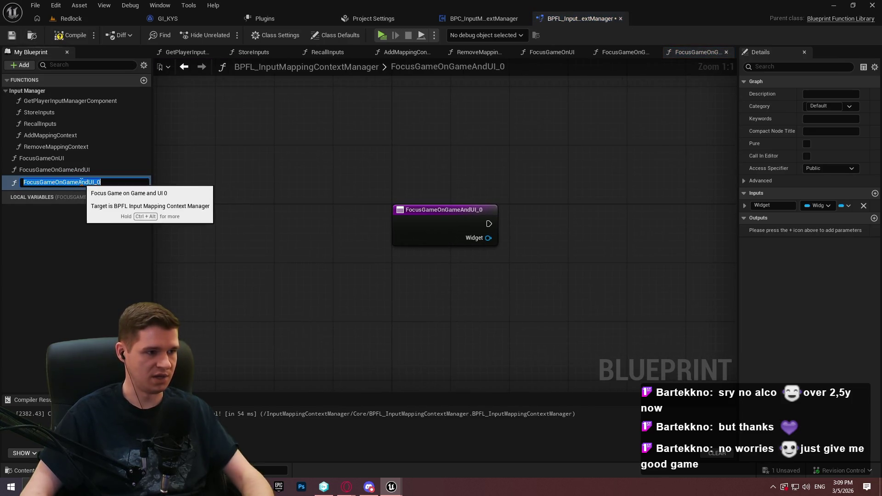
pyautogui.press('Right')
pyautogui.press('BackSpace')
pyautogui.press('BackSpace')
pyautogui.press('BackSpace')
pyautogui.press('Return')
pyautogui.moveTo(492, 178); pyautogui.dragTo(246, 173)
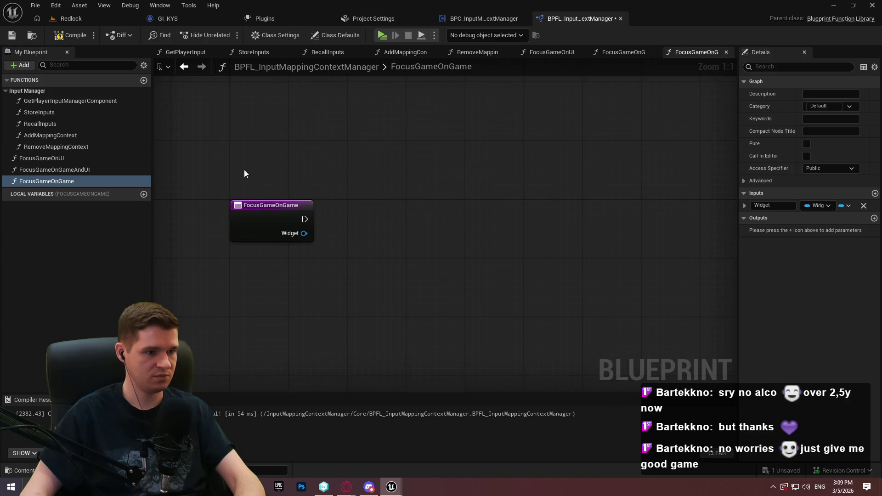
pyautogui.click(270, 215)
pyautogui.click(864, 205)
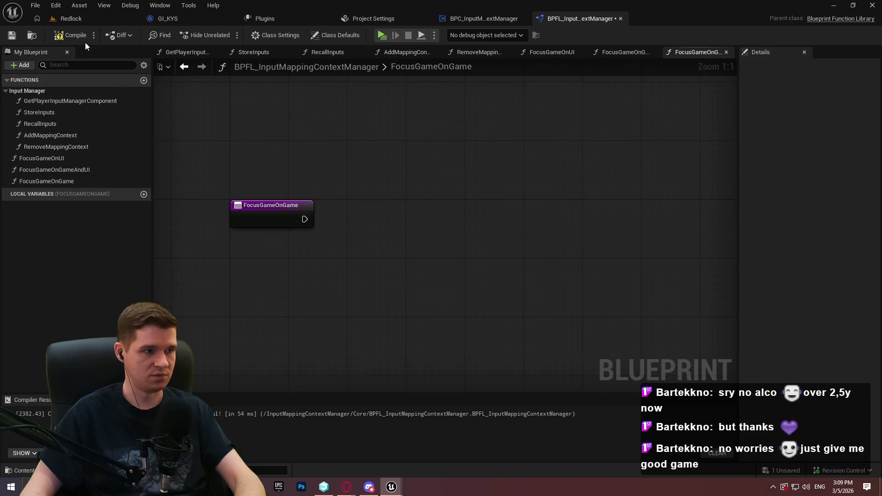
# Add empty getter functions GetStoredInputMappings and GetCurrentInputMappings and save the library
pyautogui.click(12, 35)
pyautogui.click(144, 81)
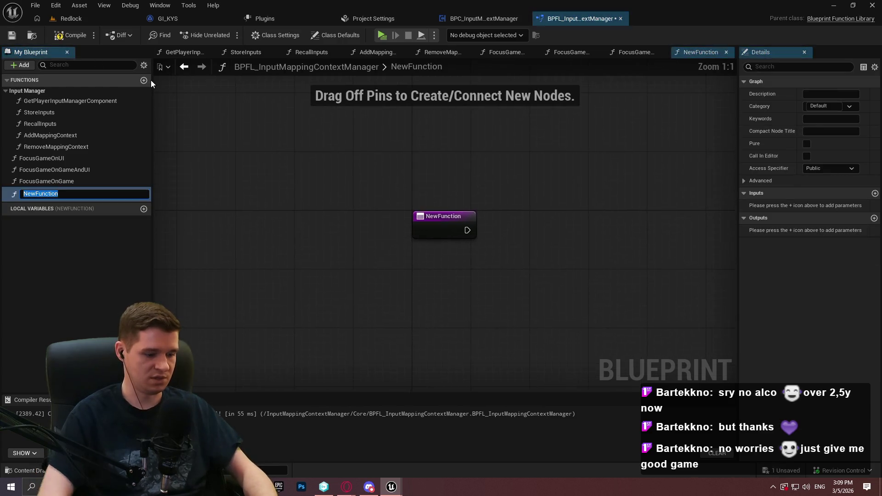
pyautogui.write('GetStored')
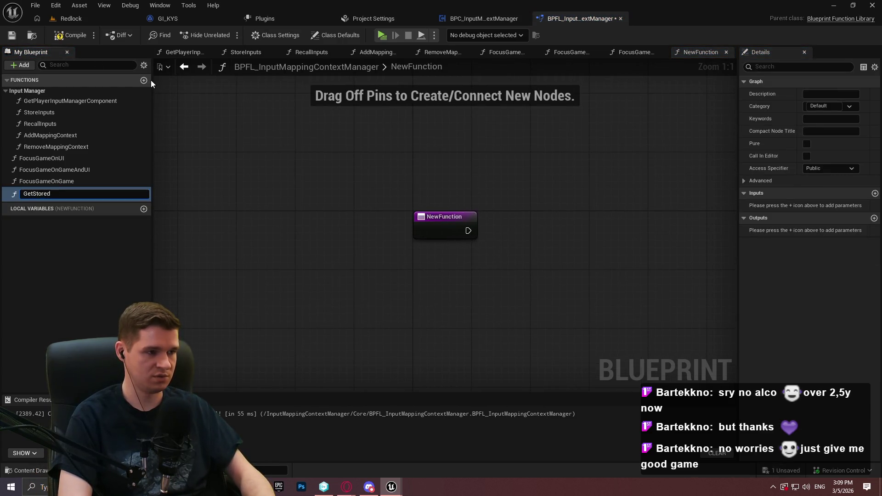
pyautogui.write('InputMappings')
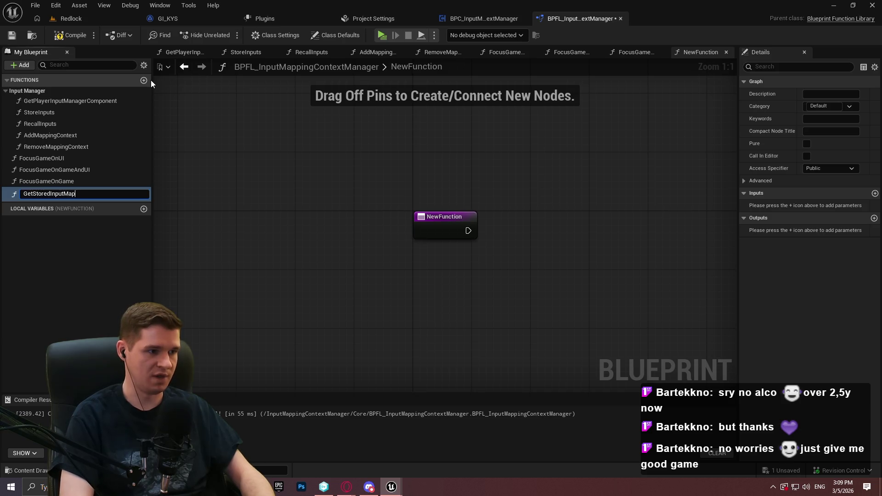
pyautogui.press('Return')
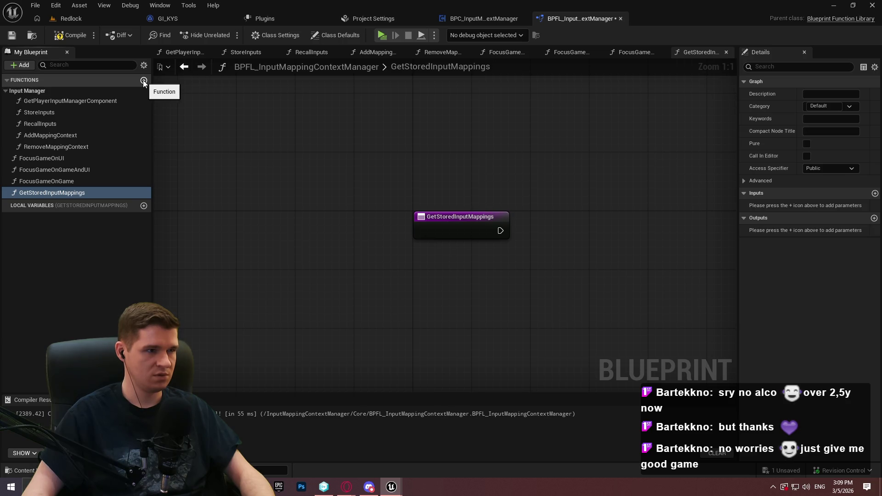
pyautogui.click(478, 19)
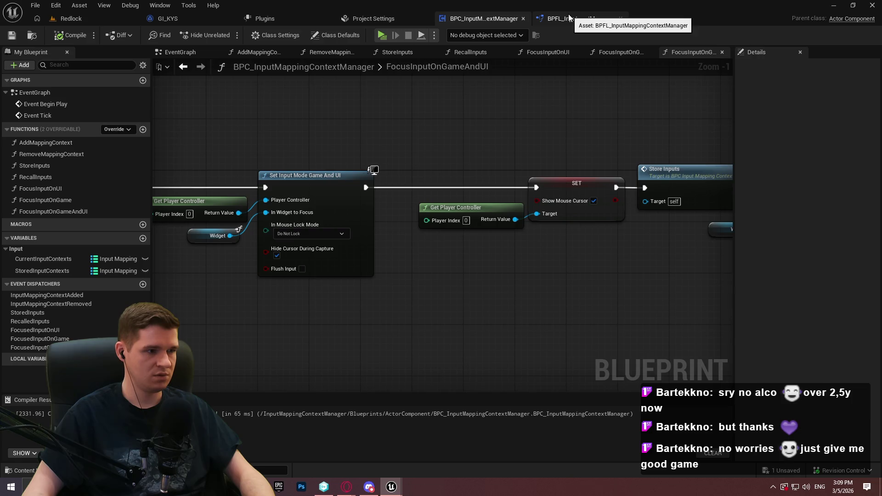
pyautogui.click(569, 19)
pyautogui.click(143, 81)
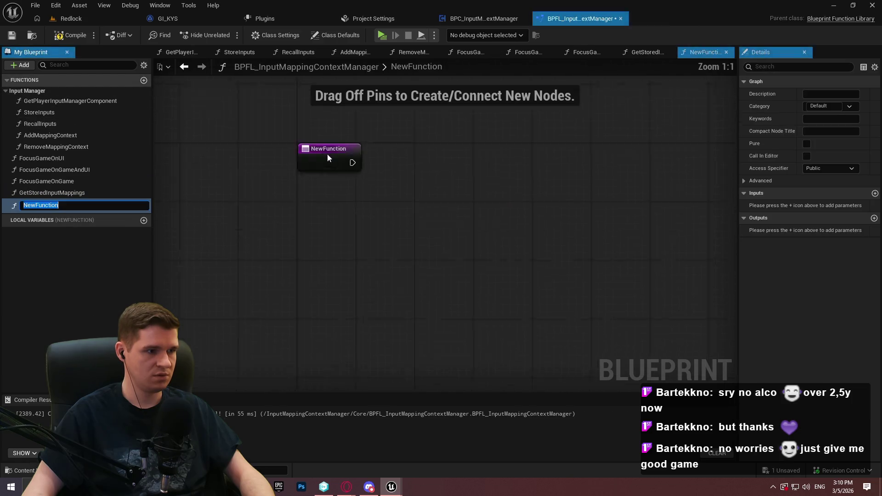
pyautogui.write('GetCurrent')
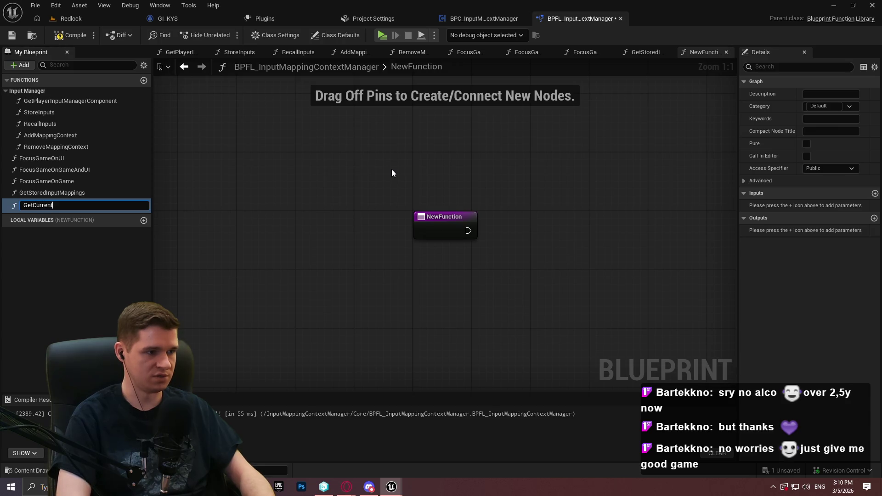
pyautogui.write('Input')
pyautogui.write('Mappings')
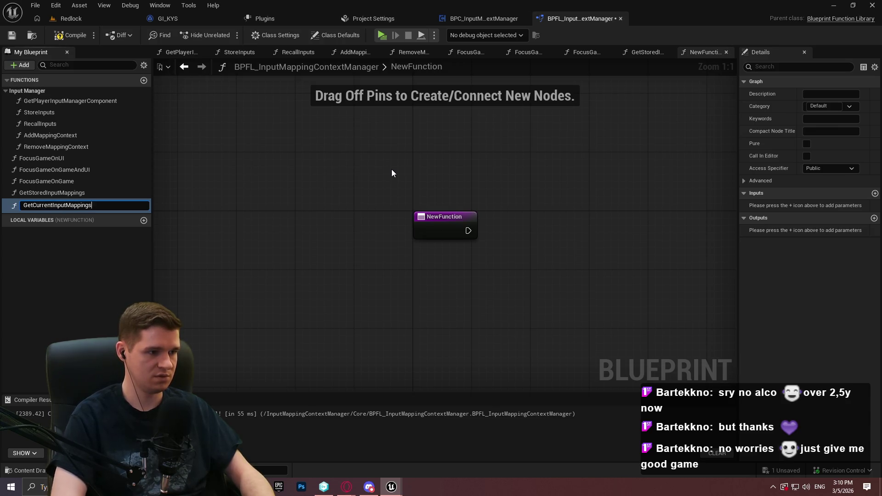
pyautogui.press('Return')
pyautogui.click(14, 35)
# Move FocusGameOnUI, FocusGameOnGameAndUI and both getters into the Input Manager category
pyautogui.moveTo(50, 159); pyautogui.dragTo(32, 92)
pyautogui.moveTo(46, 181); pyautogui.dragTo(25, 93)
pyautogui.moveTo(46, 204); pyautogui.dragTo(22, 85)
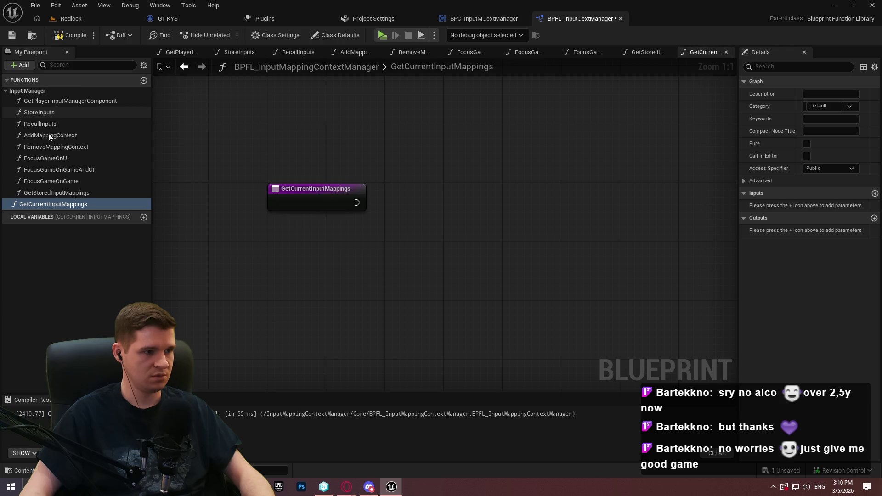
pyautogui.moveTo(48, 203); pyautogui.dragTo(26, 90)
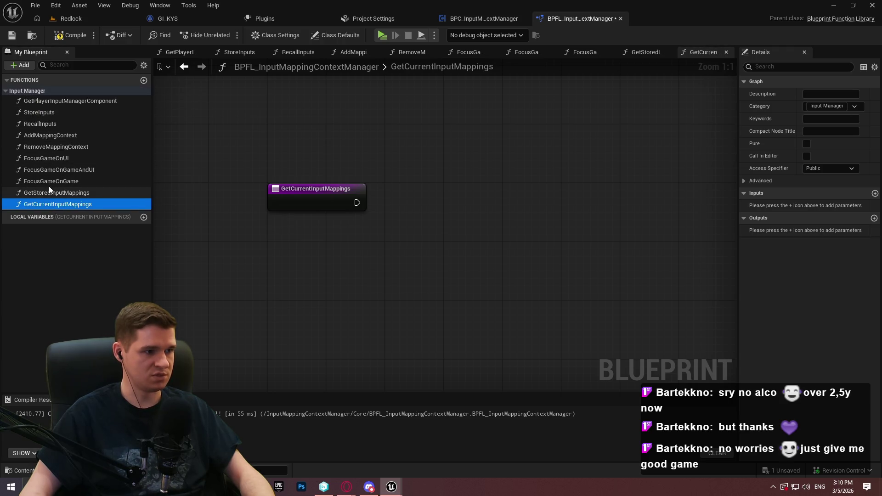
# Set FocusGameOnUI's category to 'Input Manager - Focus' and move FocusGameOnGame into it
pyautogui.click(56, 158)
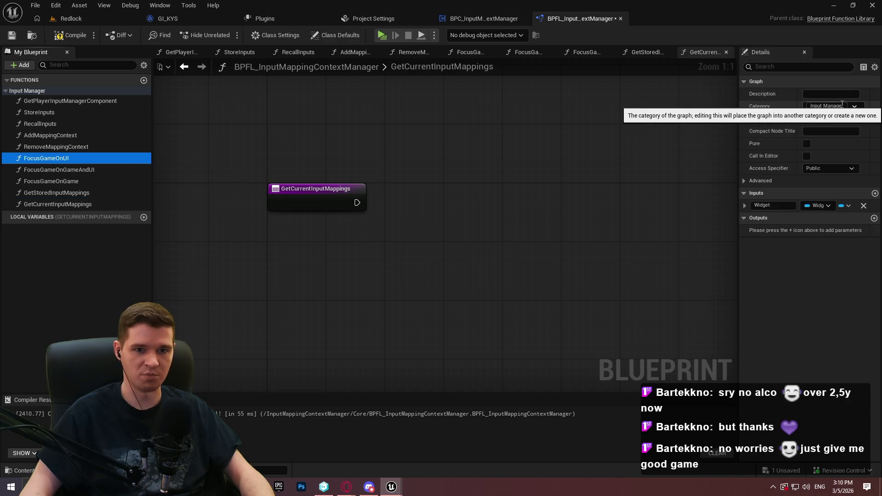
pyautogui.click(827, 106)
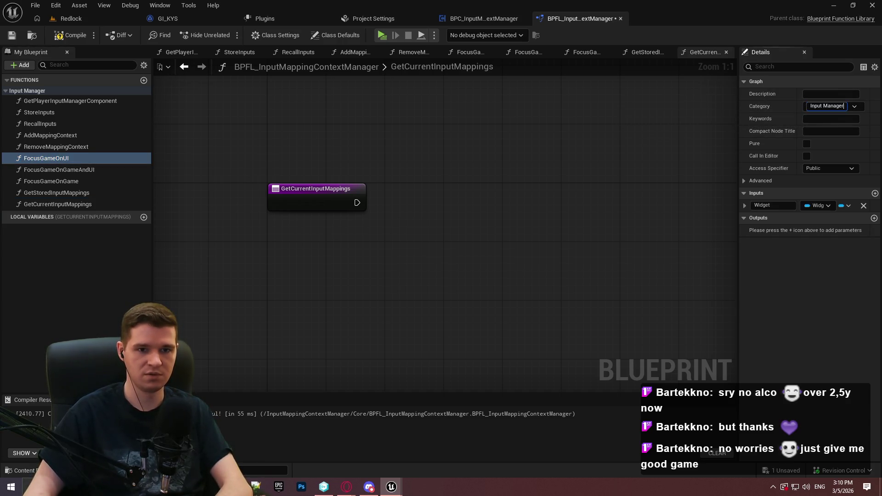
pyautogui.write('- Foc')
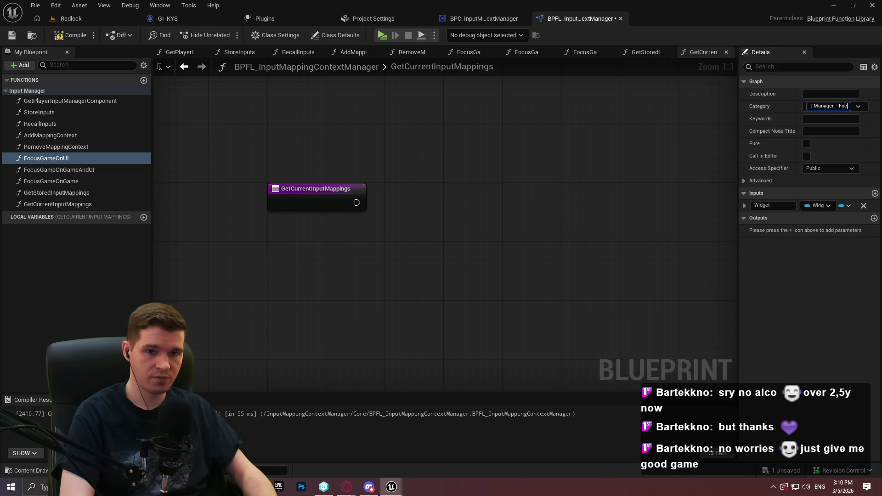
pyautogui.write('ocus')
pyautogui.press('Return')
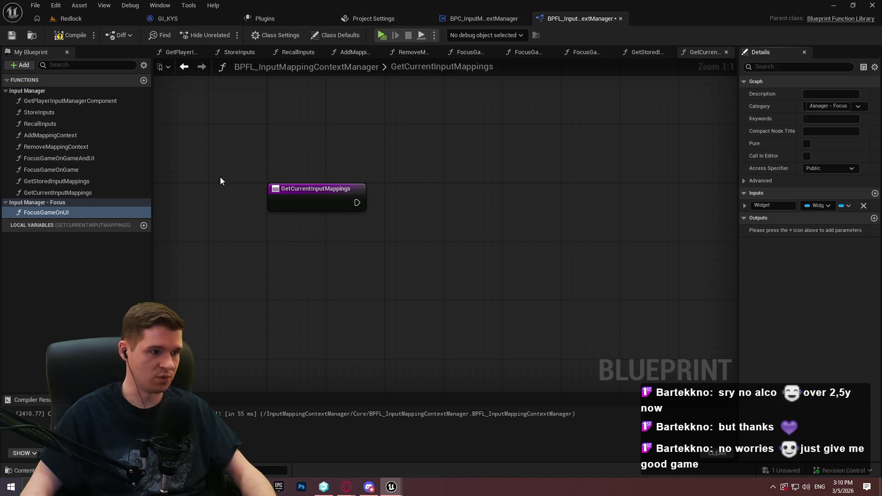
pyautogui.moveTo(66, 170)
pyautogui.mouseDown()
pyautogui.moveTo(50, 200)
pyautogui.moveTo(68, 158)
pyautogui.moveTo(57, 206)
pyautogui.moveTo(51, 195)
pyautogui.moveTo(105, 213)
pyautogui.mouseUp()
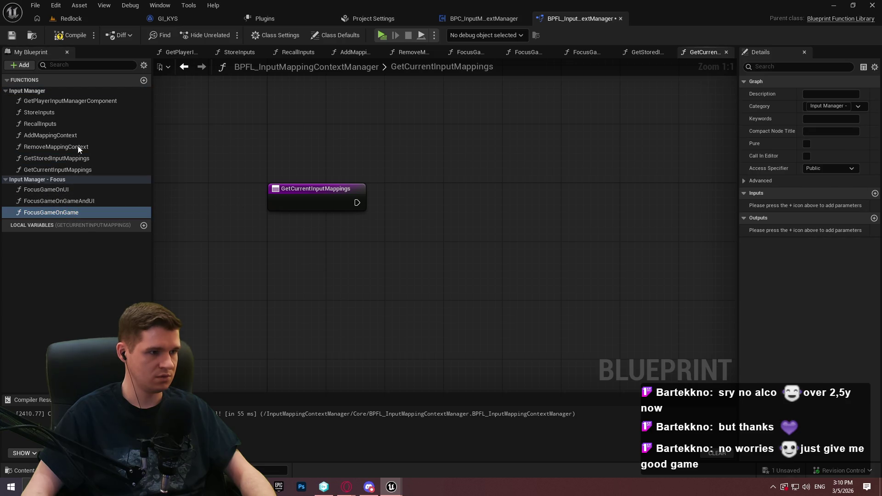
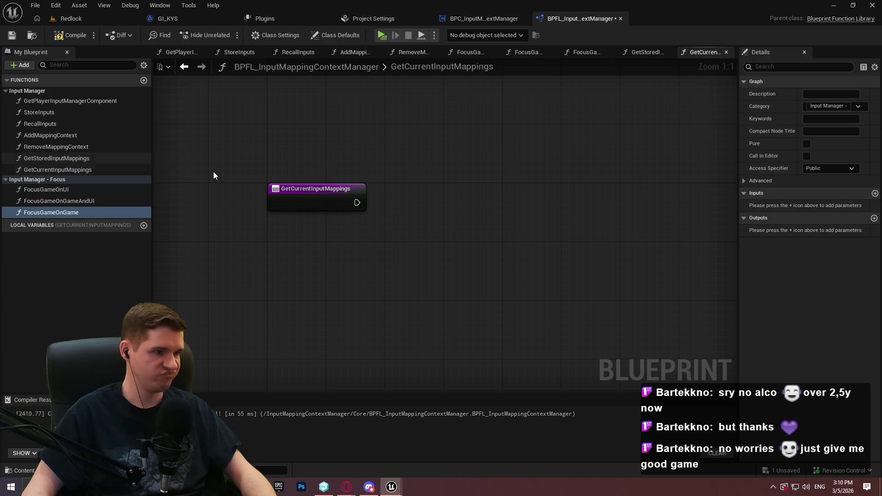
# Open GetStoredInputMappings and add a Return Node after the function entry
pyautogui.doubleClick(47, 158)
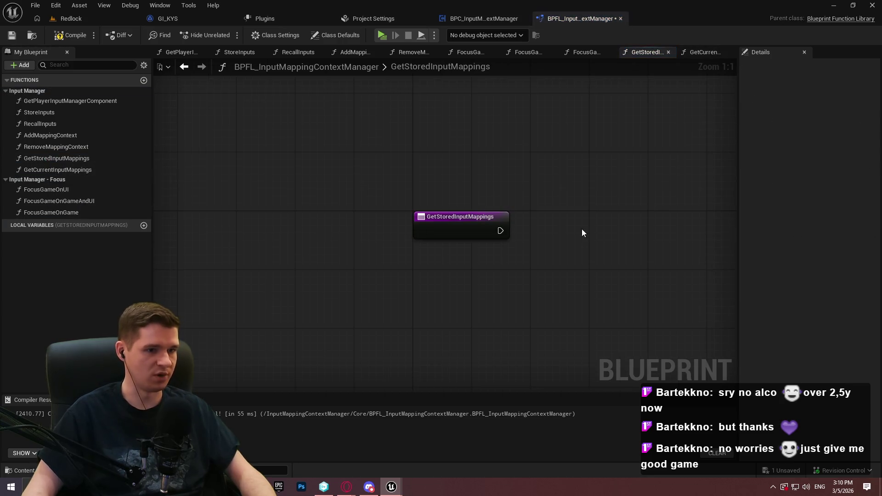
pyautogui.moveTo(582, 233); pyautogui.dragTo(442, 228)
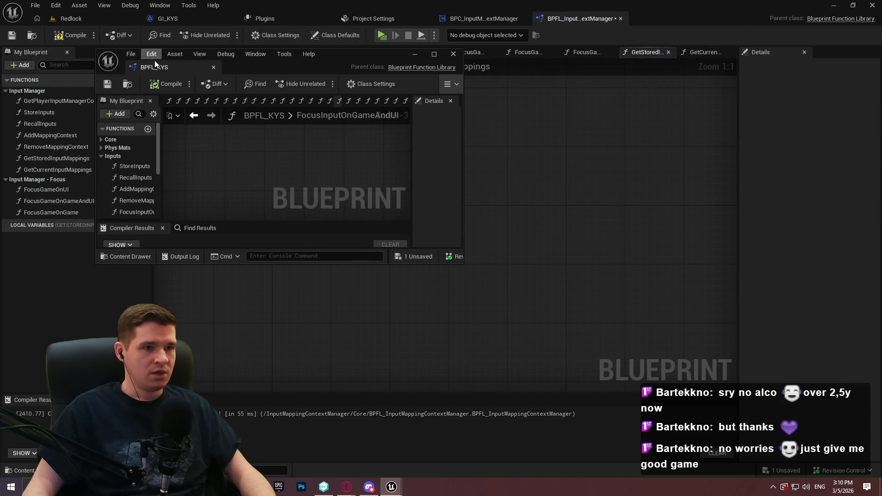
pyautogui.moveTo(155, 60); pyautogui.dragTo(698, 24)
pyautogui.click(555, 18)
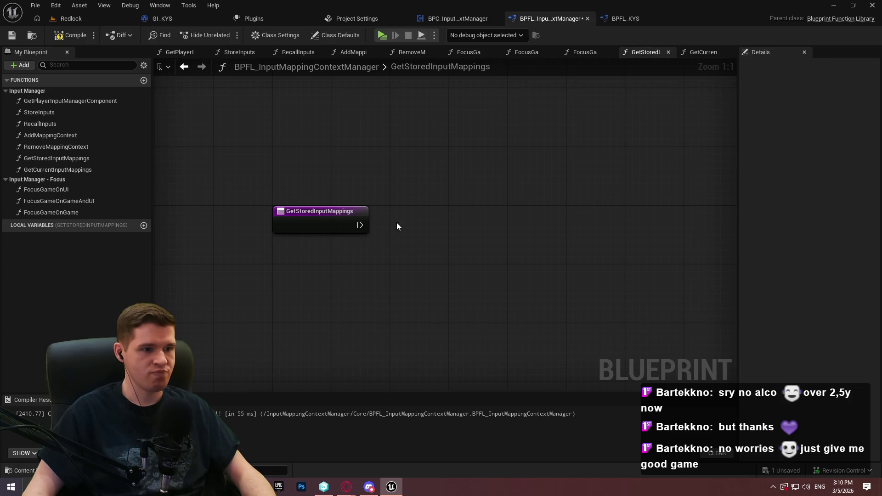
pyautogui.write('return')
pyautogui.moveTo(359, 225)
pyautogui.mouseDown()
pyautogui.moveTo(602, 228)
pyautogui.moveTo(602, 219)
pyautogui.mouseUp()
pyautogui.click(480, 390)
# Add Get Player Input Manager Component and a Branch on its Valid output, run from the entry
pyautogui.moveTo(69, 101); pyautogui.dragTo(283, 282)
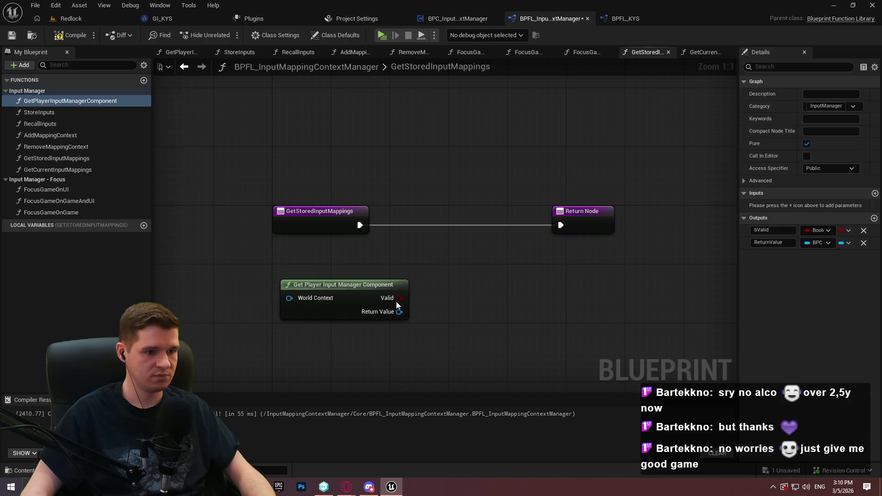
pyautogui.moveTo(399, 313); pyautogui.dragTo(469, 294)
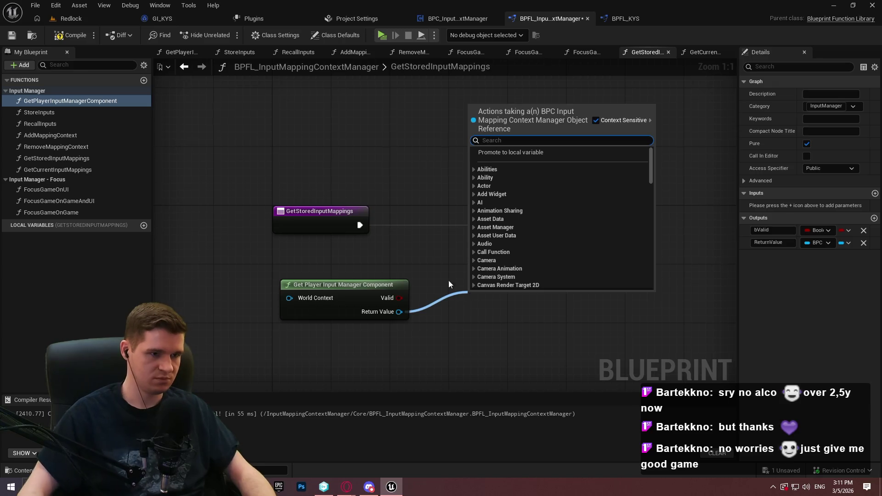
pyautogui.click(466, 267)
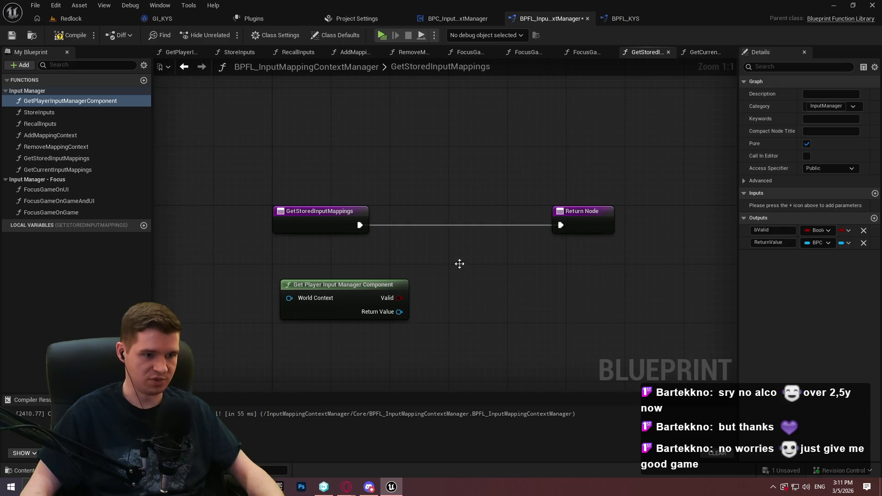
pyautogui.click(459, 265)
pyautogui.moveTo(469, 299); pyautogui.dragTo(399, 298)
pyautogui.moveTo(468, 283); pyautogui.dragTo(362, 227)
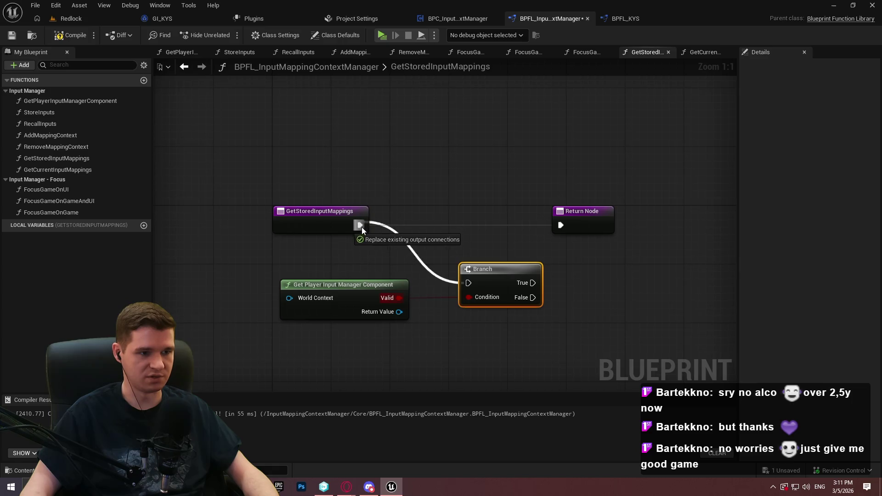
pyautogui.moveTo(488, 269)
pyautogui.mouseDown()
pyautogui.moveTo(478, 217)
pyautogui.moveTo(490, 226)
pyautogui.mouseUp()
pyautogui.moveTo(389, 285); pyautogui.dragTo(381, 265)
pyautogui.click(488, 223)
pyautogui.moveTo(488, 223); pyautogui.dragTo(473, 223)
pyautogui.click(414, 271)
# Return the component's Stored Input Contexts through the Return Node on the Branch True path
pyautogui.moveTo(478, 304); pyautogui.dragTo(483, 310)
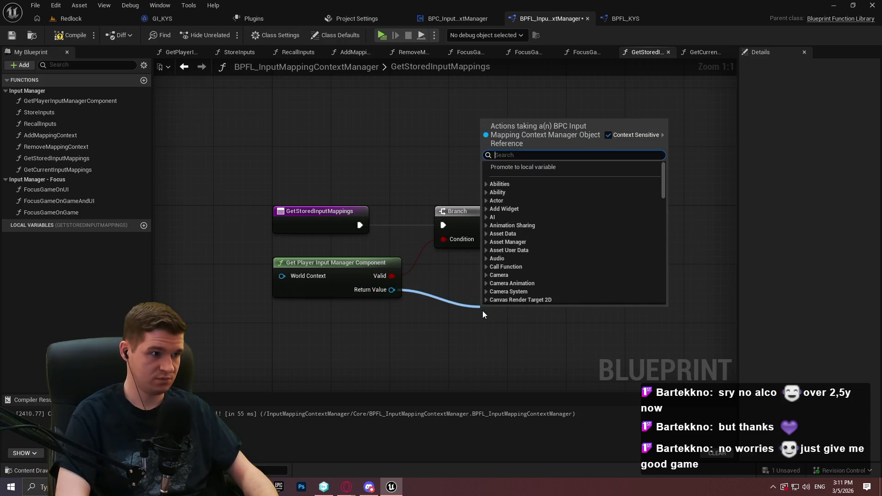
pyautogui.write('stored')
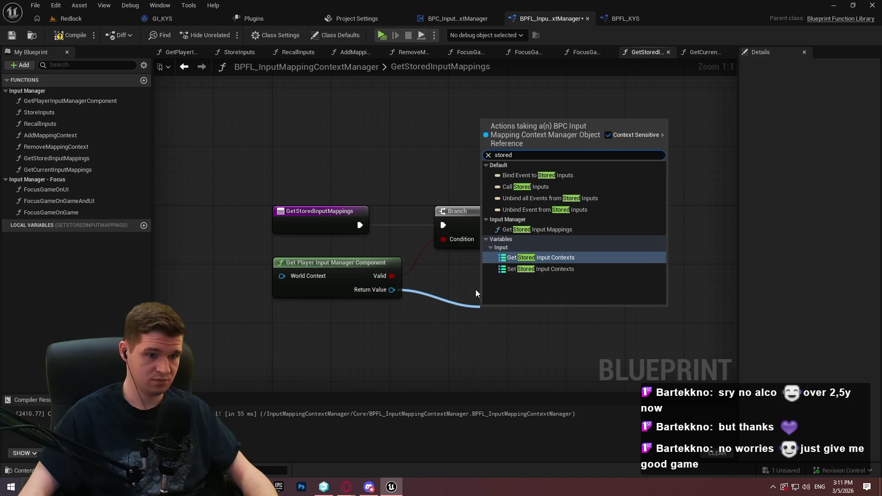
pyautogui.click(541, 254)
pyautogui.moveTo(588, 310)
pyautogui.mouseDown()
pyautogui.moveTo(579, 229)
pyautogui.moveTo(561, 239)
pyautogui.mouseUp()
pyautogui.moveTo(519, 313); pyautogui.dragTo(483, 297)
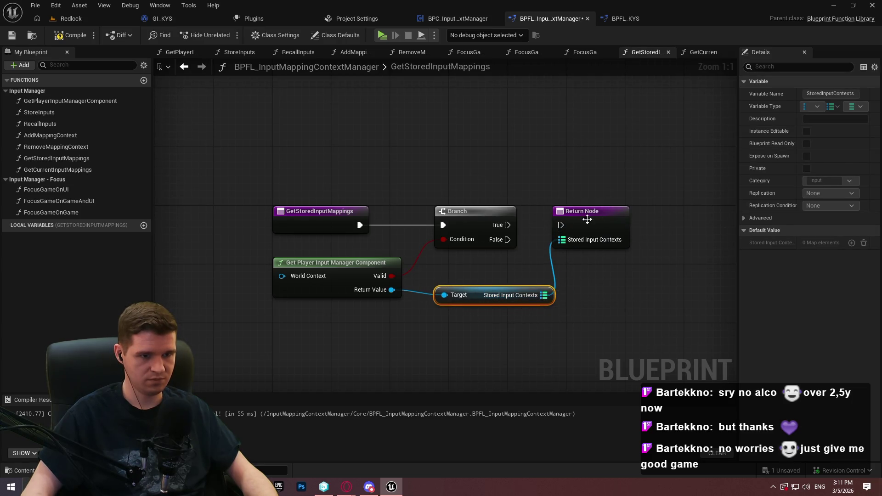
pyautogui.moveTo(585, 218); pyautogui.dragTo(650, 222)
pyautogui.moveTo(508, 224); pyautogui.dragTo(710, 229)
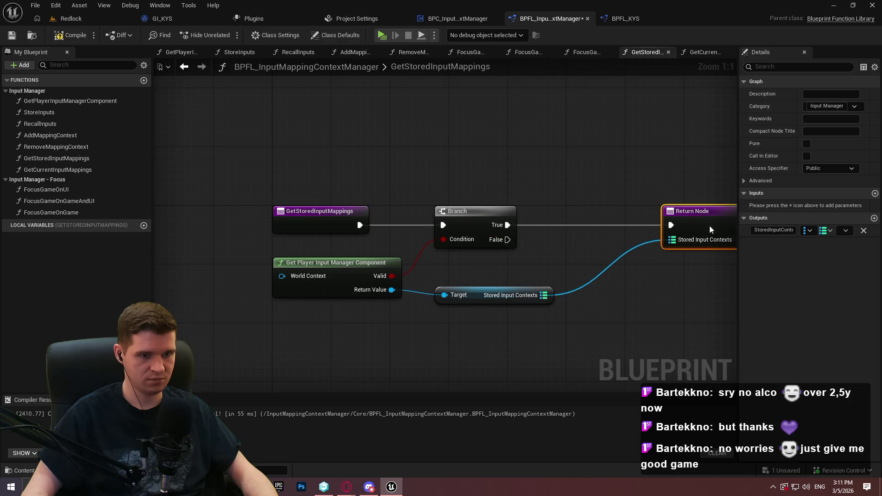
pyautogui.click(509, 286)
pyautogui.click(480, 296)
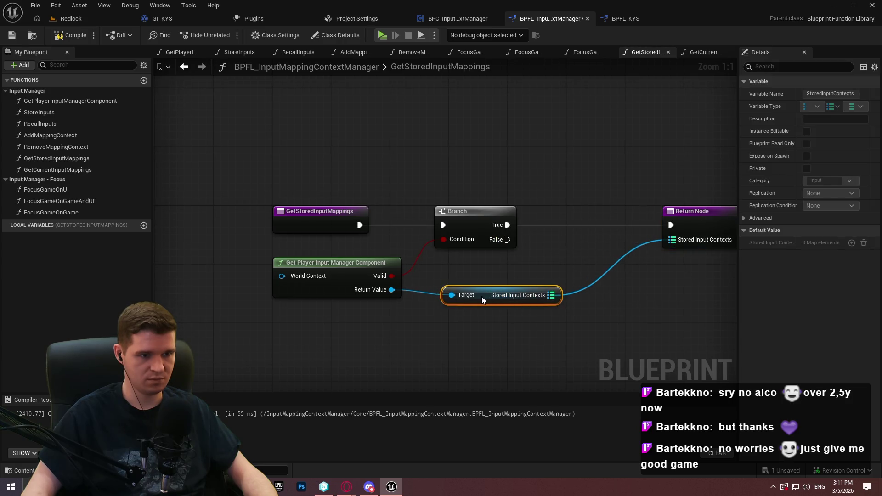
pyautogui.moveTo(624, 318); pyautogui.dragTo(551, 230)
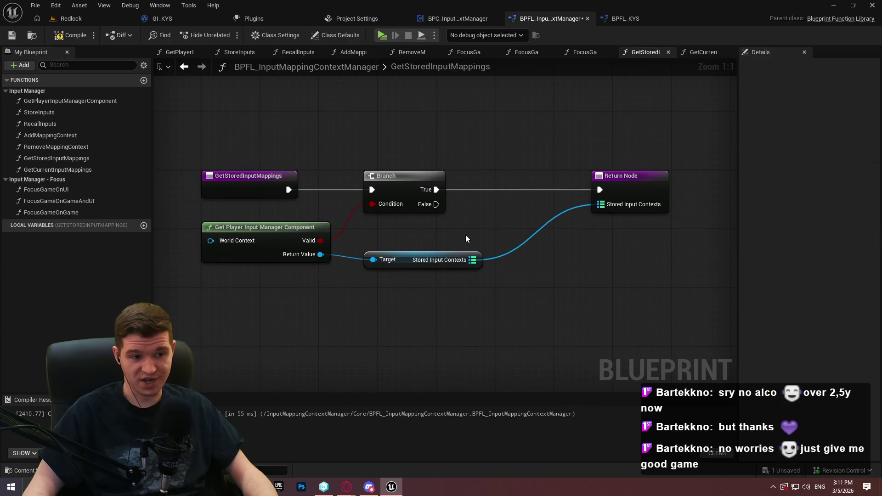
# Add a second Return Node on the Branch False path below the first
pyautogui.moveTo(432, 208); pyautogui.dragTo(545, 243)
pyautogui.write('return')
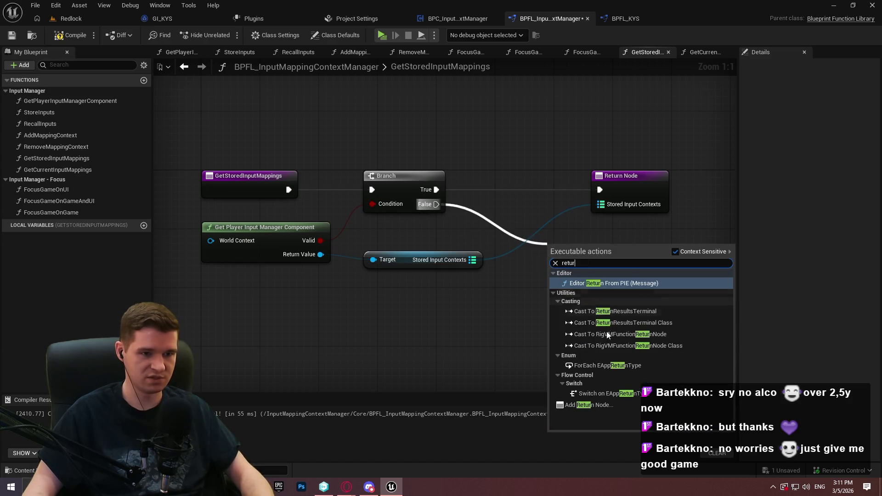
pyautogui.press('Return')
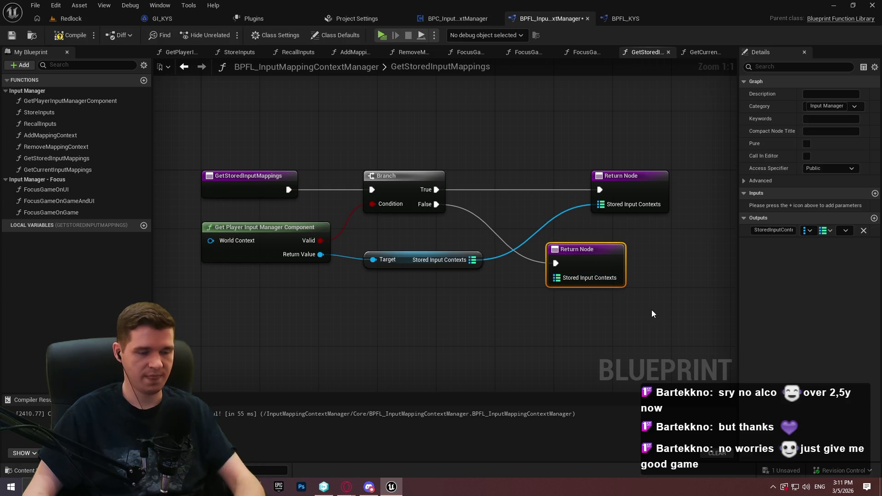
pyautogui.moveTo(621, 263); pyautogui.dragTo(665, 270)
# Save the function library and select the old GetCurrentInputMappings function
pyautogui.click(11, 35)
pyautogui.click(676, 238)
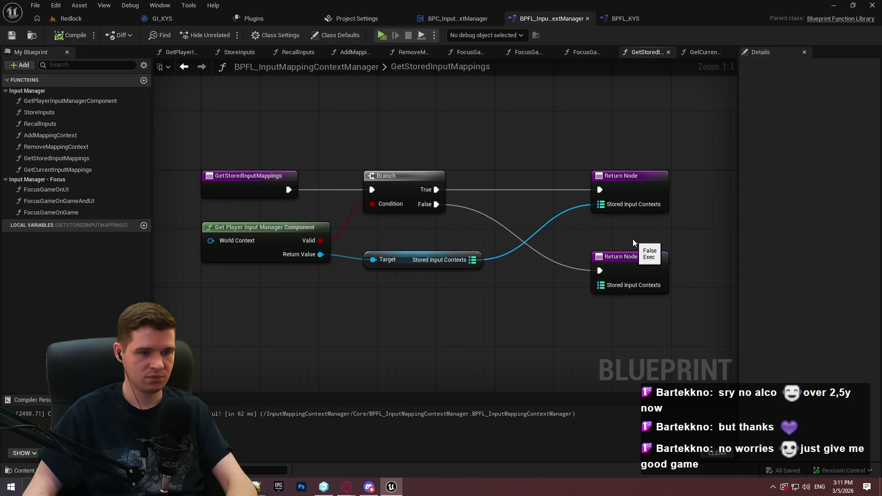
pyautogui.scroll(-1, 624, 249)
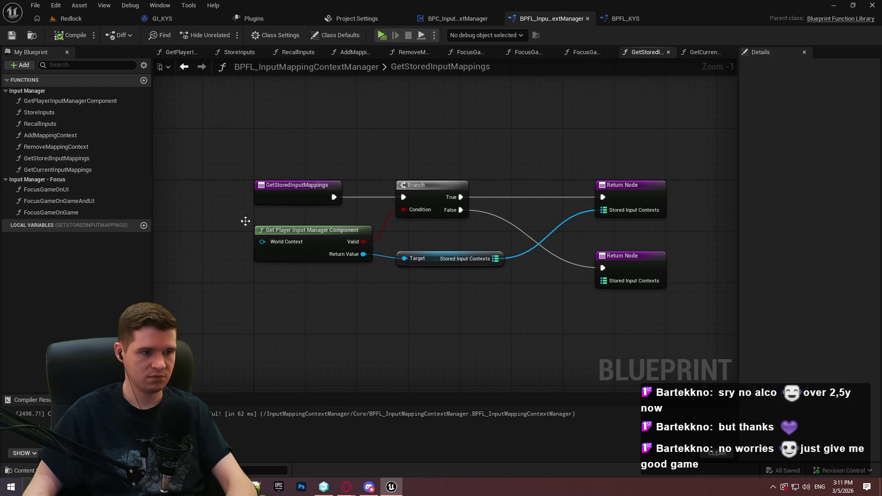
pyautogui.click(61, 169)
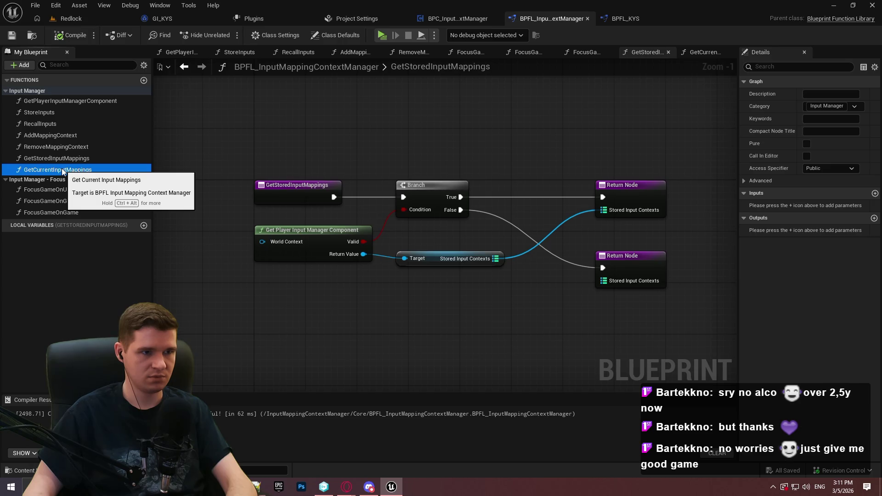
# Delete GetCurrentInputMappings and duplicate GetStoredInputMappings under the name GetCurrentInputMappings
pyautogui.press('Delete')
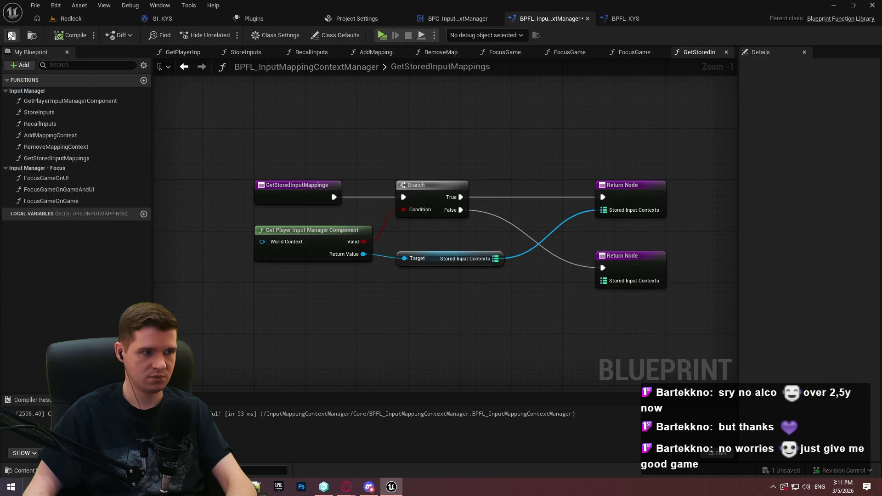
pyautogui.click(75, 159)
pyautogui.hotkey('ctrl', 'd')
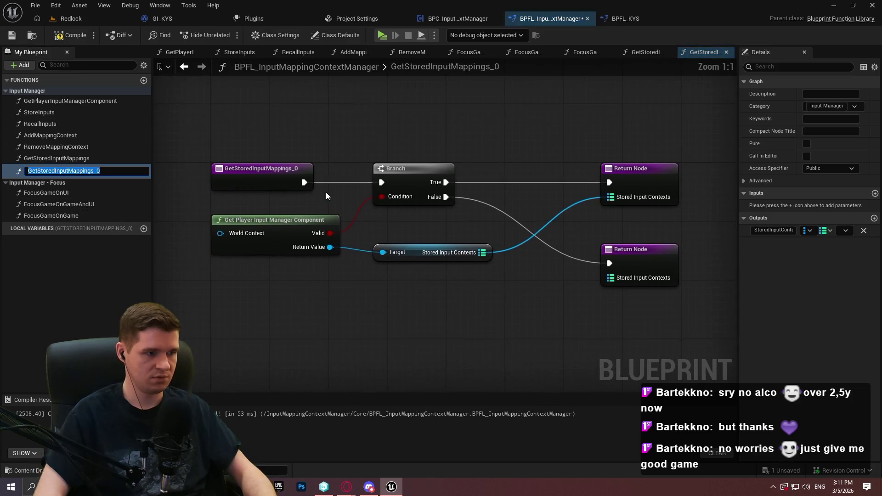
pyautogui.write('GetCurrent')
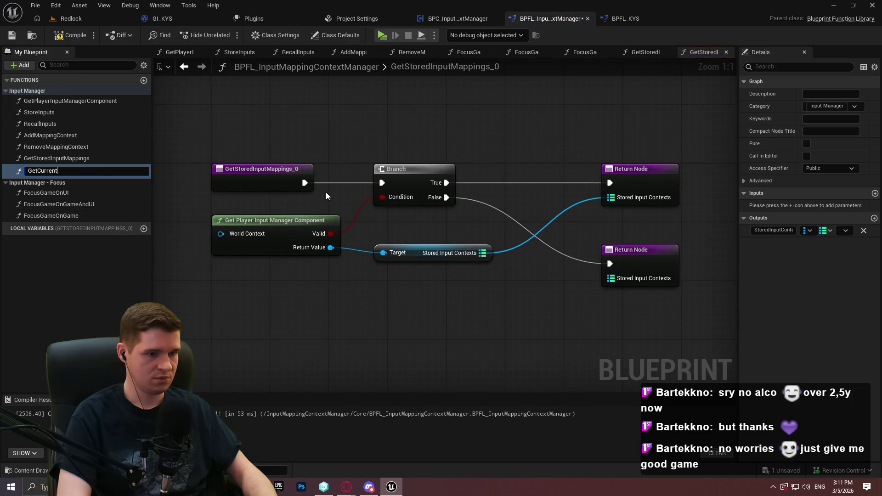
pyautogui.write('pings')
pyautogui.press('Return')
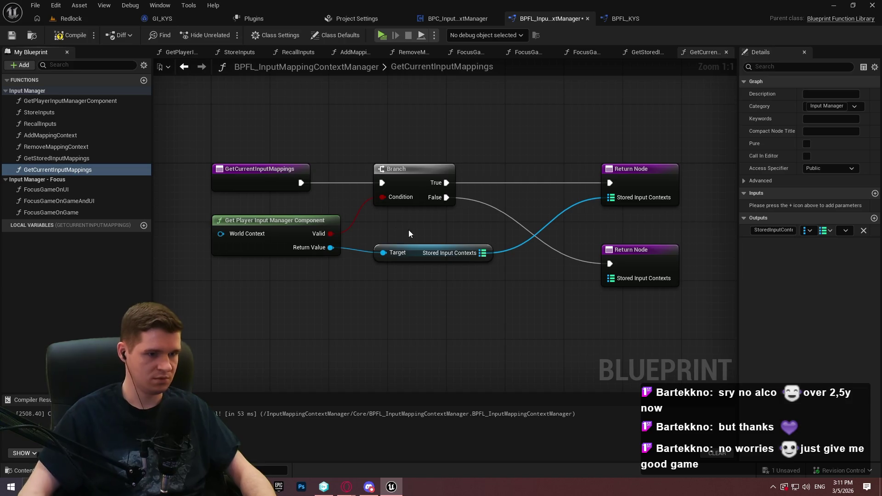
# Replace the Stored Input Contexts getter with Current Input Contexts wired to the upper Return Node
pyautogui.click(405, 263)
pyautogui.moveTo(471, 293); pyautogui.dragTo(433, 246)
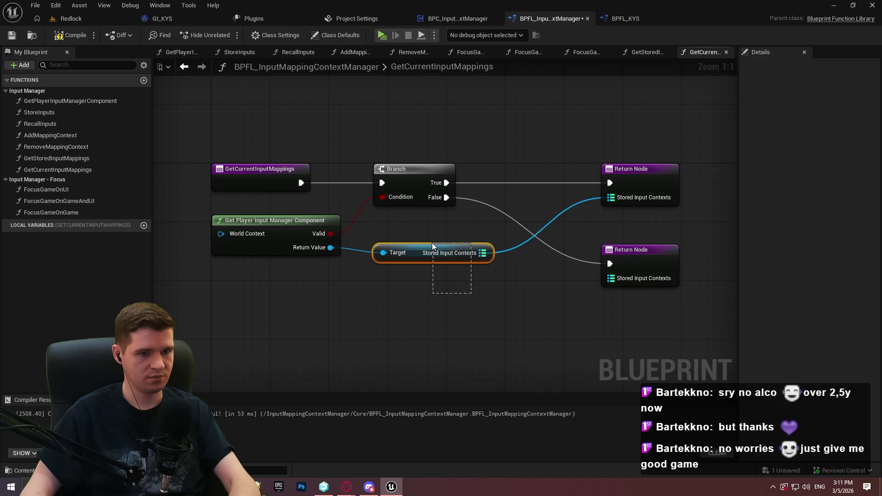
pyautogui.press('Delete')
pyautogui.moveTo(331, 247); pyautogui.dragTo(379, 273)
pyautogui.write('curre')
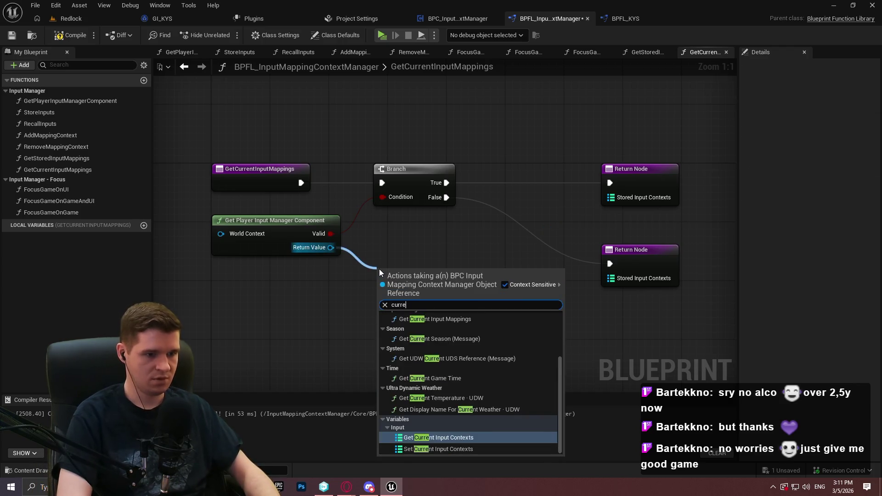
pyautogui.write('nti')
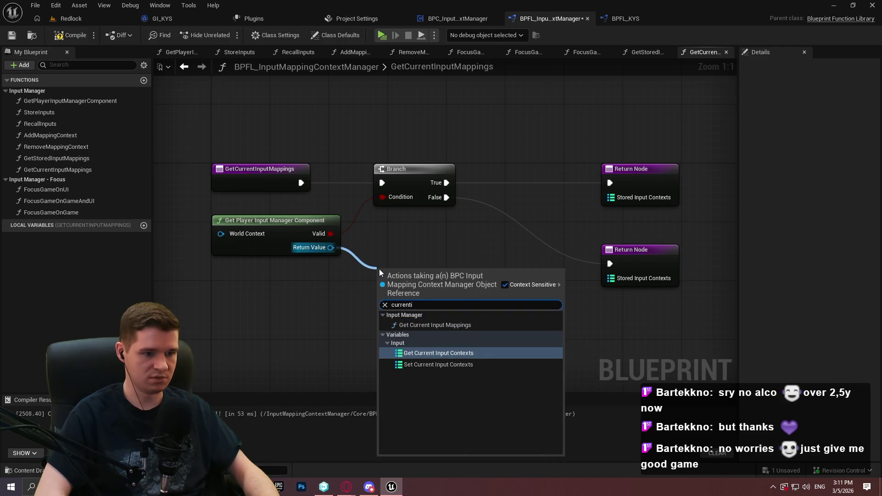
pyautogui.press('Return')
pyautogui.moveTo(427, 278)
pyautogui.mouseDown()
pyautogui.moveTo(421, 256)
pyautogui.moveTo(416, 262)
pyautogui.mouseUp()
pyautogui.moveTo(484, 261); pyautogui.dragTo(611, 197)
# Rename the function output to Current Input Contexts, then compile and save
pyautogui.click(639, 169)
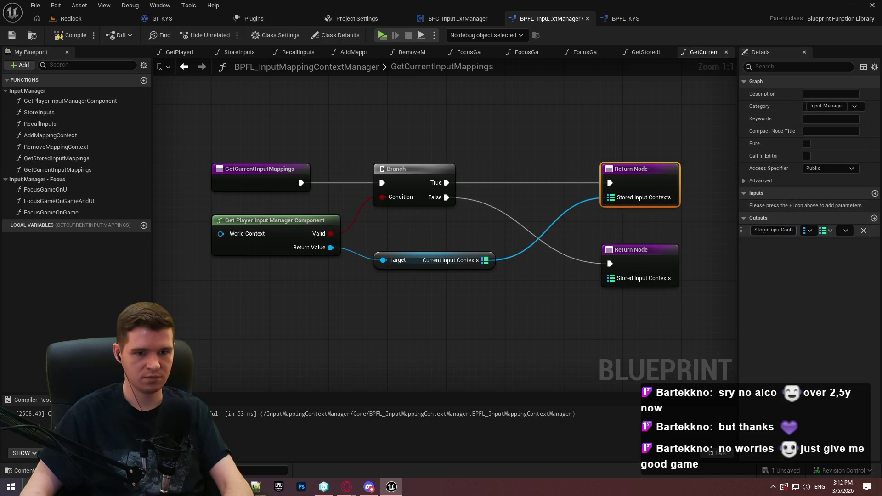
pyautogui.click(766, 229)
pyautogui.hotkey('shift', 'Home')
pyautogui.write('Curre')
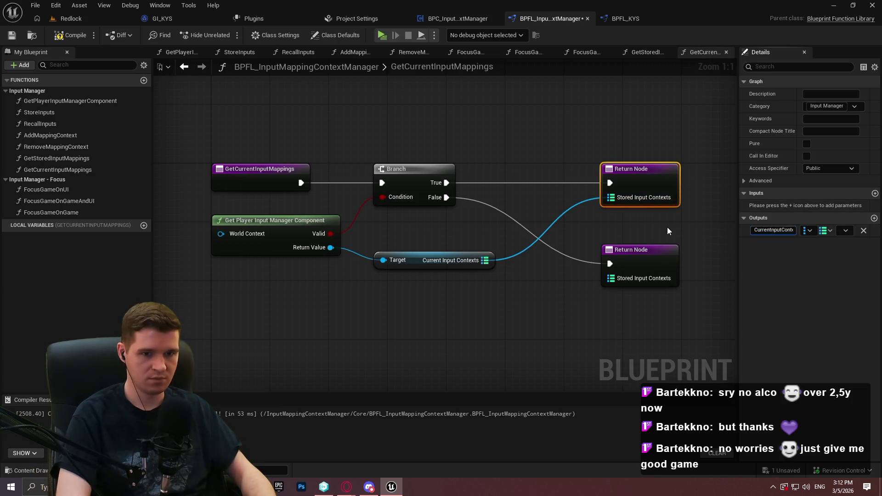
pyautogui.press('Return')
pyautogui.moveTo(590, 228); pyautogui.dragTo(567, 227)
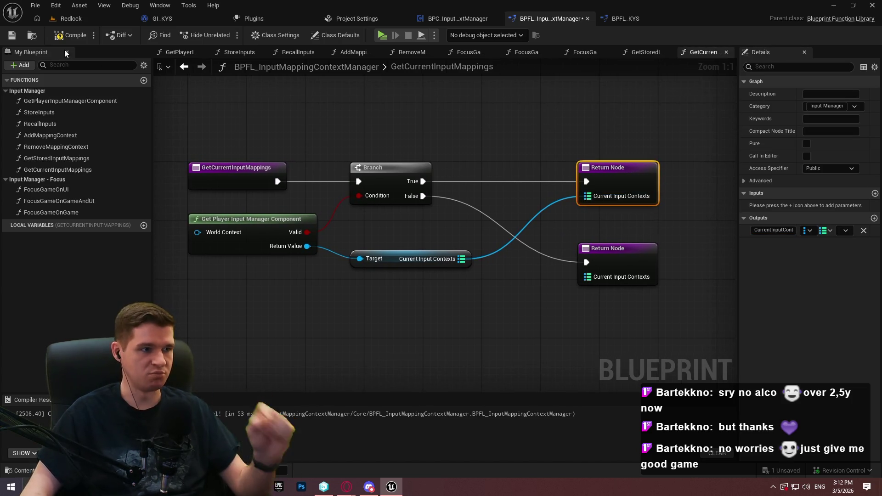
pyautogui.click(59, 39)
pyautogui.hotkey('ctrl', 's')
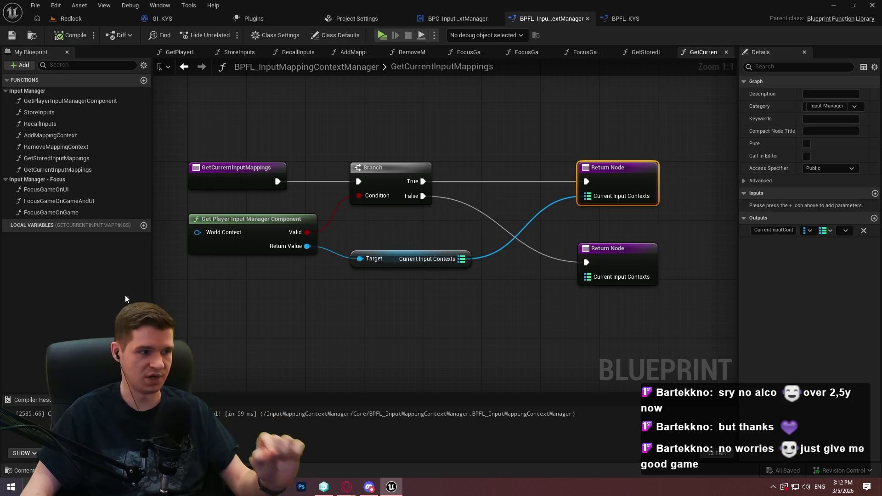
# Rename GetCurrentInputMappings to GetCurrentInputContexts in the Details name field
pyautogui.click(54, 160)
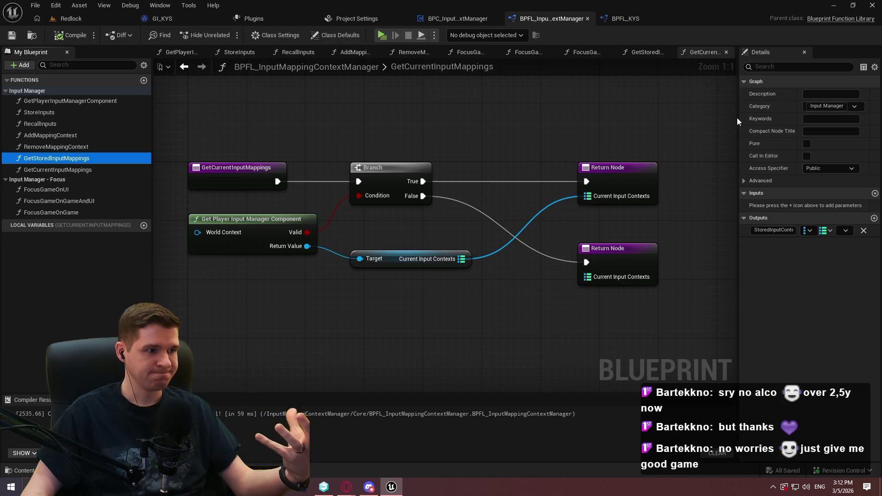
pyautogui.click(703, 51)
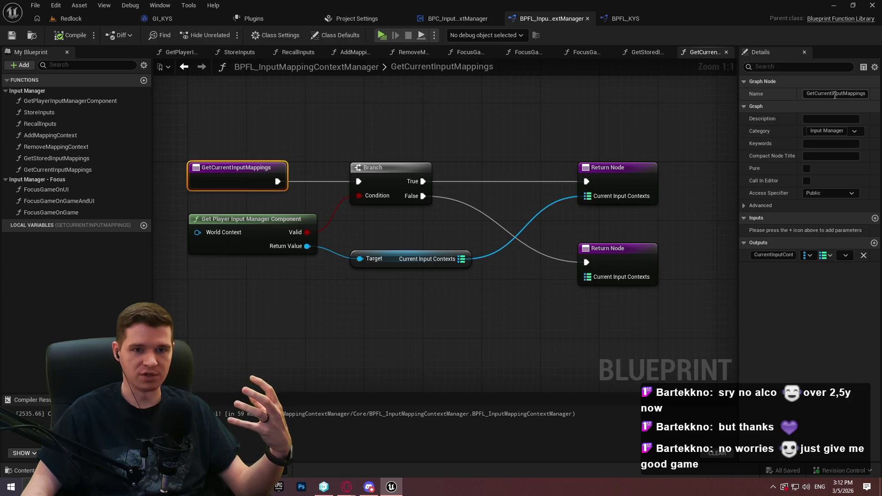
pyautogui.moveTo(846, 95); pyautogui.dragTo(867, 95)
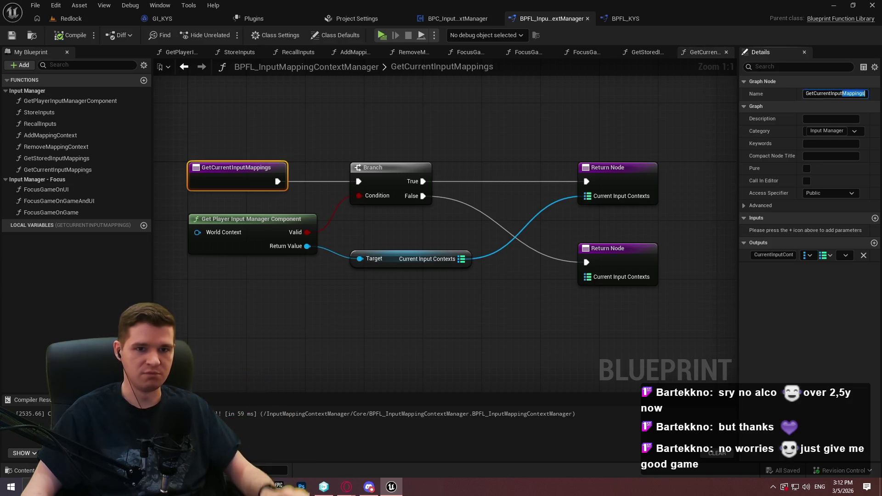
pyautogui.write('Context')
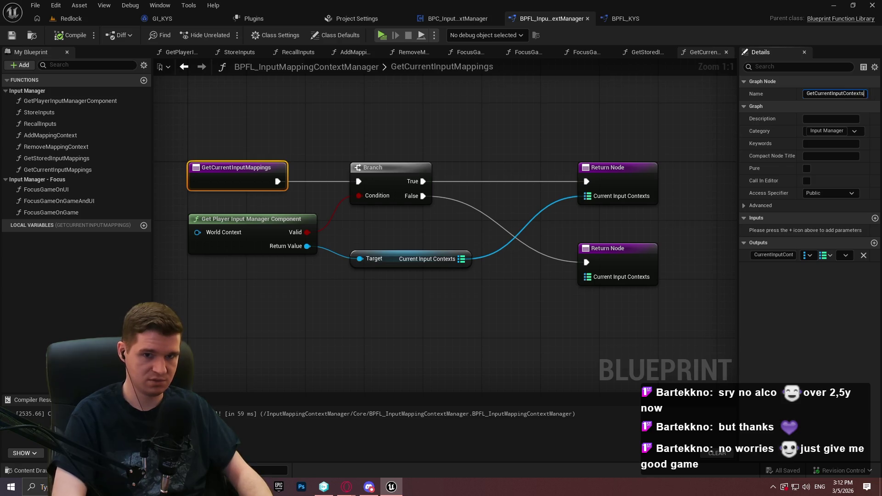
pyautogui.press('Return')
# Rename GetStoredInputMappings to GetStoredInputContexts and save the blueprint
pyautogui.click(62, 159)
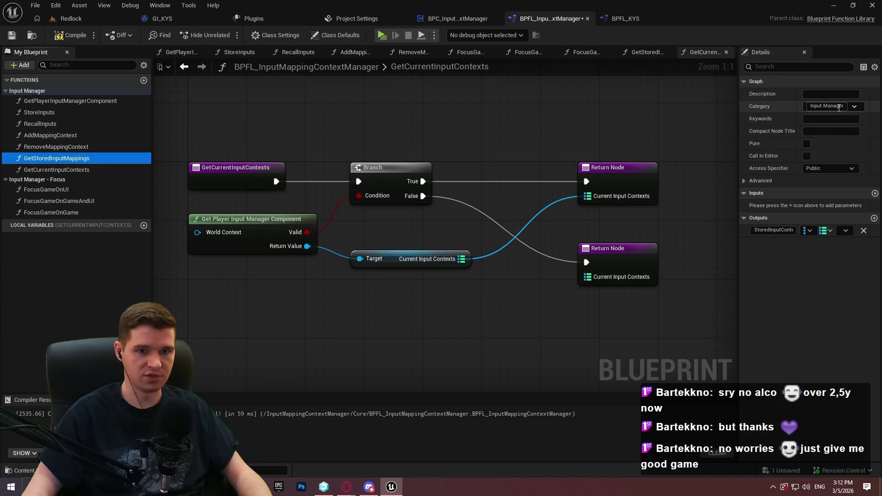
pyautogui.click(271, 171)
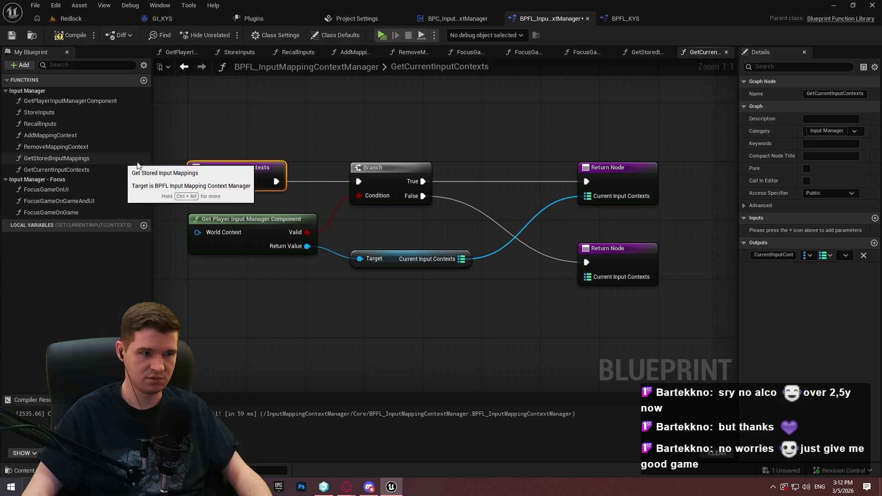
pyautogui.click(60, 159)
pyautogui.doubleClick(60, 158)
pyautogui.click(280, 188)
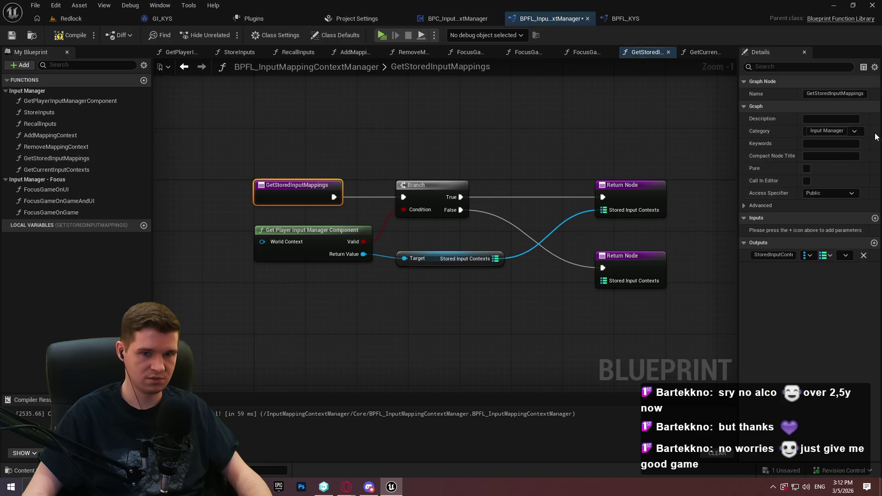
pyautogui.moveTo(843, 94); pyautogui.dragTo(865, 93)
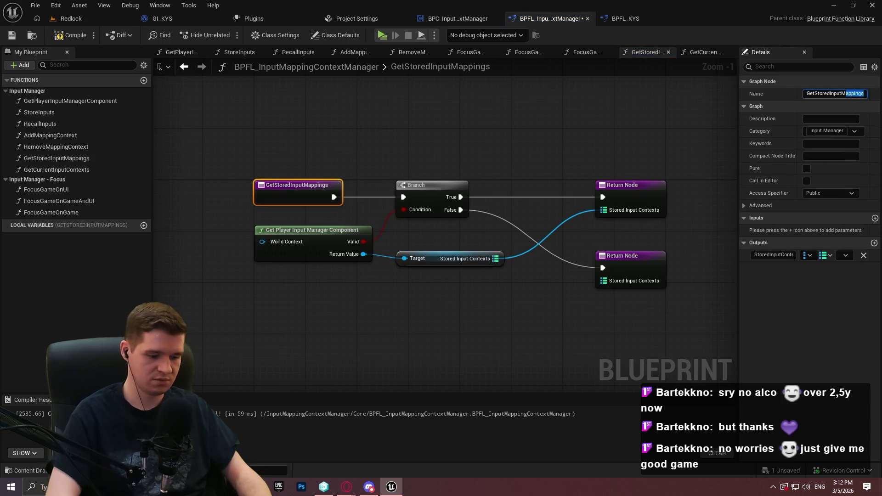
pyautogui.write('Context')
pyautogui.press('Return')
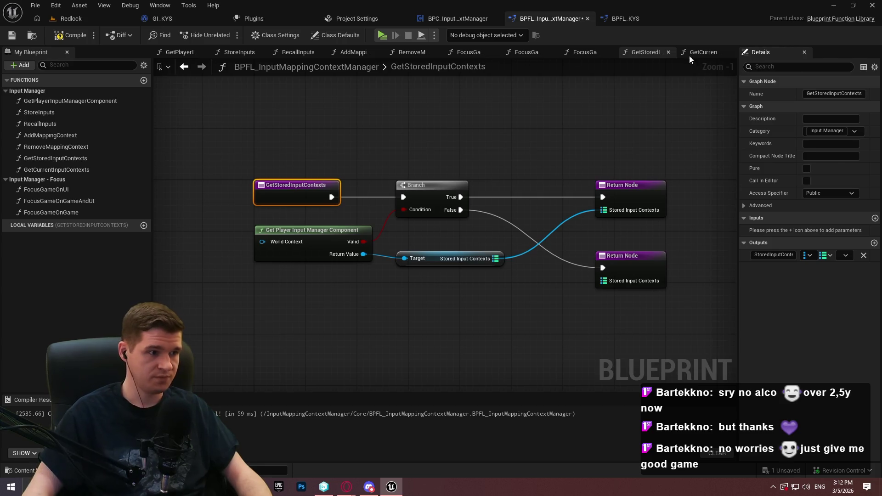
pyautogui.hotkey('ctrl', 's')
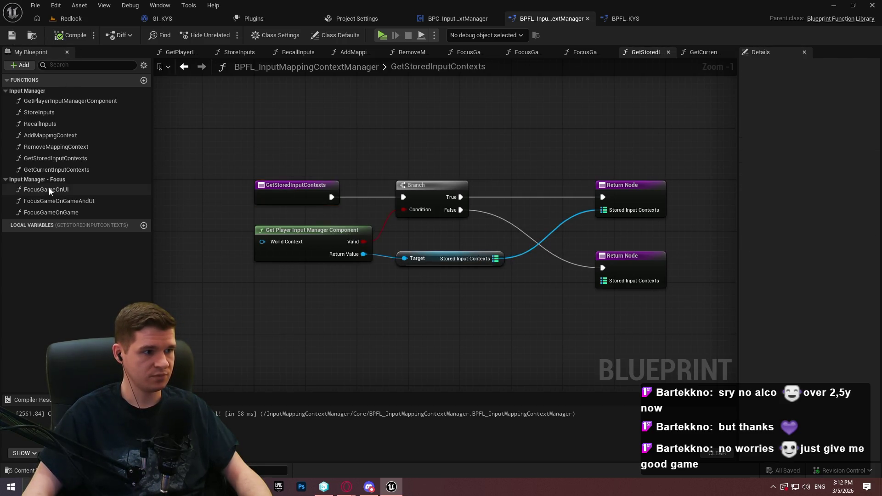
# Open FocusGameOnUI and add Get Player Input Manager Component with a Branch on Valid
pyautogui.doubleClick(48, 188)
pyautogui.moveTo(64, 101)
pyautogui.mouseDown()
pyautogui.moveTo(363, 299)
pyautogui.moveTo(457, 274)
pyautogui.mouseUp()
pyautogui.click(447, 241)
pyautogui.moveTo(386, 293)
pyautogui.mouseDown()
pyautogui.moveTo(422, 264)
pyautogui.moveTo(422, 274)
pyautogui.moveTo(504, 234)
pyautogui.mouseUp()
pyautogui.click(482, 176)
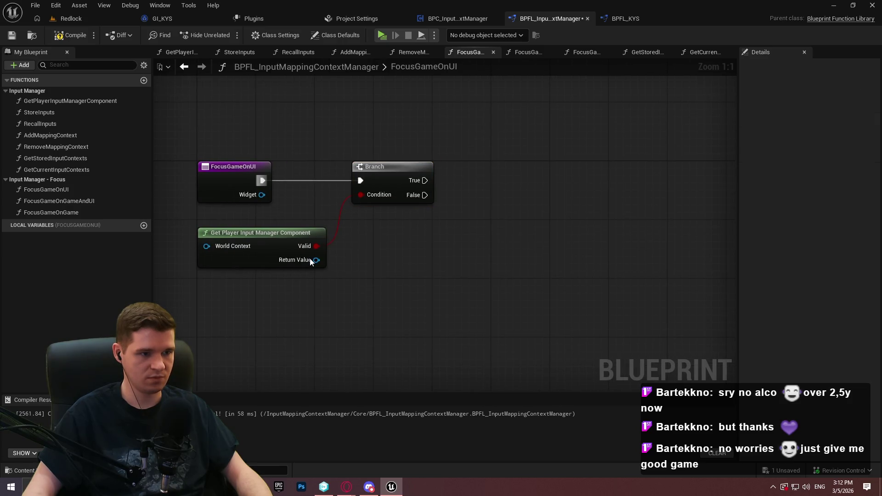
# Add a Focus Input on UI call targeting the component's return value
pyautogui.moveTo(311, 261); pyautogui.dragTo(418, 249)
pyautogui.write('focus')
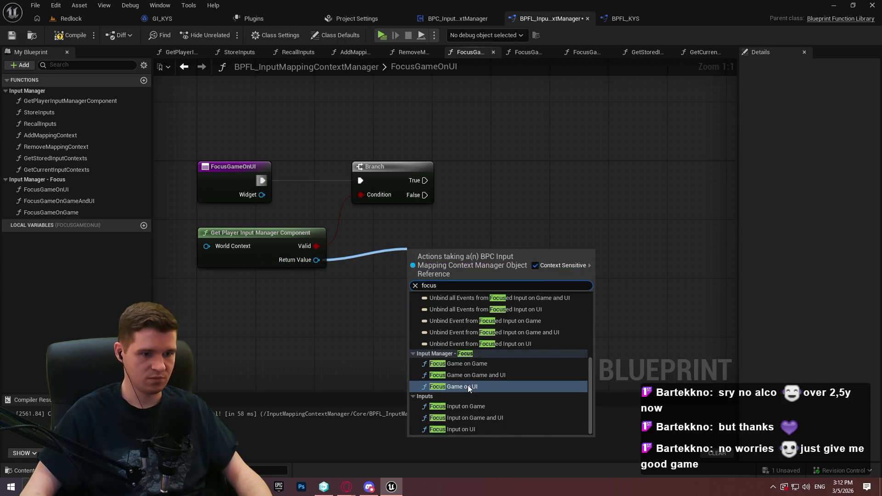
pyautogui.moveTo(588, 351); pyautogui.dragTo(559, 277)
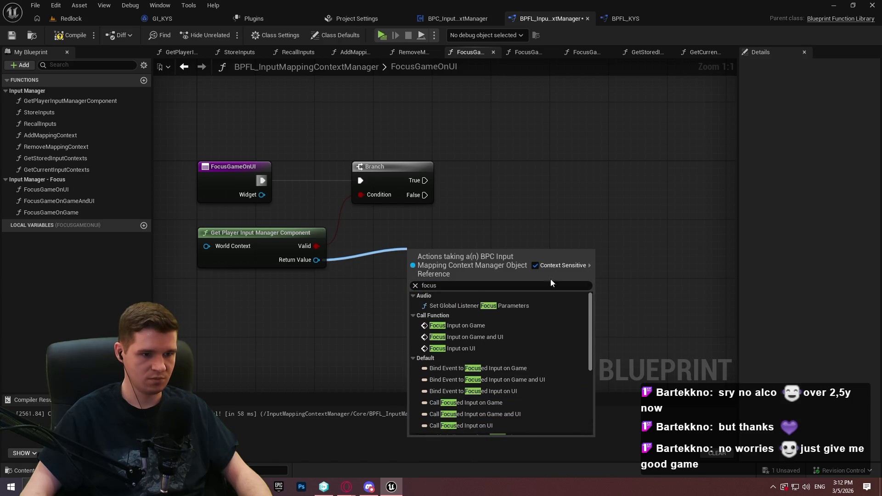
pyautogui.click(472, 349)
pyautogui.moveTo(413, 267)
pyautogui.mouseDown()
pyautogui.moveTo(427, 179)
pyautogui.moveTo(479, 185)
pyautogui.mouseUp()
pyautogui.click(458, 163)
# Rename the function FocusGameOnUI to FocusInputOnUI
pyautogui.click(233, 166)
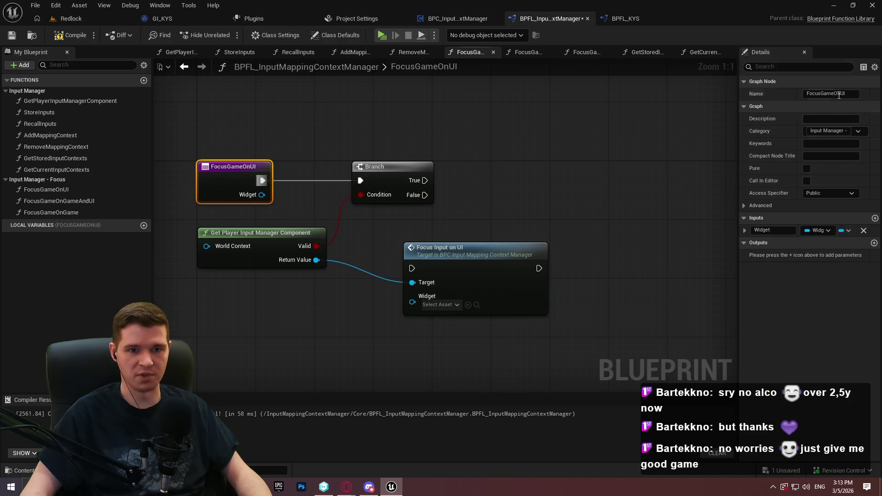
pyautogui.moveTo(821, 94); pyautogui.dragTo(834, 94)
pyautogui.write('Input')
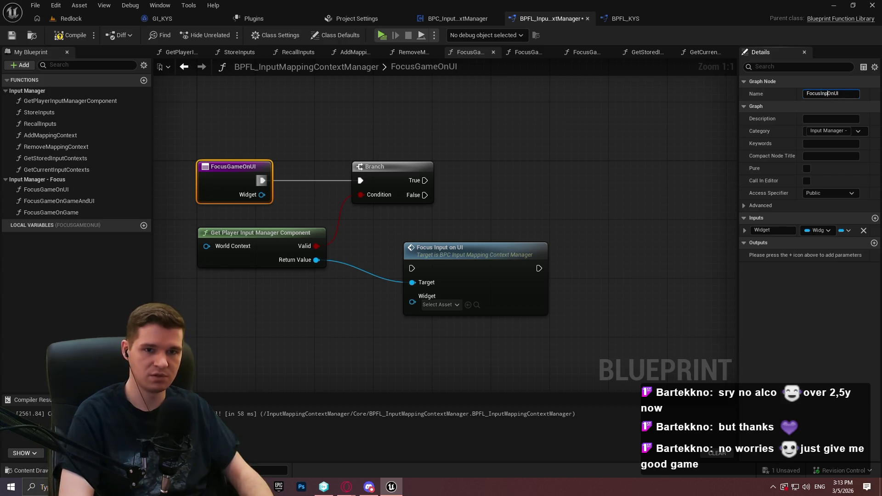
pyautogui.press('Return')
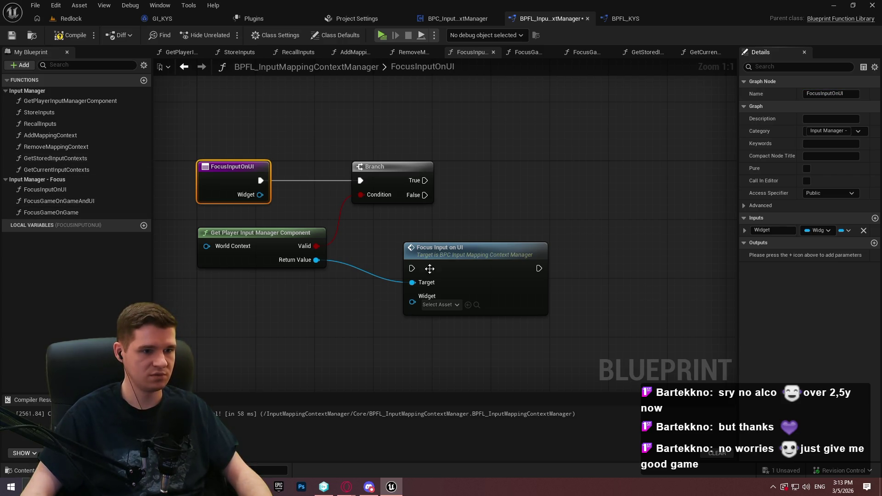
# Put Focus Input on UI on the Branch True path and pass it the Widget parameter
pyautogui.moveTo(449, 251)
pyautogui.mouseDown()
pyautogui.moveTo(542, 169)
pyautogui.moveTo(529, 163)
pyautogui.mouseUp()
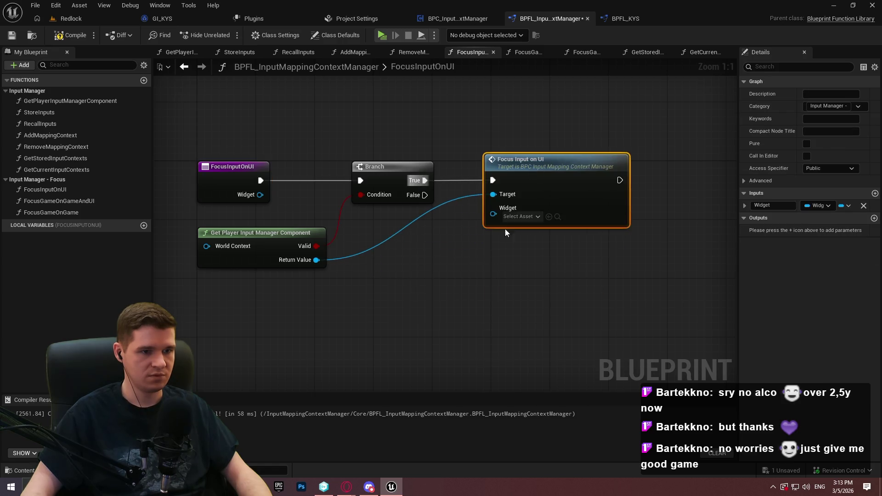
pyautogui.moveTo(491, 216); pyautogui.dragTo(468, 241)
pyautogui.write('widget')
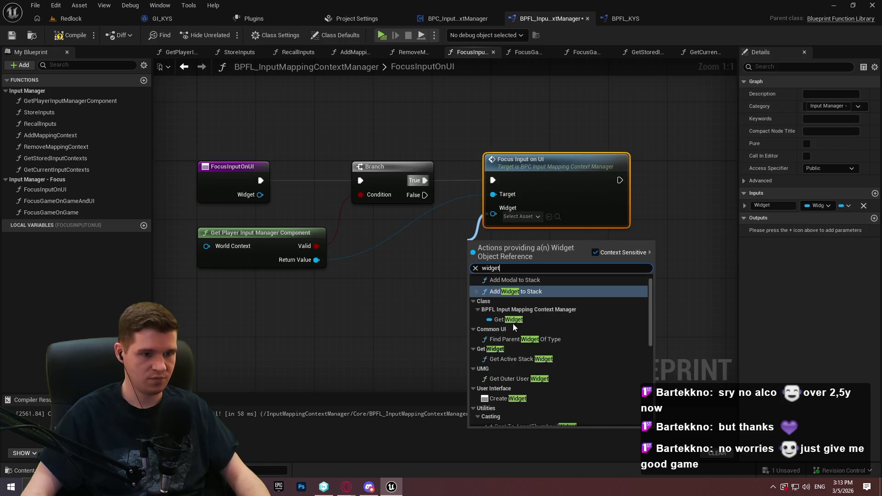
pyautogui.click(522, 317)
pyautogui.moveTo(568, 183); pyautogui.dragTo(620, 184)
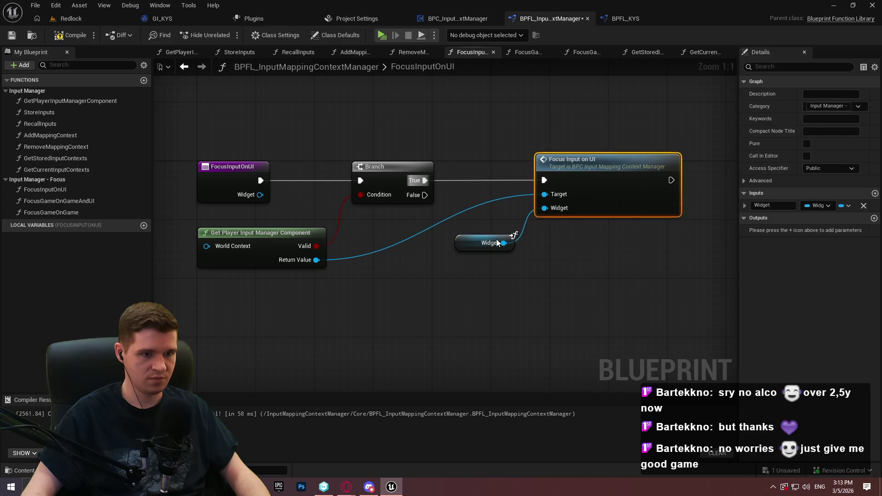
pyautogui.moveTo(512, 238)
pyautogui.mouseDown()
pyautogui.moveTo(519, 208)
pyautogui.moveTo(526, 221)
pyautogui.mouseUp()
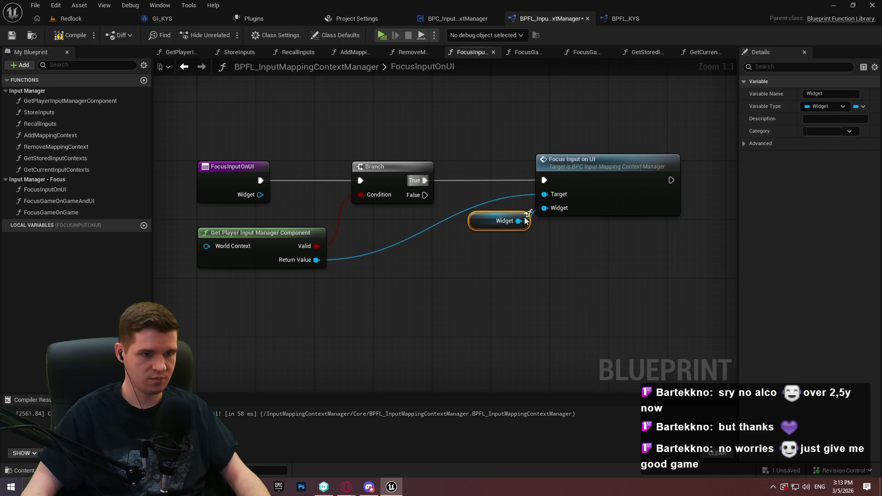
# Insert a Sequence node right after the FocusInputOnUI entry
pyautogui.moveTo(425, 195); pyautogui.dragTo(460, 304)
pyautogui.write('ret')
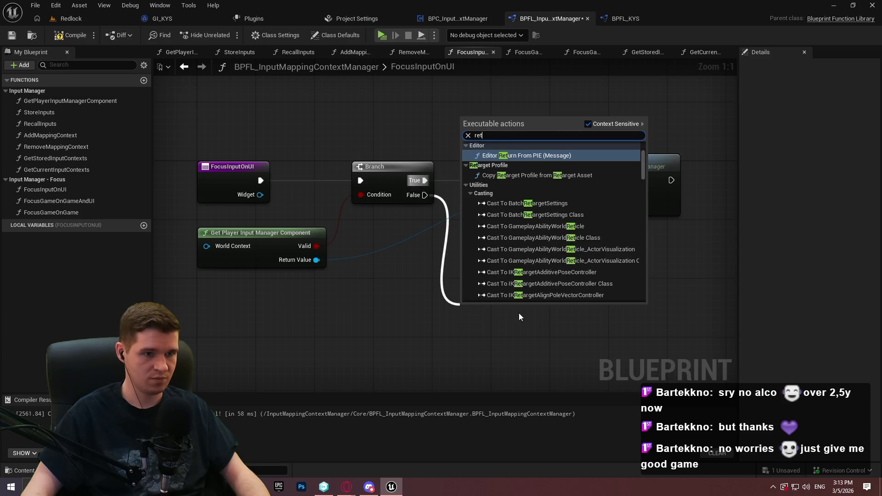
pyautogui.press('Escape')
pyautogui.scroll(-1, 316, 183)
pyautogui.moveTo(276, 186)
pyautogui.mouseDown()
pyautogui.moveTo(160, 186)
pyautogui.moveTo(193, 193)
pyautogui.moveTo(231, 181)
pyautogui.mouseUp()
pyautogui.write('seq')
pyautogui.press('Return')
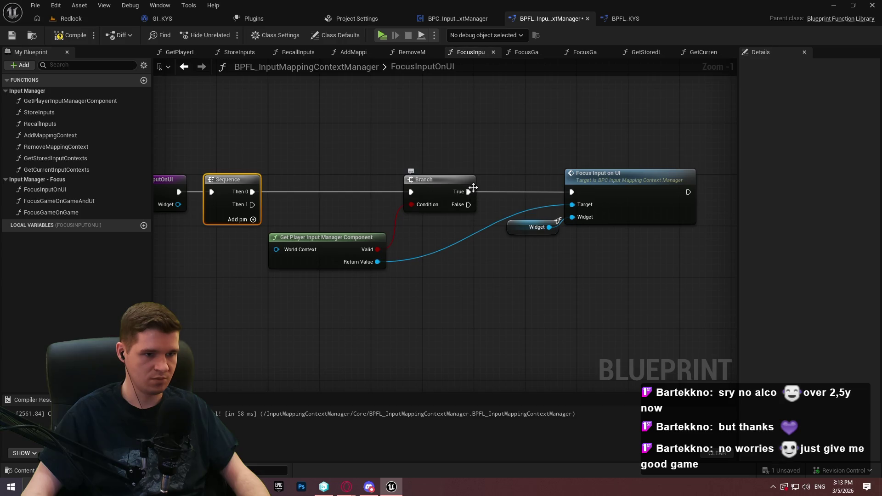
# Shift the Branch nodes right and end the Sequence's Then 1 output with a Return Node
pyautogui.moveTo(501, 221); pyautogui.dragTo(484, 192)
pyautogui.moveTo(652, 221); pyautogui.dragTo(312, 134)
pyautogui.moveTo(426, 130); pyautogui.dragTo(588, 130)
pyautogui.click(234, 166)
pyautogui.moveTo(243, 158)
pyautogui.mouseDown()
pyautogui.moveTo(302, 204)
pyautogui.moveTo(338, 284)
pyautogui.mouseUp()
pyautogui.write('retur')
pyautogui.click(348, 366)
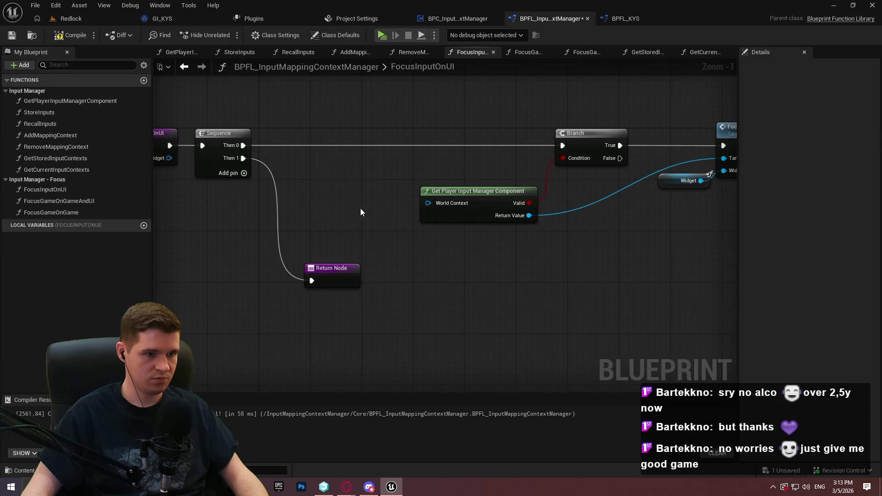
# Add two reroute points on the component wire and move the Widget getter below it
pyautogui.scroll(-1, 404, 216)
pyautogui.scroll(2, 489, 204)
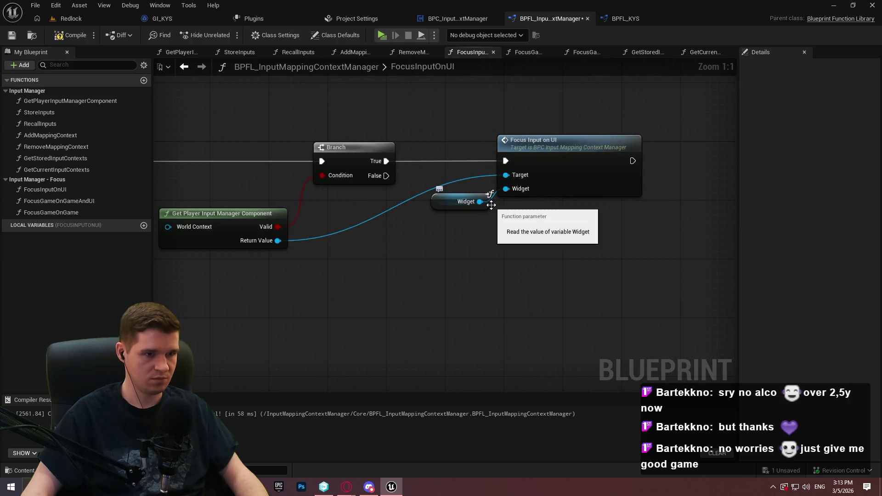
pyautogui.doubleClick(377, 217)
pyautogui.moveTo(375, 214)
pyautogui.mouseDown()
pyautogui.moveTo(329, 204)
pyautogui.moveTo(491, 201)
pyautogui.mouseUp()
pyautogui.doubleClick(362, 197)
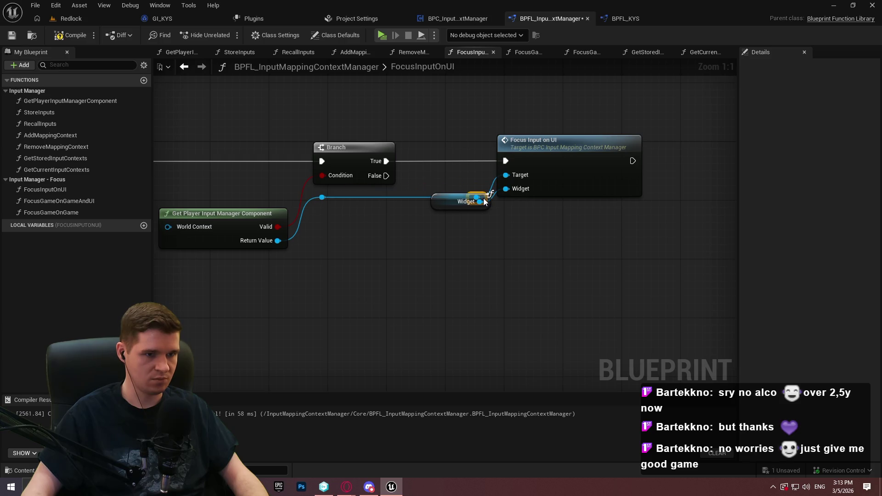
pyautogui.moveTo(438, 207); pyautogui.dragTo(429, 222)
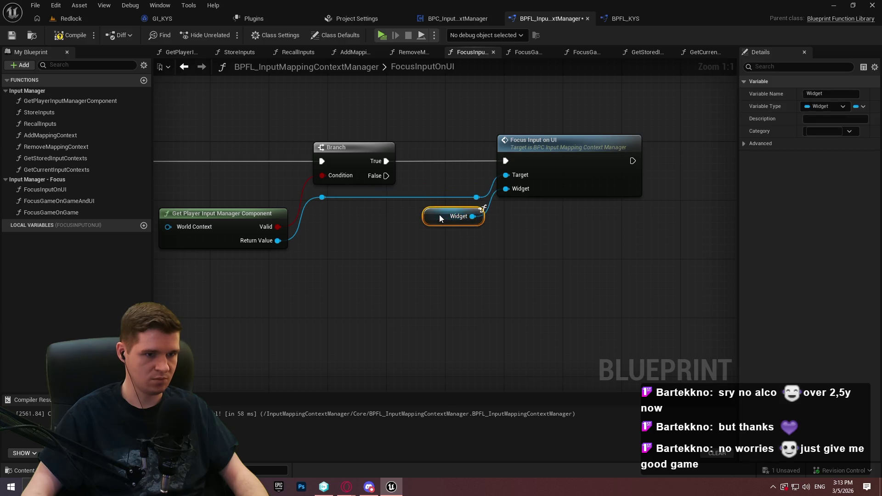
pyautogui.click(581, 238)
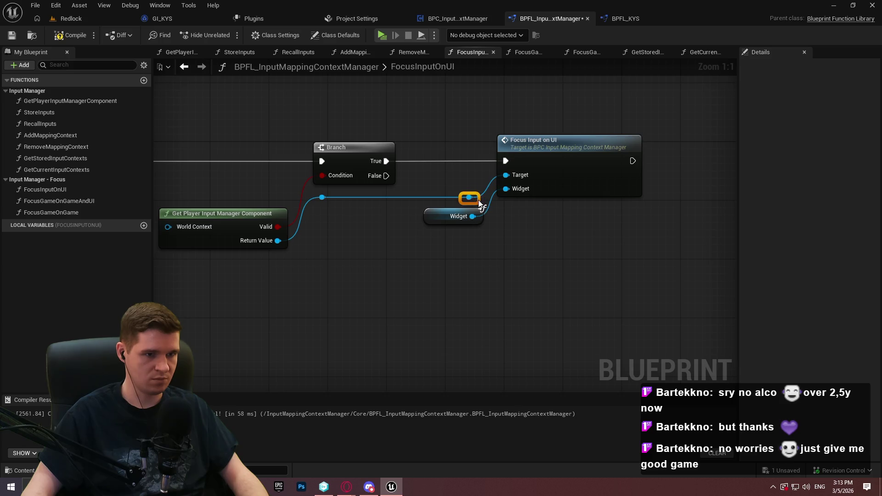